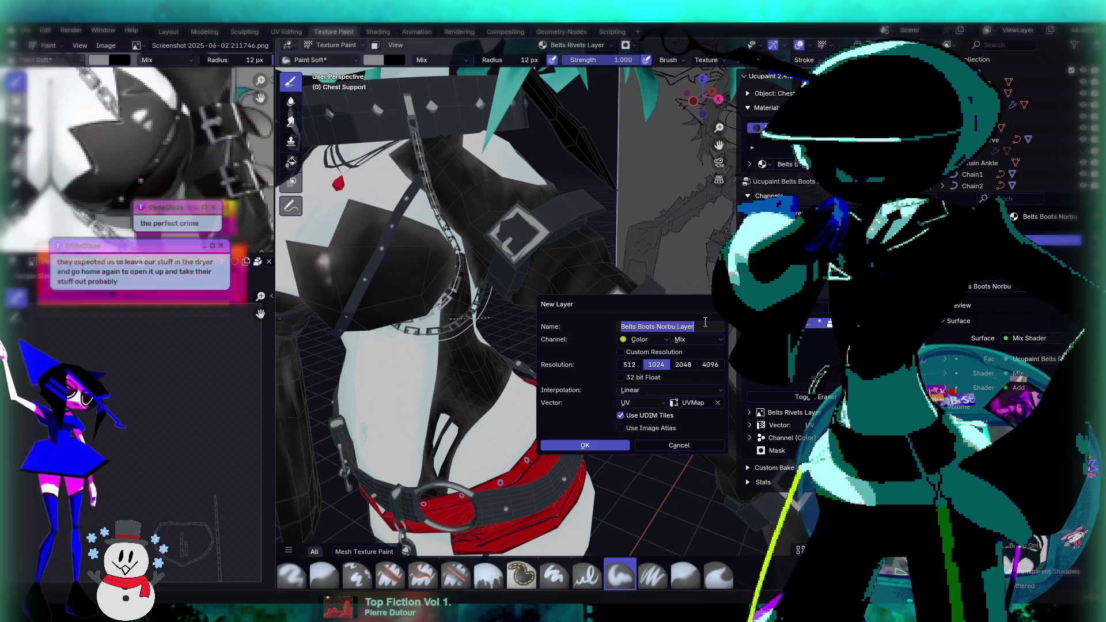
Trim the new layer's name to 'Belts Layer' and create it as a 1024 colour layer.
{"action": "key", "text": "ctrl+Left"}
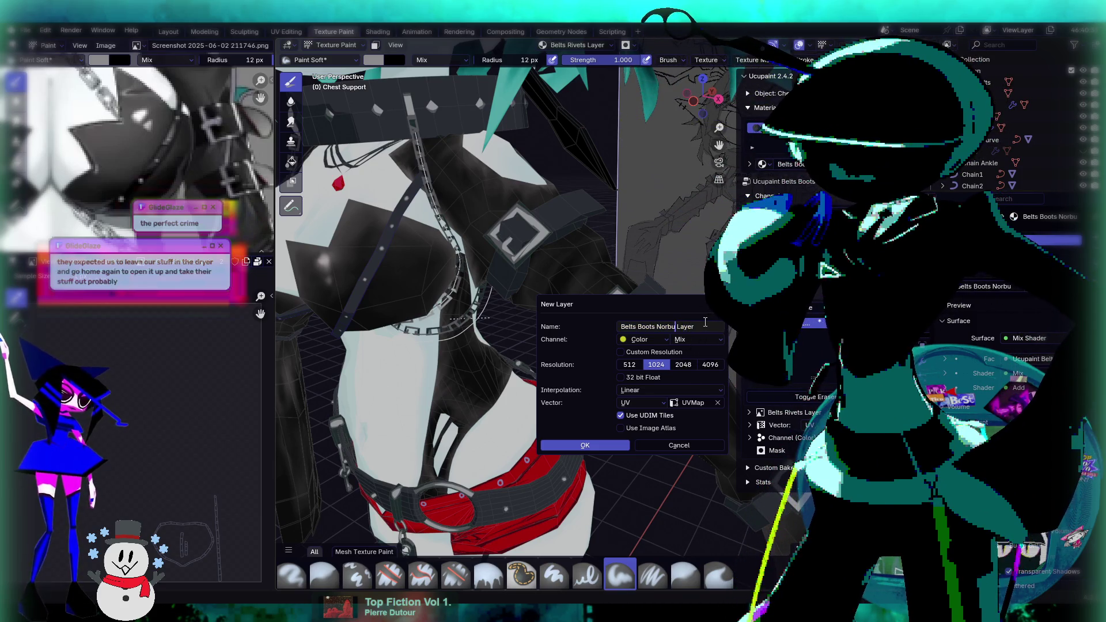
{"action": "key", "text": "BackSpace"}
{"action": "key", "text": "BackSpace"}
{"action": "key", "text": "BackSpace"}
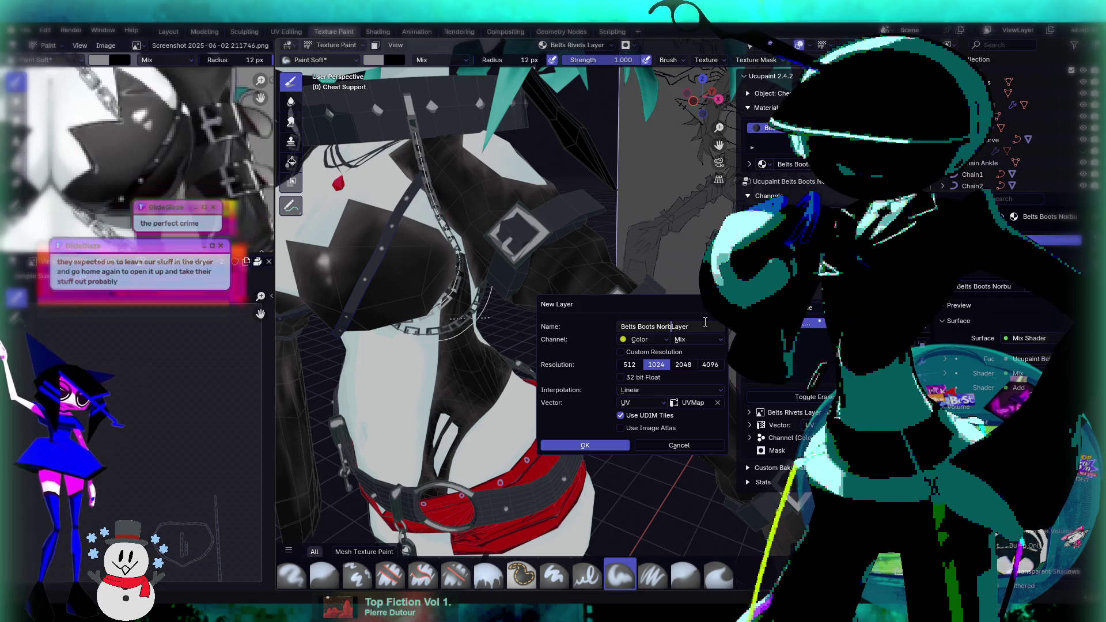
{"action": "key", "text": "BackSpace"}
{"action": "key", "text": "BackSpace"}
{"action": "key", "text": "BackSpace"}
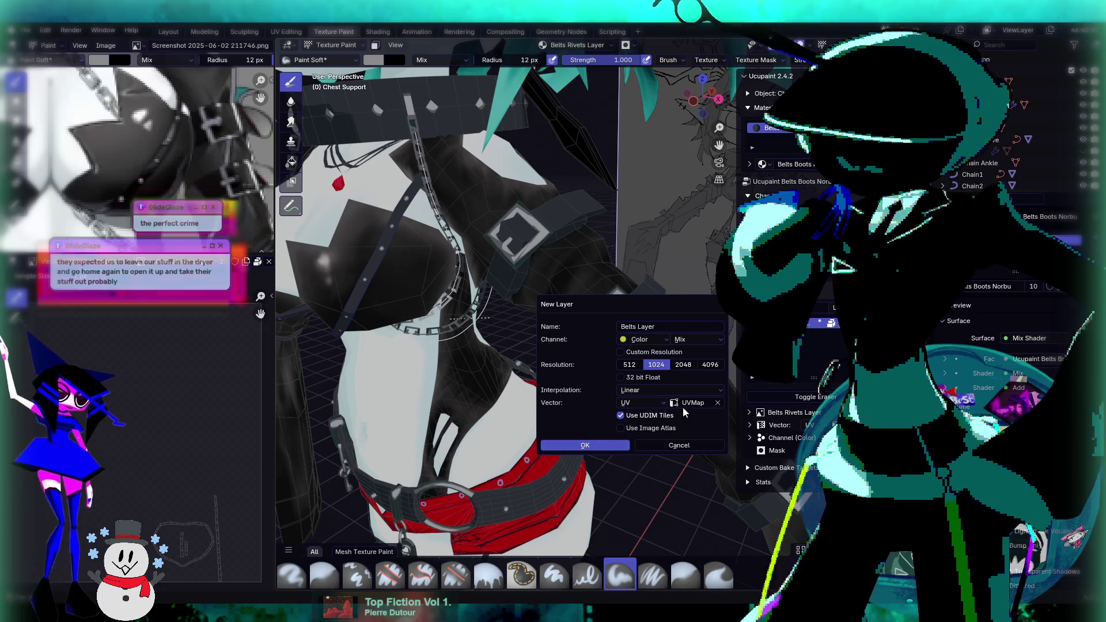
{"action": "left_click", "coordinate": [599, 445]}
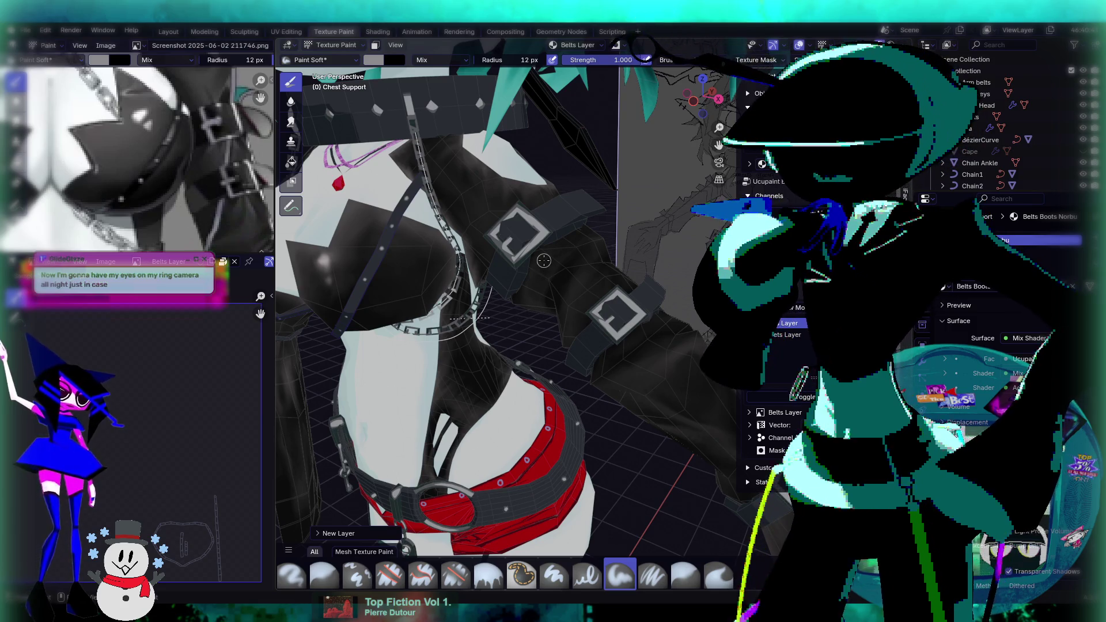
Save goboboo45.blend with Ctrl+S.
{"action": "key", "text": "ctrl+s"}
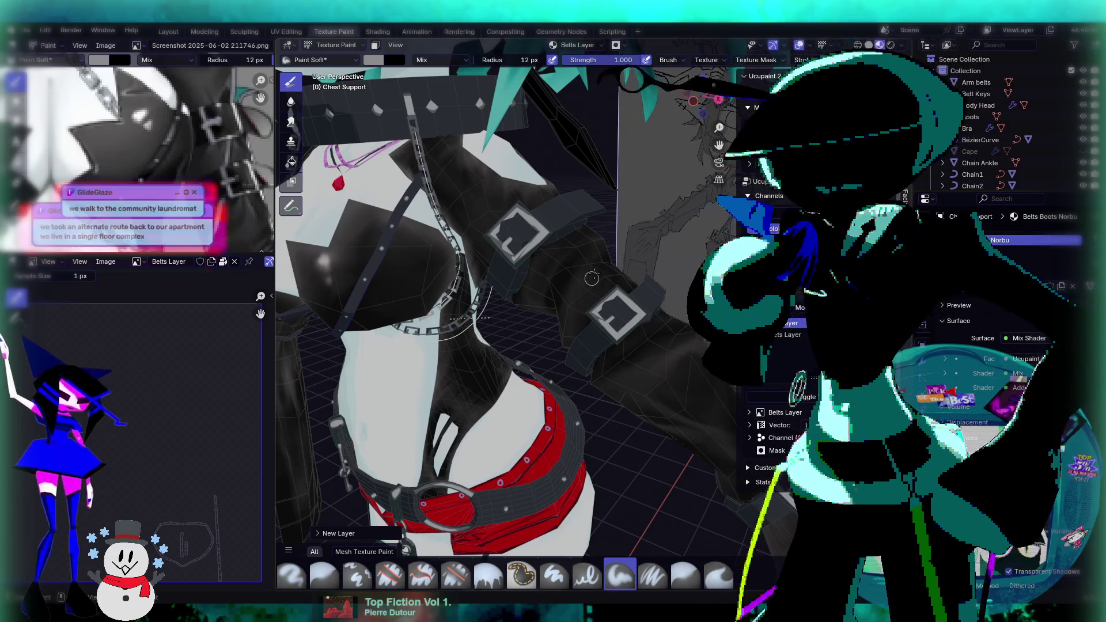
Make Arm belts the active object and put it back in Texture Paint mode.
{"action": "middle_click_drag", "start_coordinate": [591, 274], "coordinate": [592, 219]}
{"action": "left_click", "coordinate": [592, 218]}
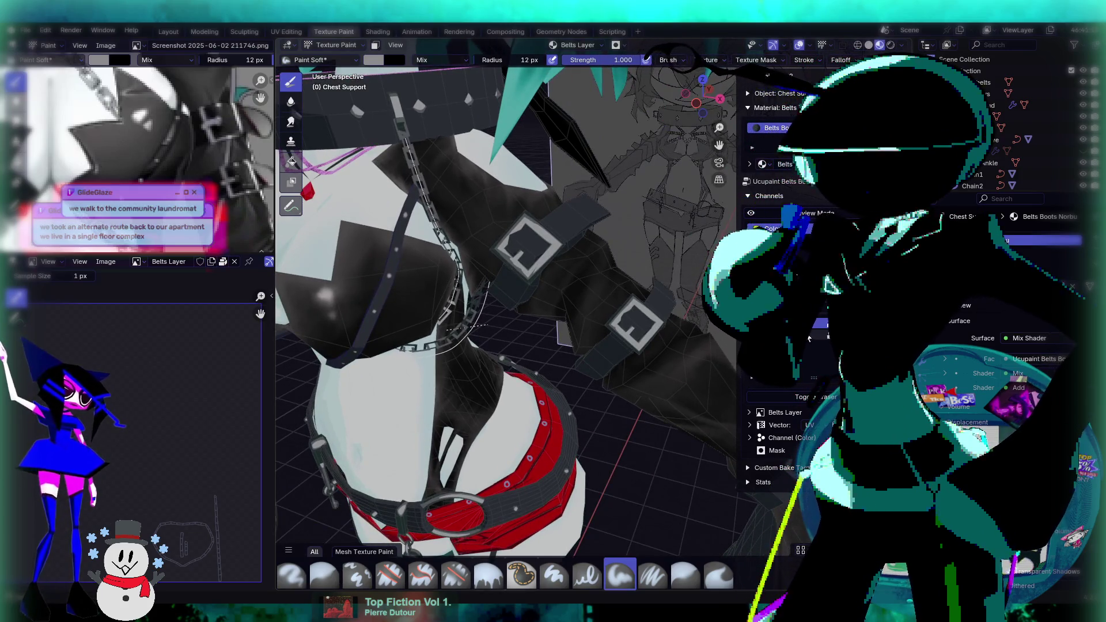
{"action": "mouse_move", "coordinate": [618, 263]}
{"action": "middle_mouse_down"}
{"action": "mouse_move", "coordinate": [615, 293]}
{"action": "mouse_move", "coordinate": [534, 171]}
{"action": "middle_mouse_up"}
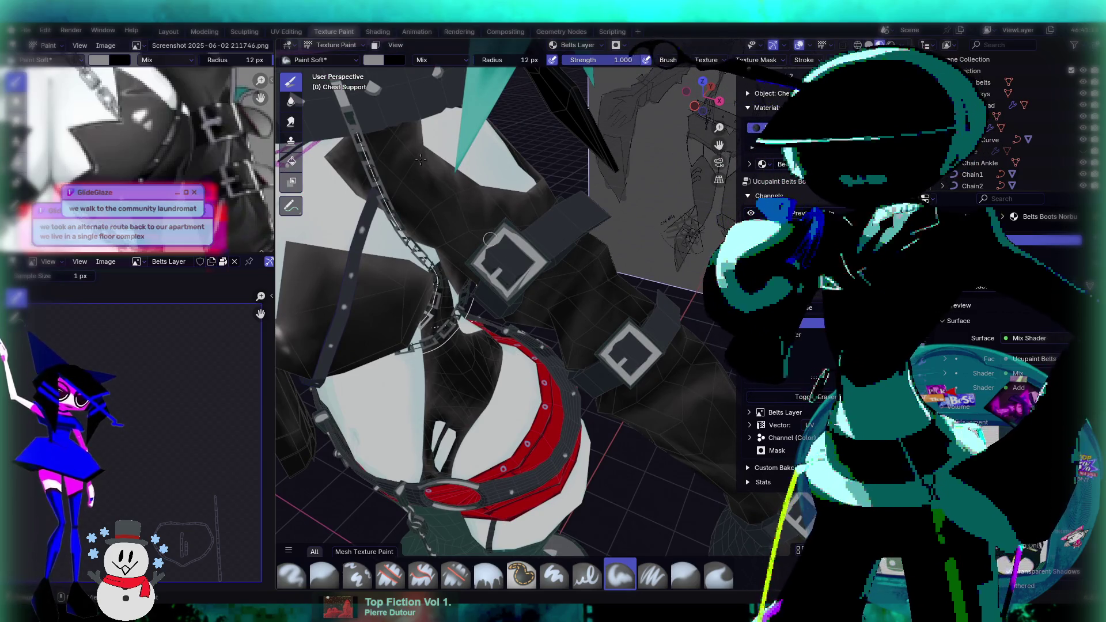
{"action": "left_click", "coordinate": [336, 45]}
{"action": "left_click", "coordinate": [337, 71]}
{"action": "left_click", "coordinate": [568, 225]}
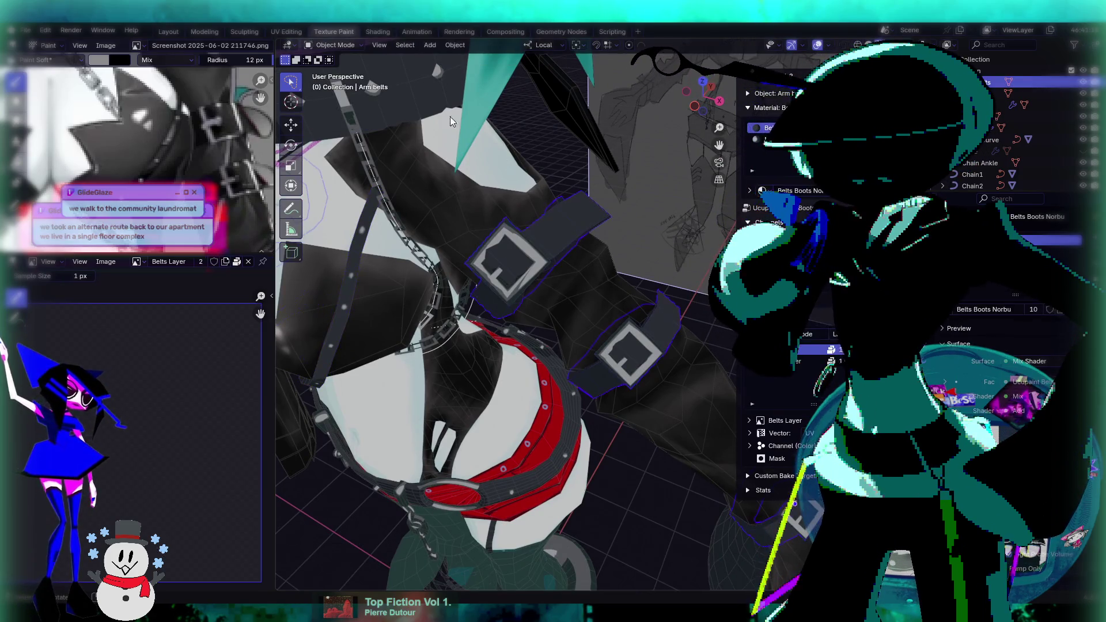
{"action": "left_click", "coordinate": [336, 45]}
{"action": "left_click", "coordinate": [355, 109]}
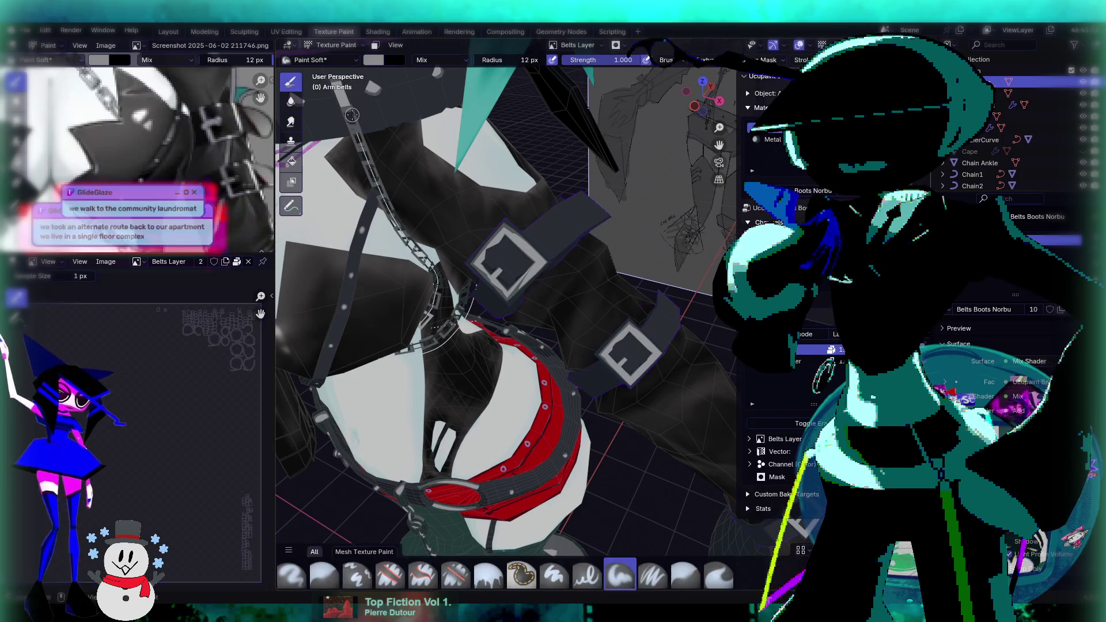
Dab a light test stroke on the belt strap and select Rivets Layer.
{"action": "left_click_drag", "start_coordinate": [554, 235], "coordinate": [605, 217]}
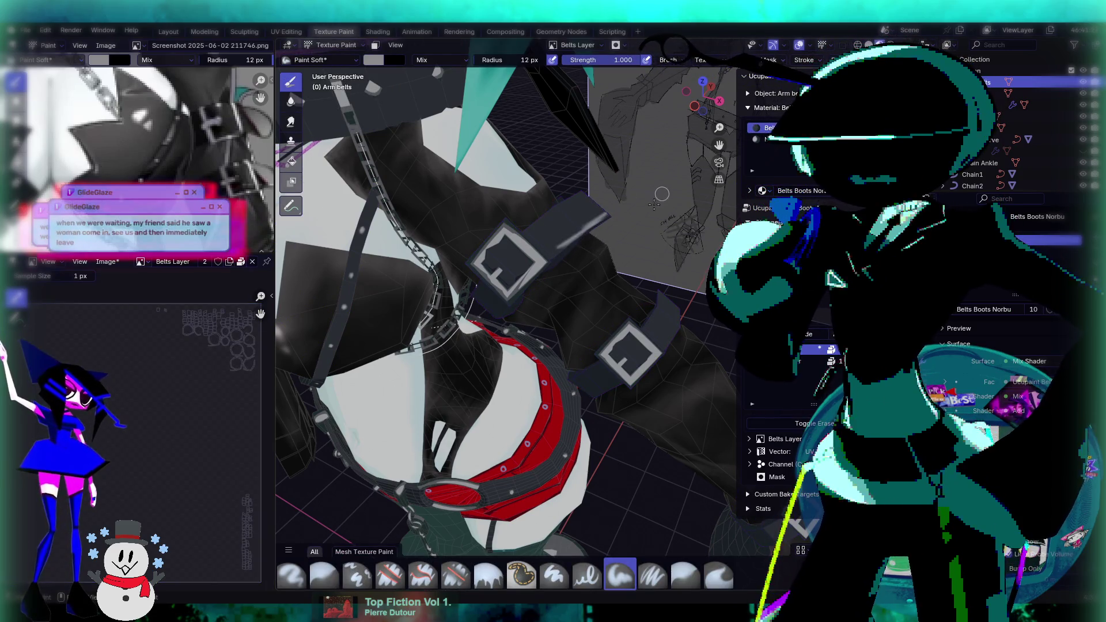
{"action": "mouse_move", "coordinate": [661, 194]}
{"action": "middle_mouse_down"}
{"action": "mouse_move", "coordinate": [633, 205]}
{"action": "mouse_move", "coordinate": [635, 229]}
{"action": "middle_mouse_up"}
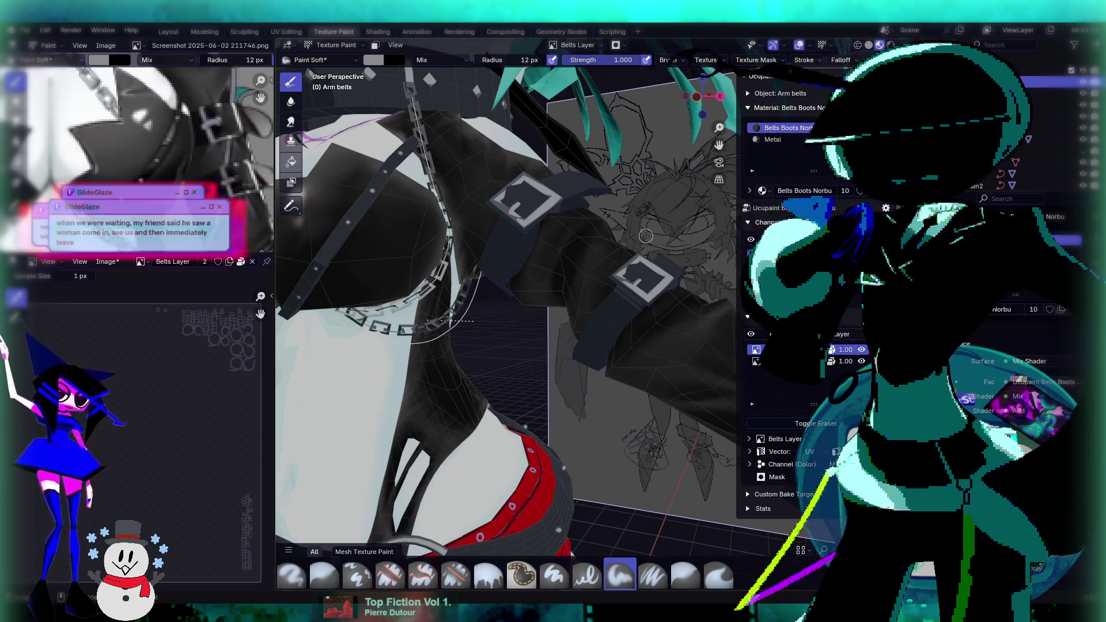
{"action": "left_click", "coordinate": [795, 361]}
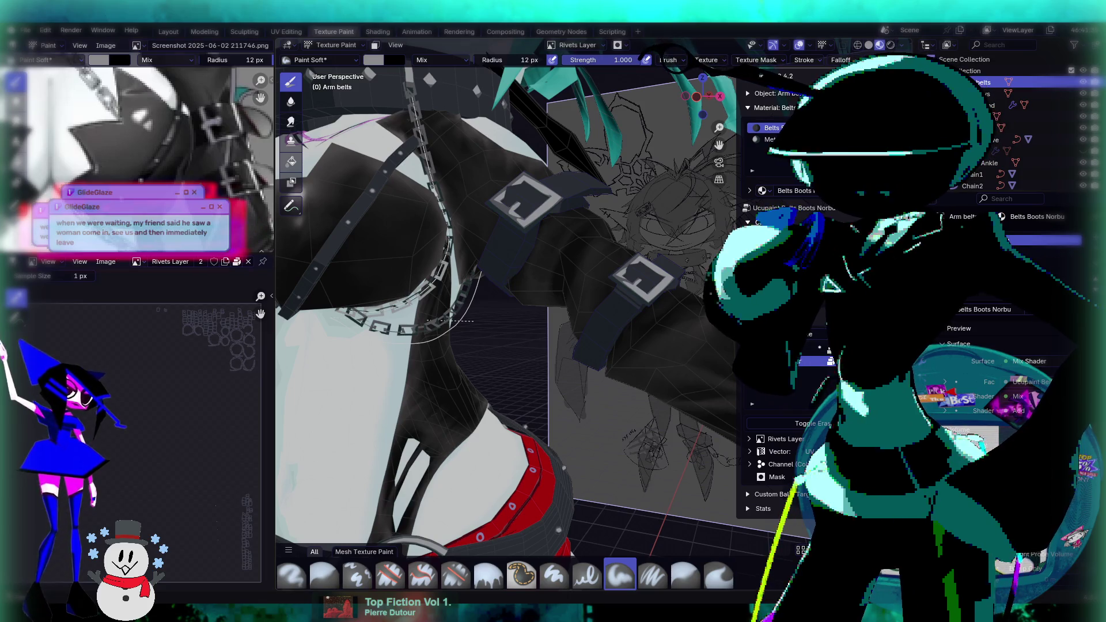
Delete the Belts Layer from the Ucupaint layer list.
{"action": "left_click", "coordinate": [795, 350]}
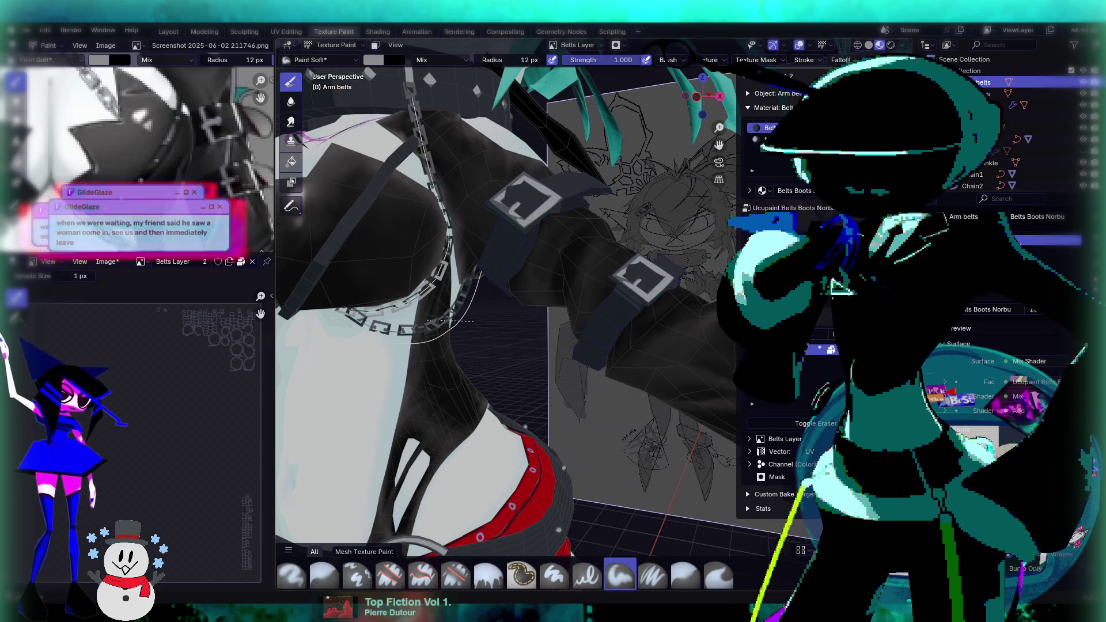
{"action": "left_click", "coordinate": [833, 378]}
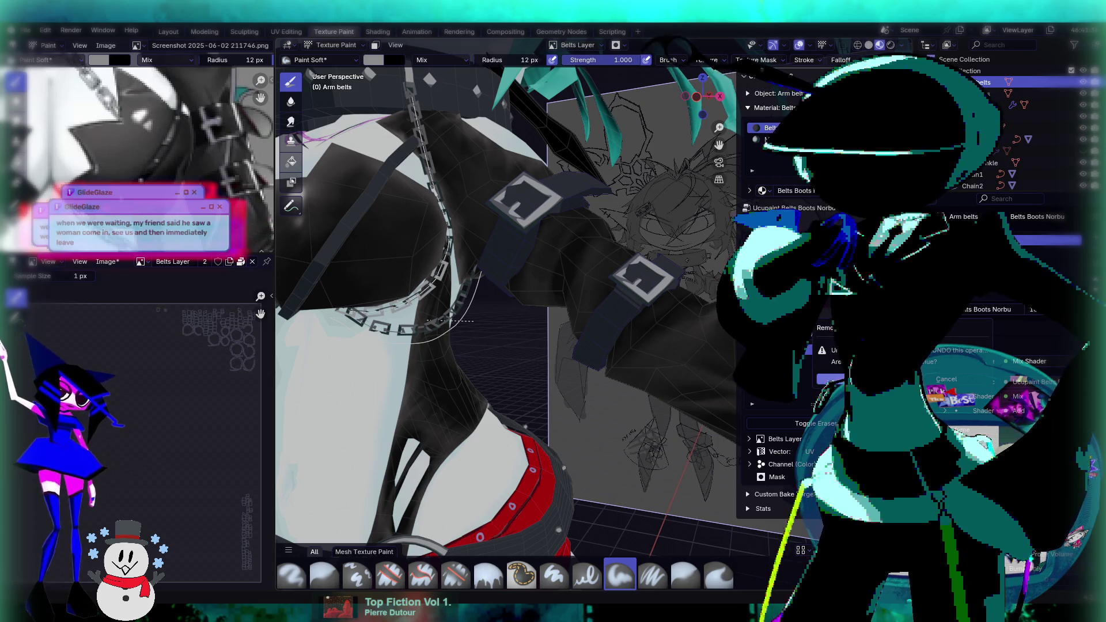
{"action": "left_click", "coordinate": [830, 379]}
Add a 2048 New Image colour layer named 'Rivets Layer'.
{"action": "left_click", "coordinate": [830, 347]}
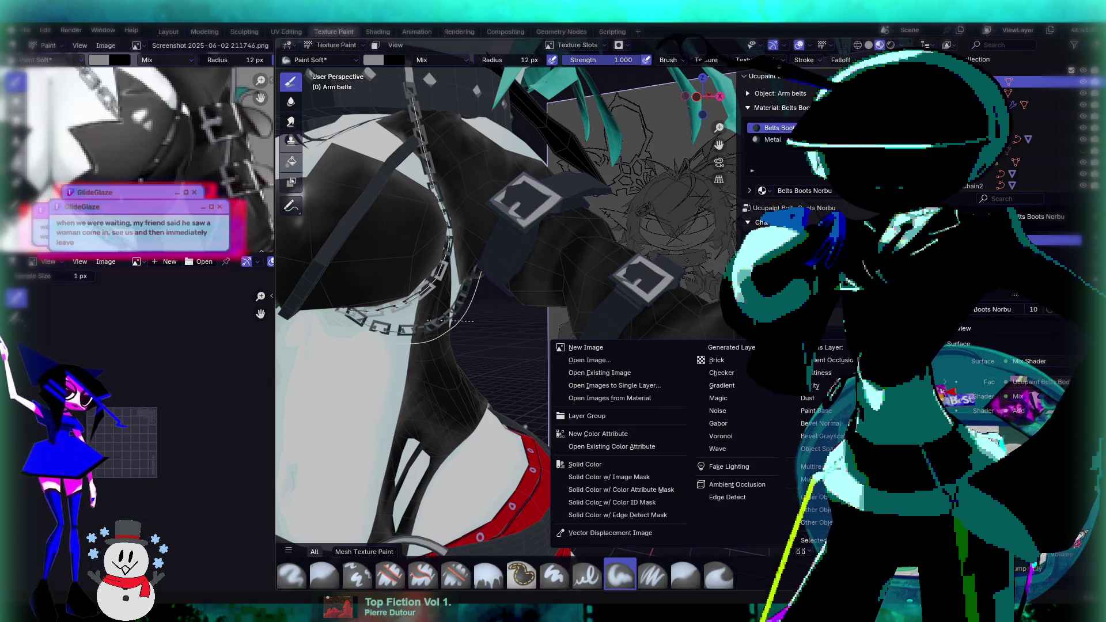
{"action": "left_click", "coordinate": [623, 346]}
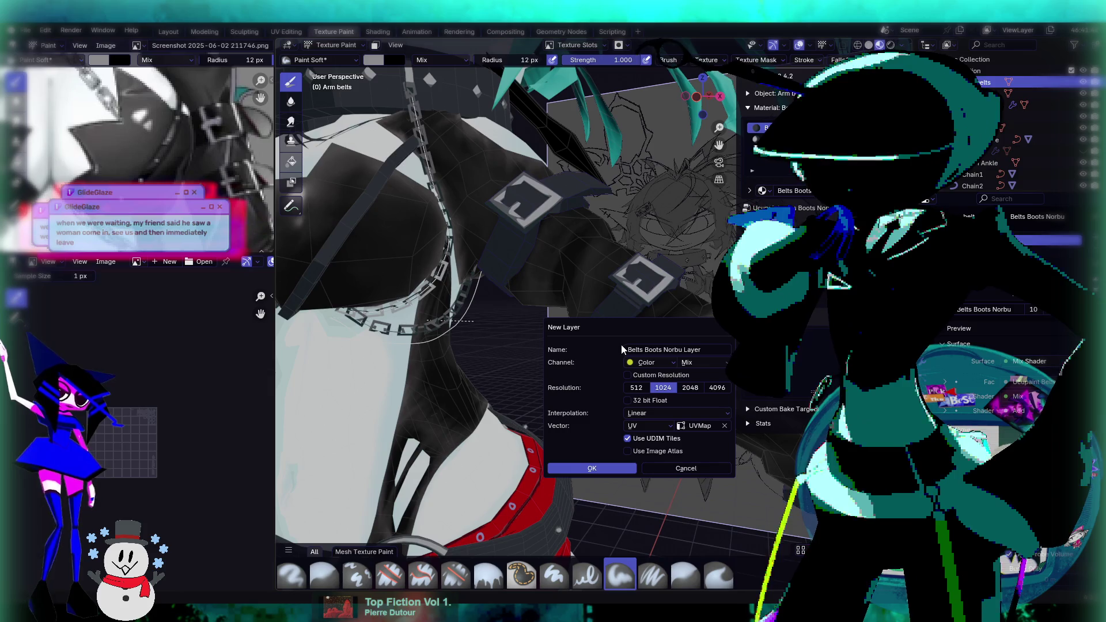
{"action": "left_click", "coordinate": [682, 350]}
{"action": "type", "text": "Rivets"}
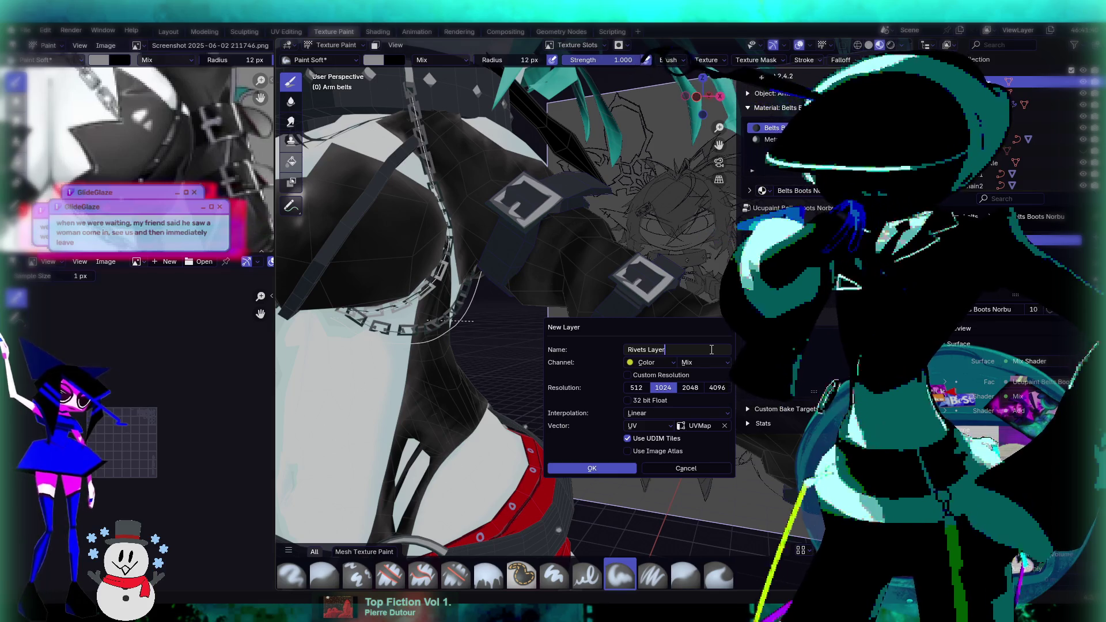
{"action": "key", "text": "Return"}
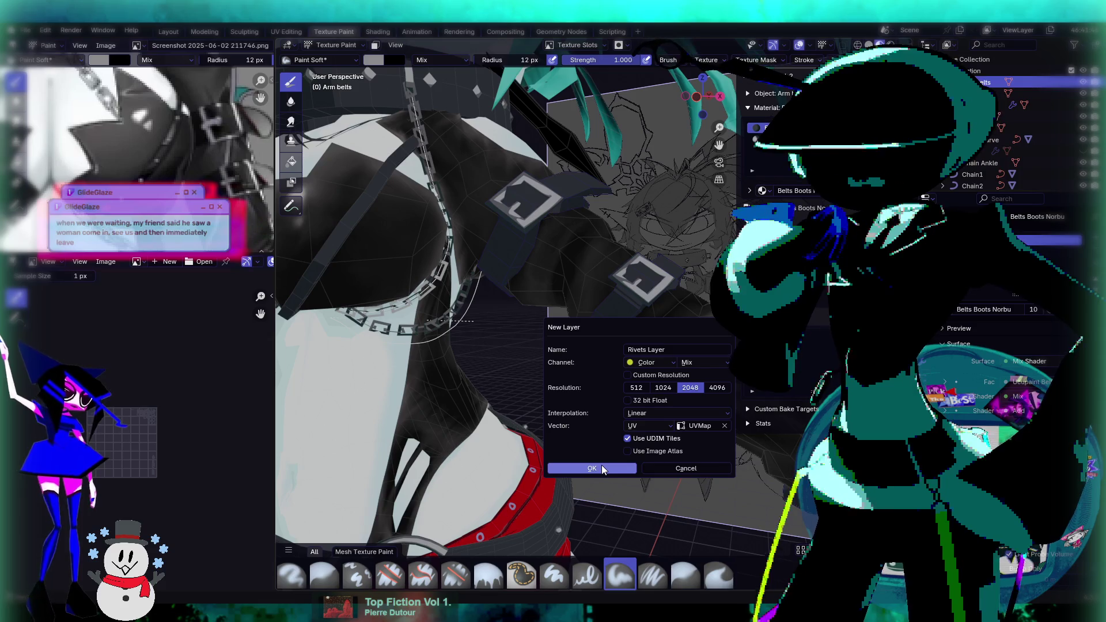
{"action": "left_click", "coordinate": [599, 468]}
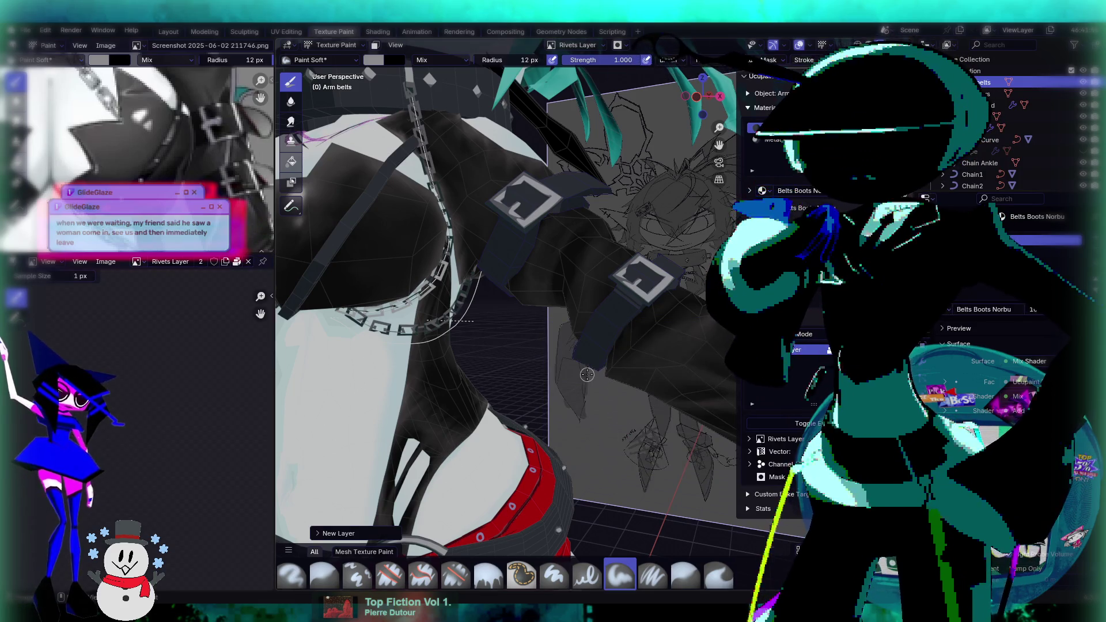
{"action": "scroll", "coordinate": [587, 374], "scroll_direction": "down", "scroll_amount": 5}
{"action": "scroll", "coordinate": [531, 325], "scroll_direction": "up", "scroll_amount": 4}
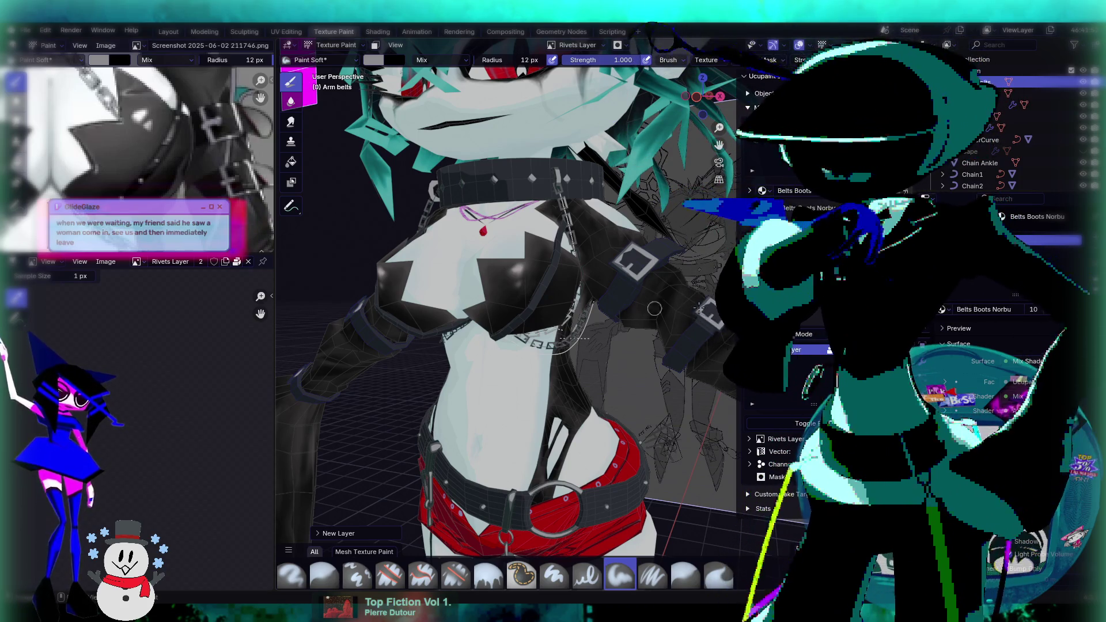
Add a 2048 New Image layer named 'Belts Layer' from the viewport menu, then select Rivets Layer.
{"action": "right_click", "coordinate": [566, 341]}
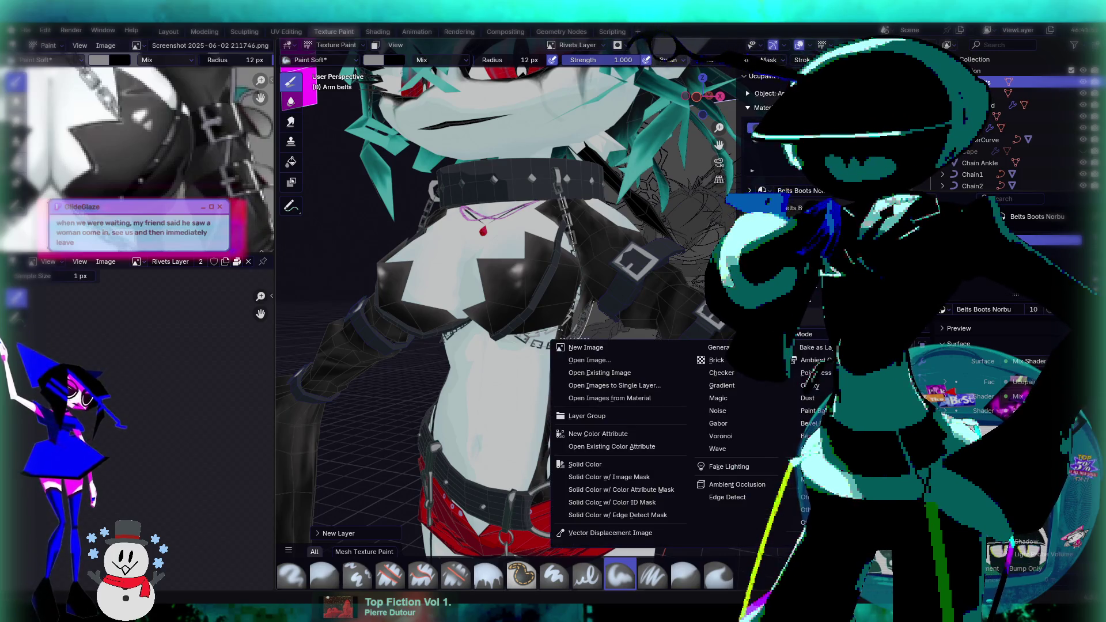
{"action": "key", "text": "Escape"}
{"action": "right_click", "coordinate": [566, 341]}
{"action": "key", "text": "Escape"}
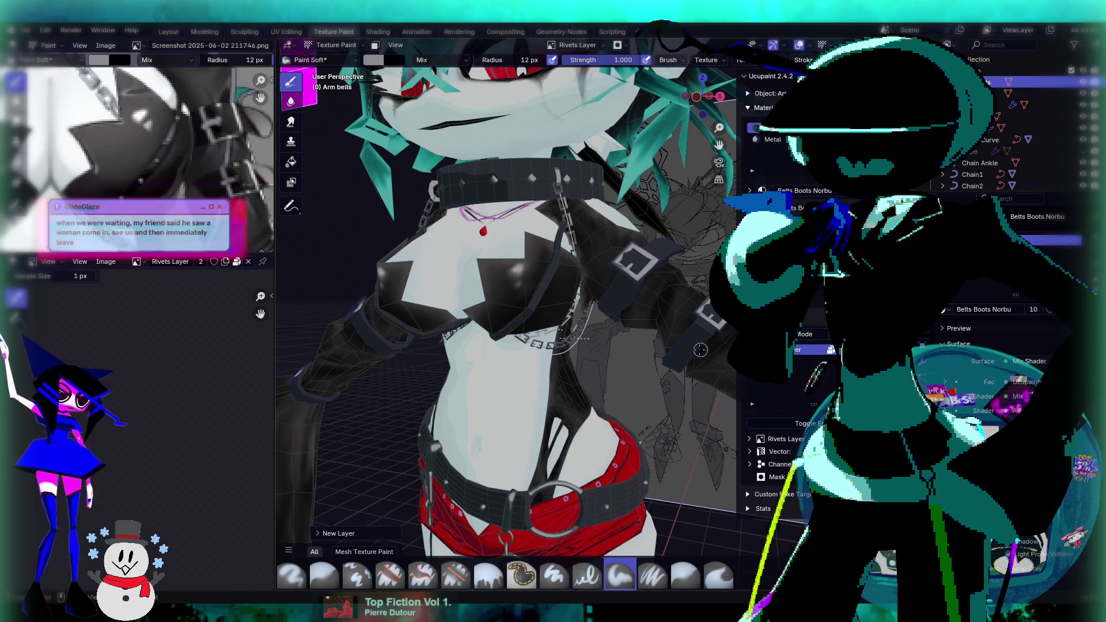
{"action": "right_click", "coordinate": [566, 341]}
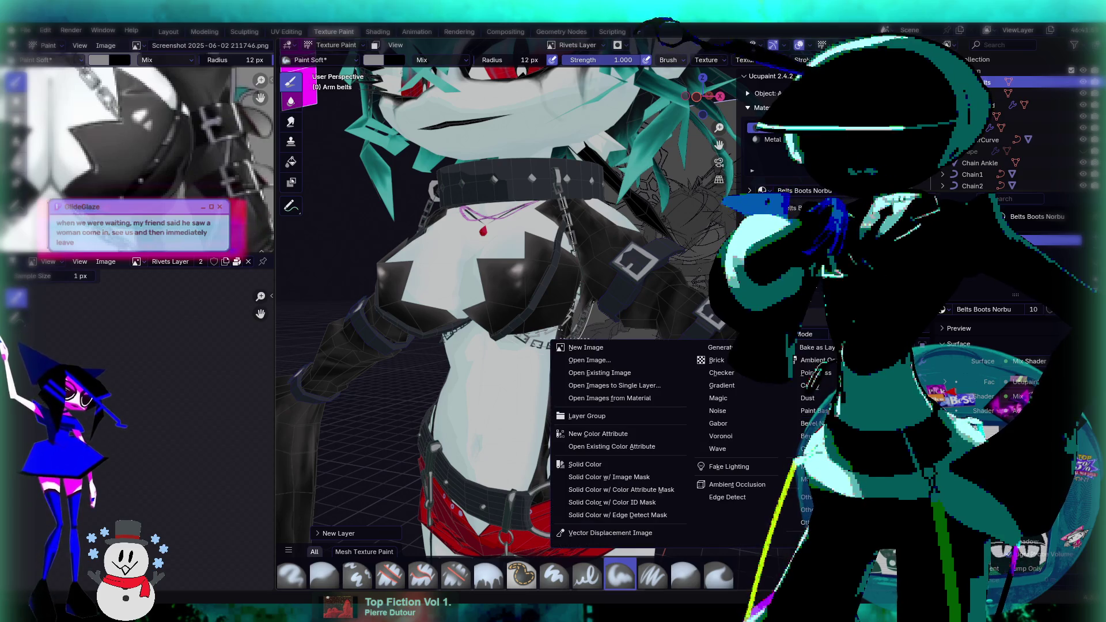
{"action": "left_click", "coordinate": [579, 349]}
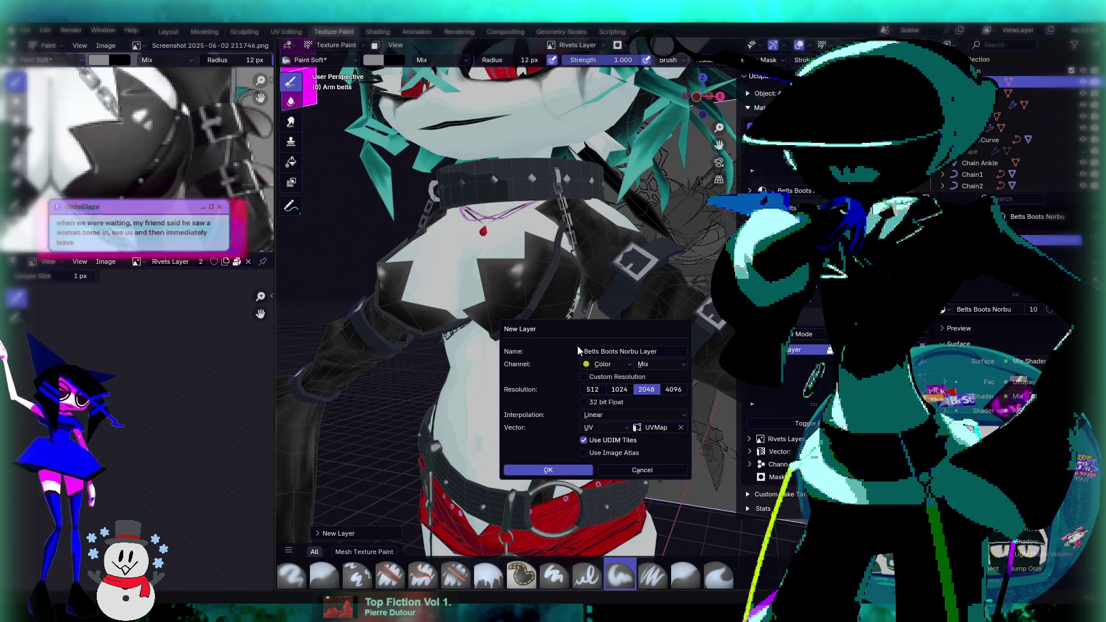
{"action": "left_click", "coordinate": [631, 351]}
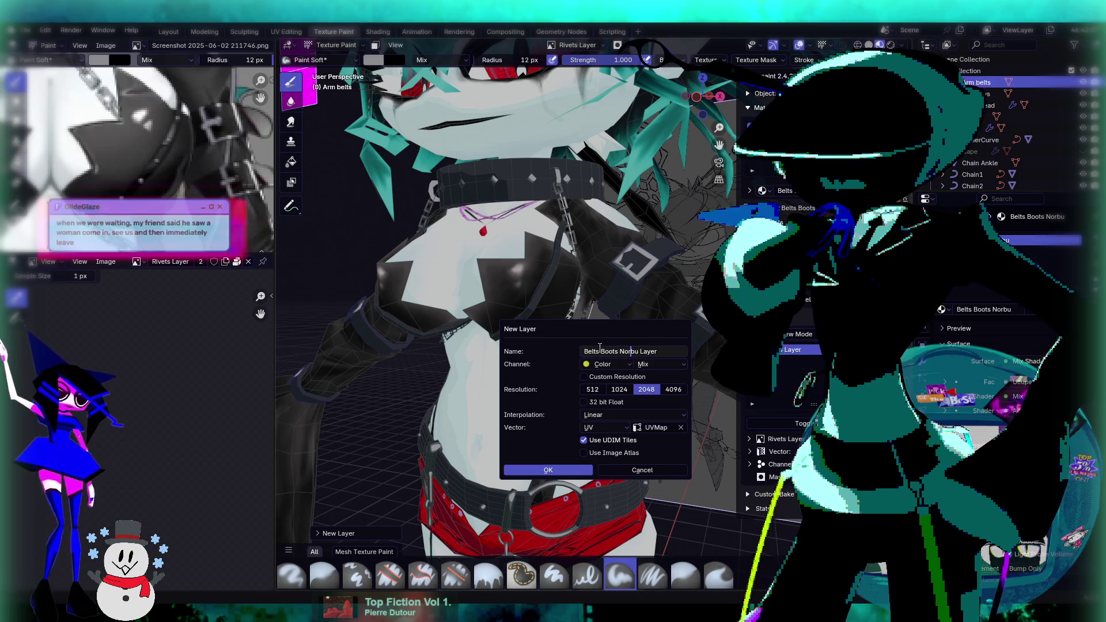
{"action": "left_click_drag", "start_coordinate": [639, 351], "coordinate": [641, 351]}
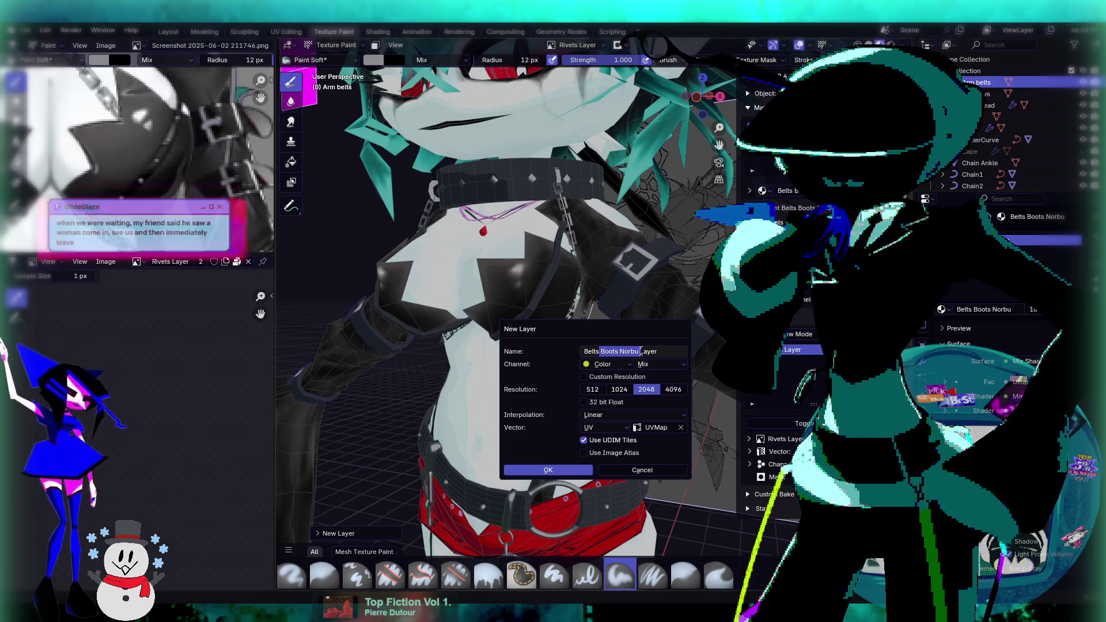
{"action": "left_click", "coordinate": [557, 470]}
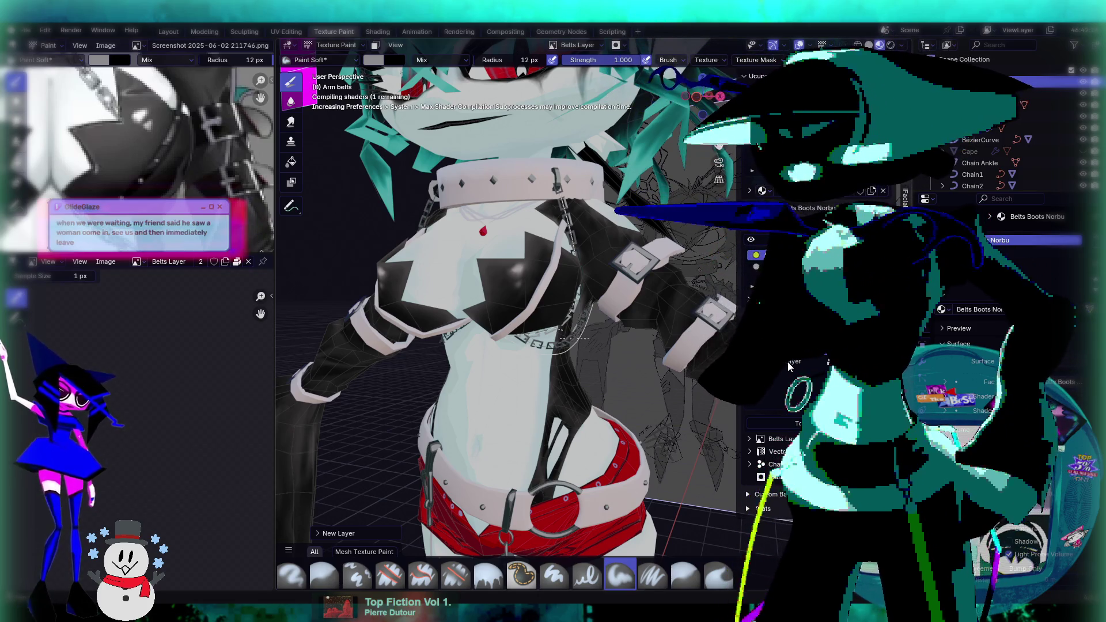
{"action": "left_click", "coordinate": [788, 362]}
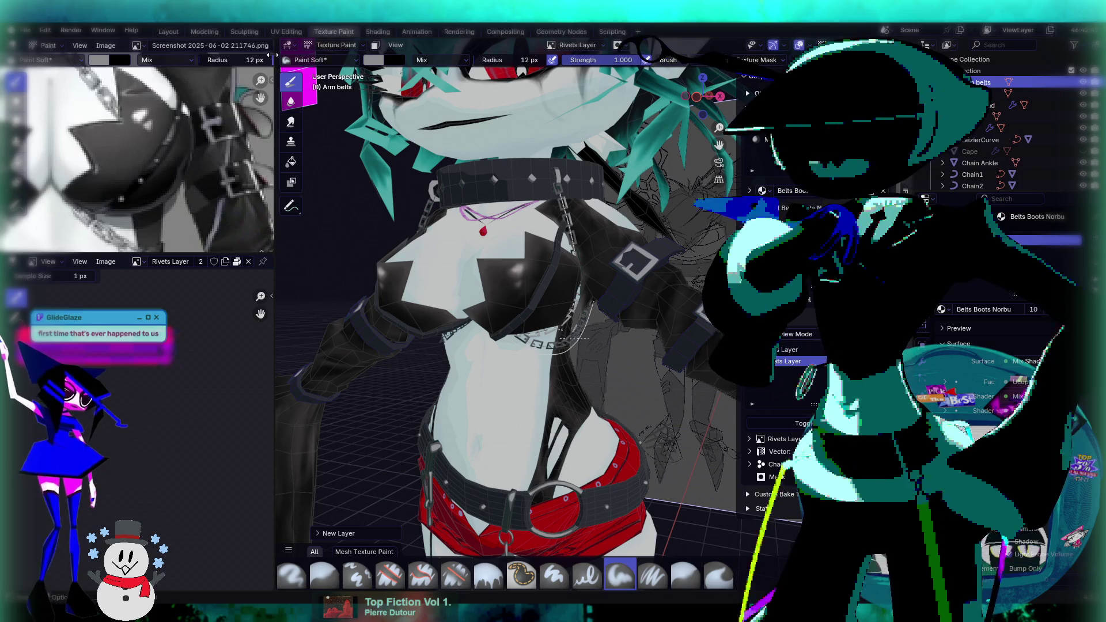
Select the Chest Support piece and put it in Texture Paint mode.
{"action": "left_click", "coordinate": [334, 45]}
{"action": "left_click", "coordinate": [339, 58]}
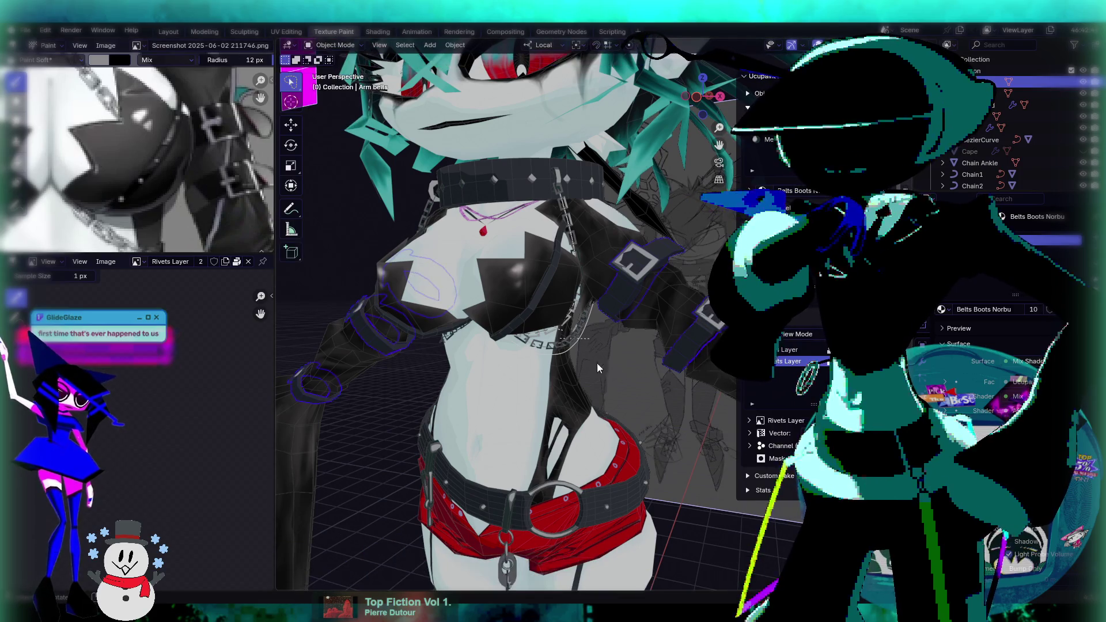
{"action": "left_click", "coordinate": [538, 307]}
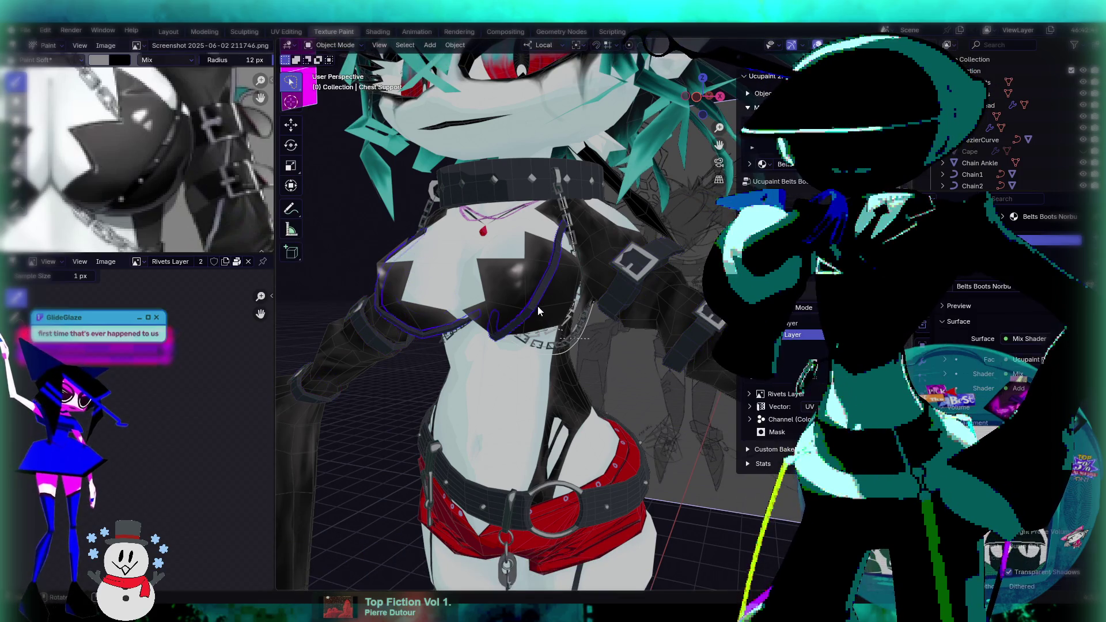
{"action": "left_click", "coordinate": [337, 46]}
{"action": "left_click", "coordinate": [348, 122]}
Zoom in and orbit around the chest to inspect its strap and chain.
{"action": "middle_click_drag", "start_coordinate": [404, 173], "coordinate": [526, 210]}
{"action": "scroll", "coordinate": [526, 210], "scroll_direction": "up", "scroll_amount": 3}
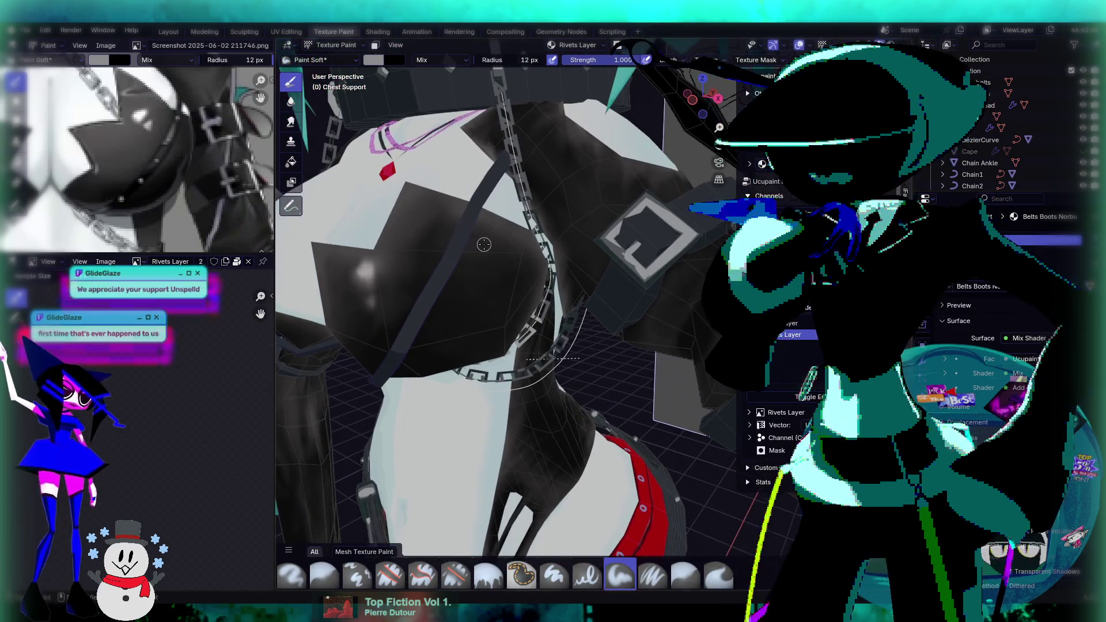
{"action": "scroll", "coordinate": [488, 266], "scroll_direction": "up", "scroll_amount": 2}
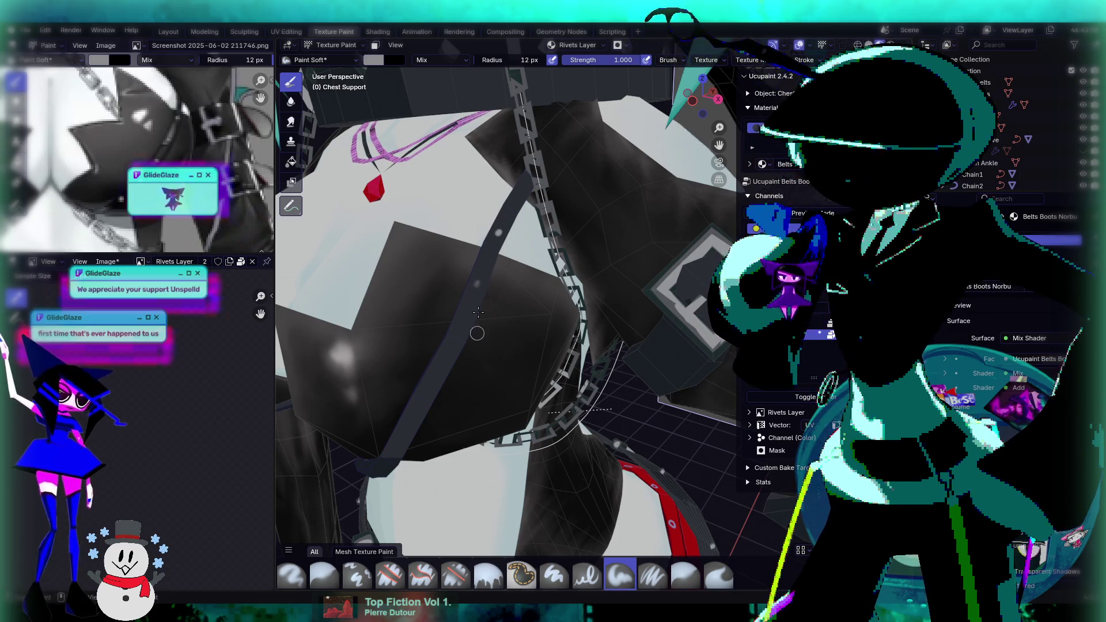
{"action": "middle_click_drag", "start_coordinate": [496, 283], "coordinate": [478, 299]}
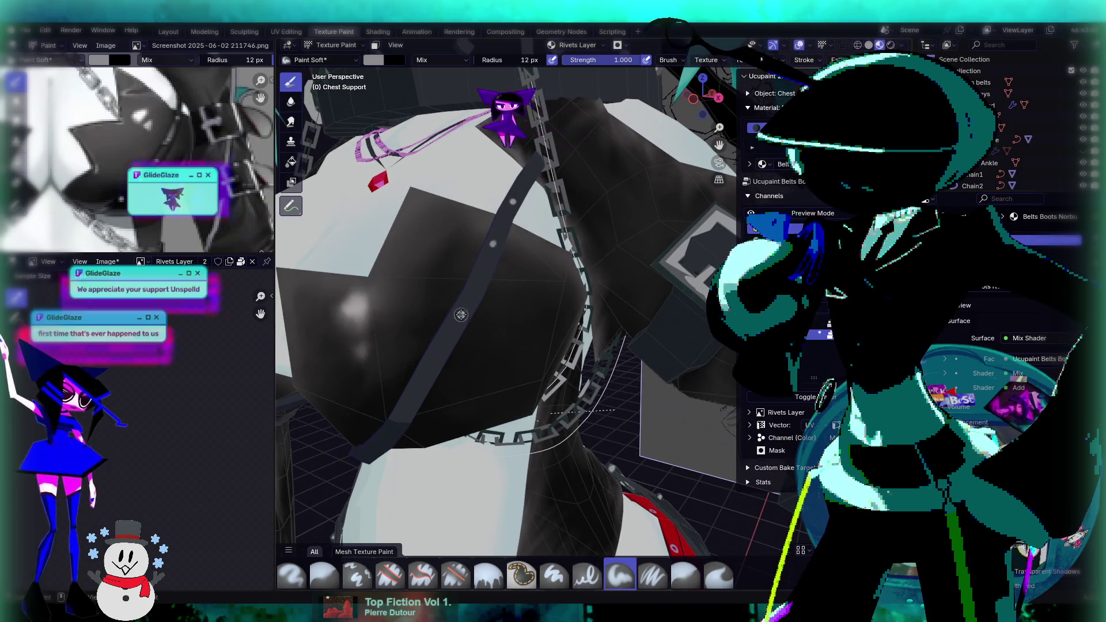
{"action": "middle_click_drag", "start_coordinate": [476, 332], "coordinate": [542, 248]}
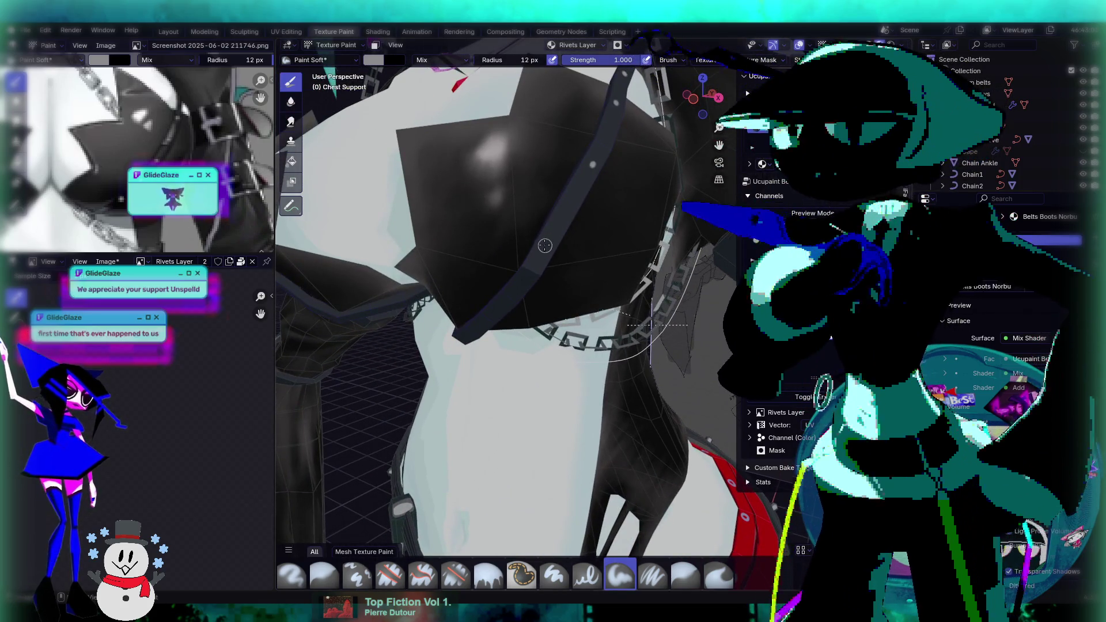
{"action": "mouse_move", "coordinate": [541, 283]}
{"action": "middle_mouse_down"}
{"action": "mouse_move", "coordinate": [578, 239]}
{"action": "mouse_move", "coordinate": [649, 212]}
{"action": "mouse_move", "coordinate": [566, 257]}
{"action": "mouse_move", "coordinate": [583, 238]}
{"action": "mouse_move", "coordinate": [572, 262]}
{"action": "mouse_move", "coordinate": [519, 301]}
{"action": "mouse_move", "coordinate": [628, 257]}
{"action": "mouse_move", "coordinate": [582, 265]}
{"action": "middle_mouse_up"}
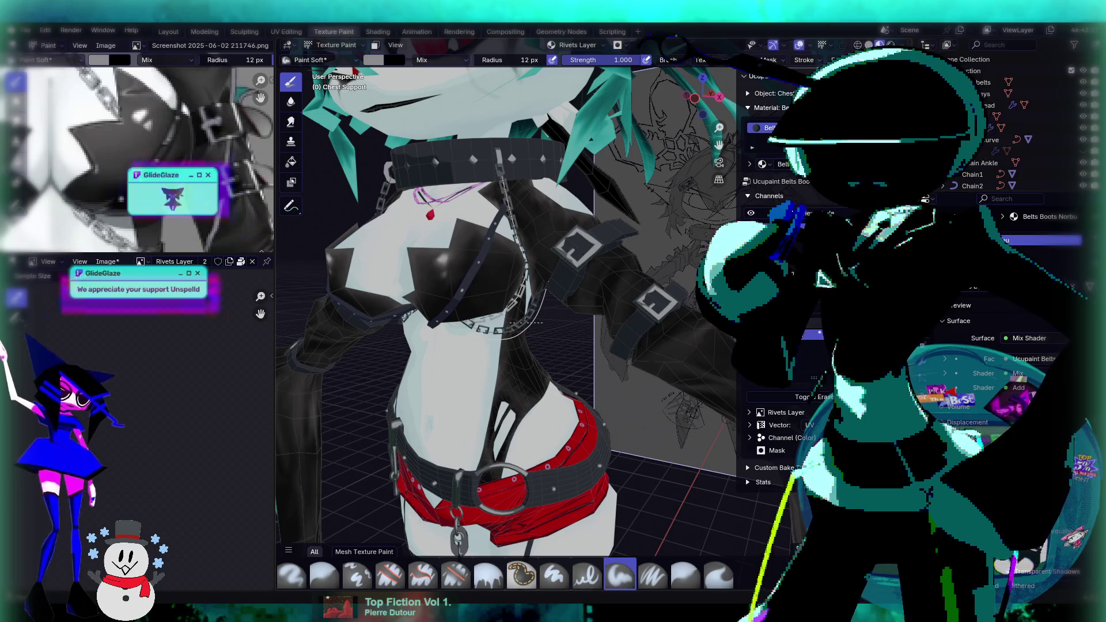
Return to Object Mode and save goboboo45.blend.
{"action": "left_click", "coordinate": [331, 45]}
{"action": "left_click", "coordinate": [325, 68]}
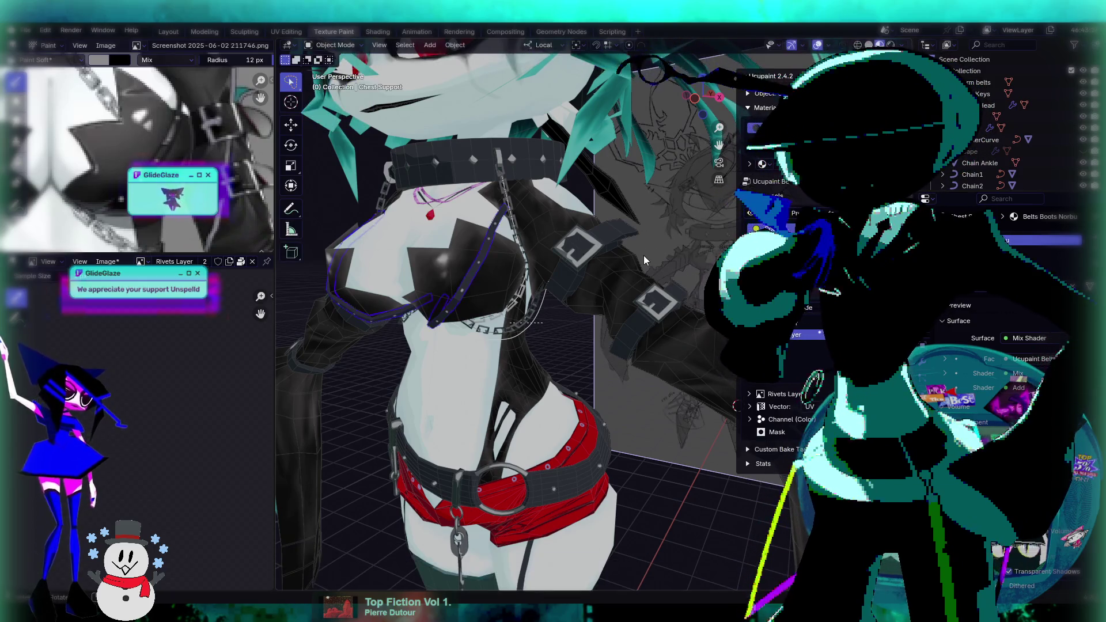
{"action": "key", "text": "ctrl+s"}
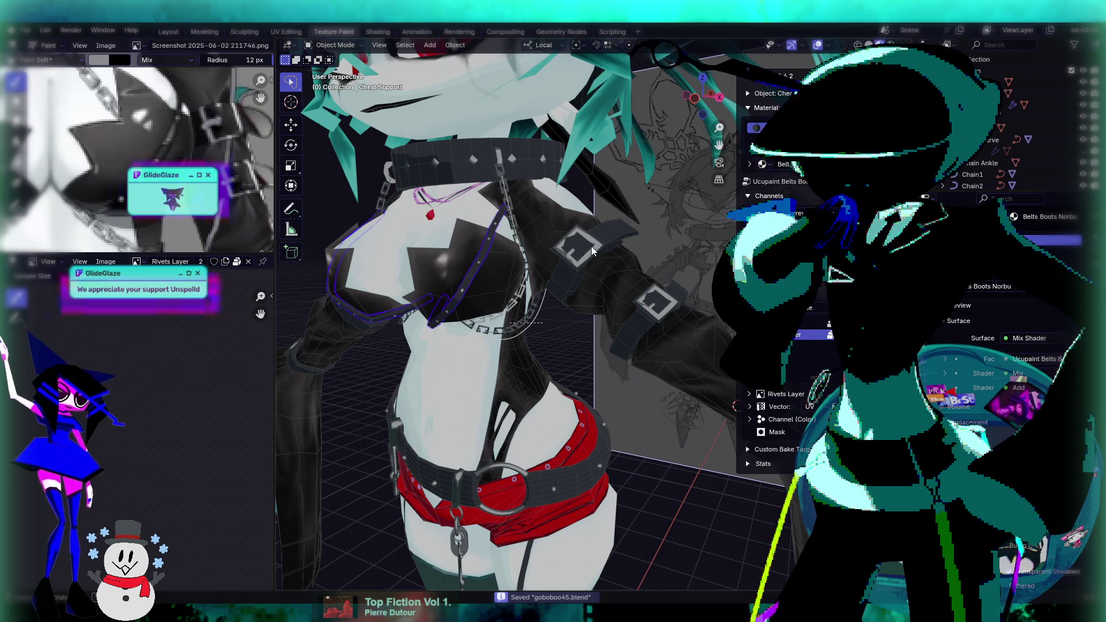
Select the Arm belts and put them in Texture Paint mode.
{"action": "left_click", "coordinate": [591, 246]}
{"action": "left_click", "coordinate": [331, 45]}
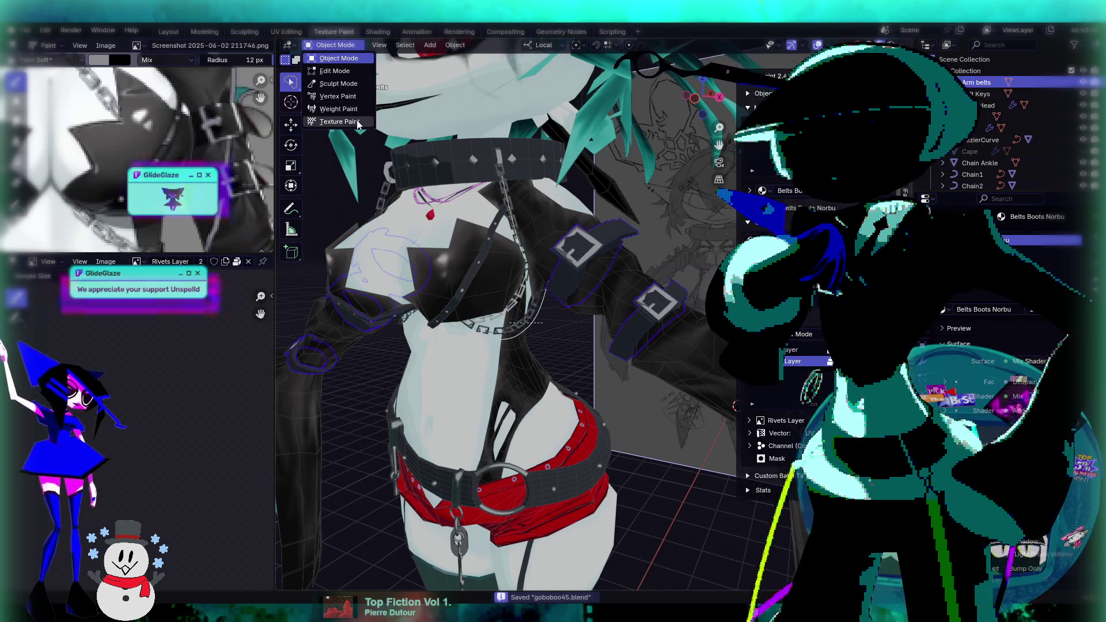
{"action": "left_click", "coordinate": [357, 123]}
{"action": "mouse_move", "coordinate": [645, 358]}
{"action": "middle_mouse_down"}
{"action": "mouse_move", "coordinate": [703, 370]}
{"action": "mouse_move", "coordinate": [563, 245]}
{"action": "mouse_move", "coordinate": [569, 299]}
{"action": "mouse_move", "coordinate": [628, 265]}
{"action": "middle_mouse_up"}
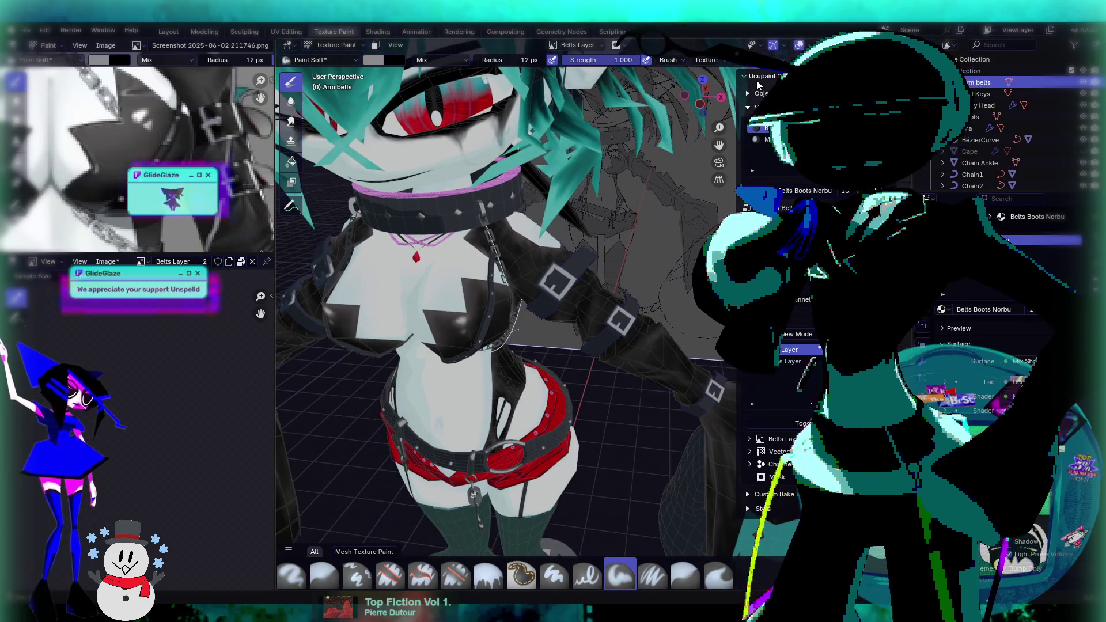
Orbit to face the arm belts and paint a white W stroke on the upper belt.
{"action": "scroll", "coordinate": [759, 61], "scroll_direction": "down", "scroll_amount": 3}
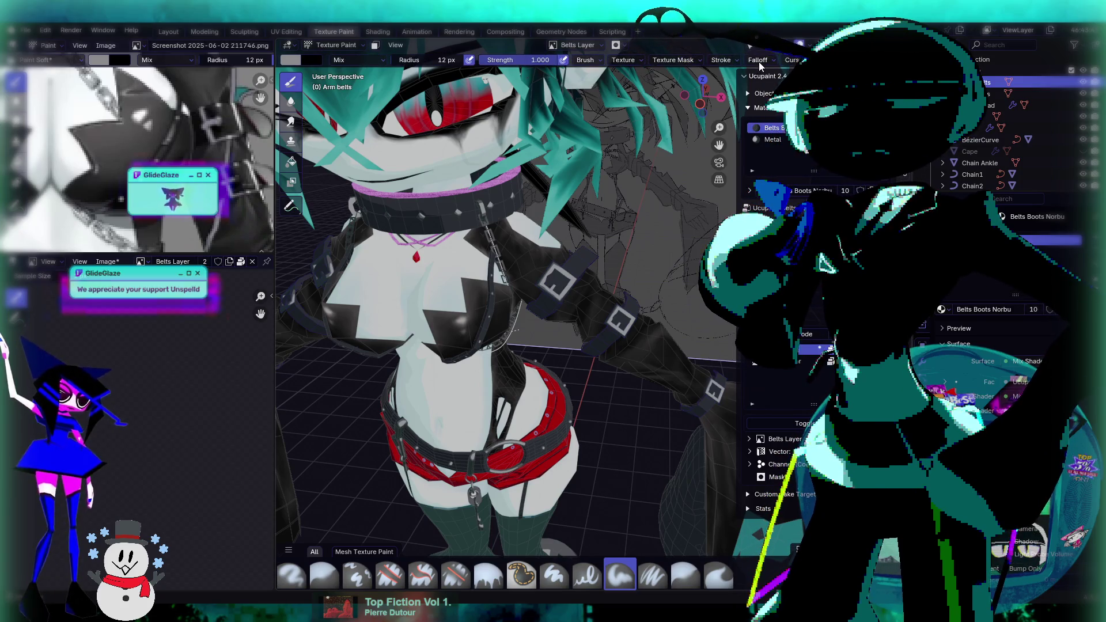
{"action": "mouse_move", "coordinate": [576, 260]}
{"action": "middle_mouse_down"}
{"action": "mouse_move", "coordinate": [541, 247]}
{"action": "mouse_move", "coordinate": [611, 254]}
{"action": "mouse_move", "coordinate": [549, 189]}
{"action": "middle_mouse_up"}
{"action": "scroll", "coordinate": [623, 255], "scroll_direction": "up", "scroll_amount": 4}
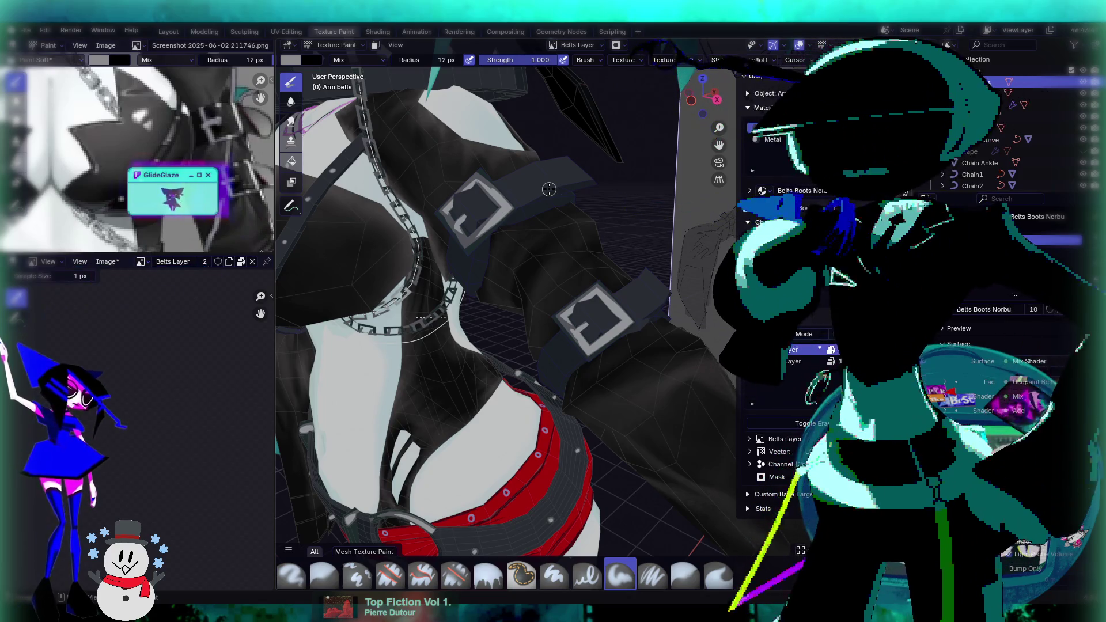
{"action": "middle_click_drag", "start_coordinate": [549, 188], "coordinate": [530, 190]}
{"action": "left_click_drag", "start_coordinate": [507, 204], "coordinate": [533, 202]}
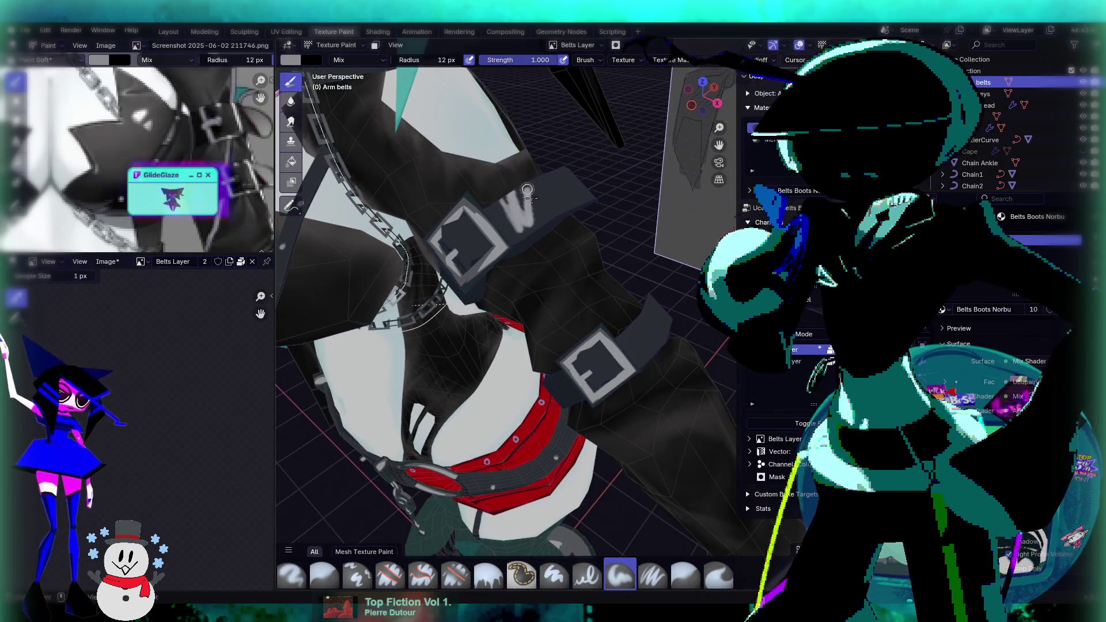
Paint another white stroke on the upper arm belt, then switch to the Shading workspace.
{"action": "mouse_move", "coordinate": [529, 186]}
{"action": "middle_mouse_down"}
{"action": "mouse_move", "coordinate": [458, 241]}
{"action": "mouse_move", "coordinate": [479, 267]}
{"action": "middle_mouse_up"}
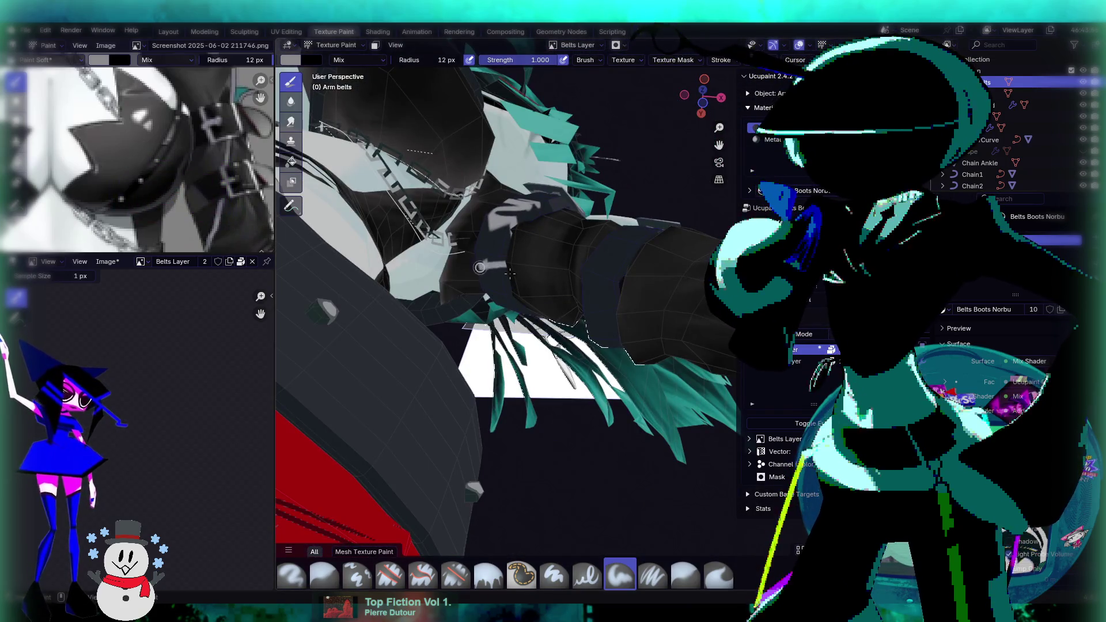
{"action": "left_click_drag", "start_coordinate": [480, 267], "coordinate": [506, 271]}
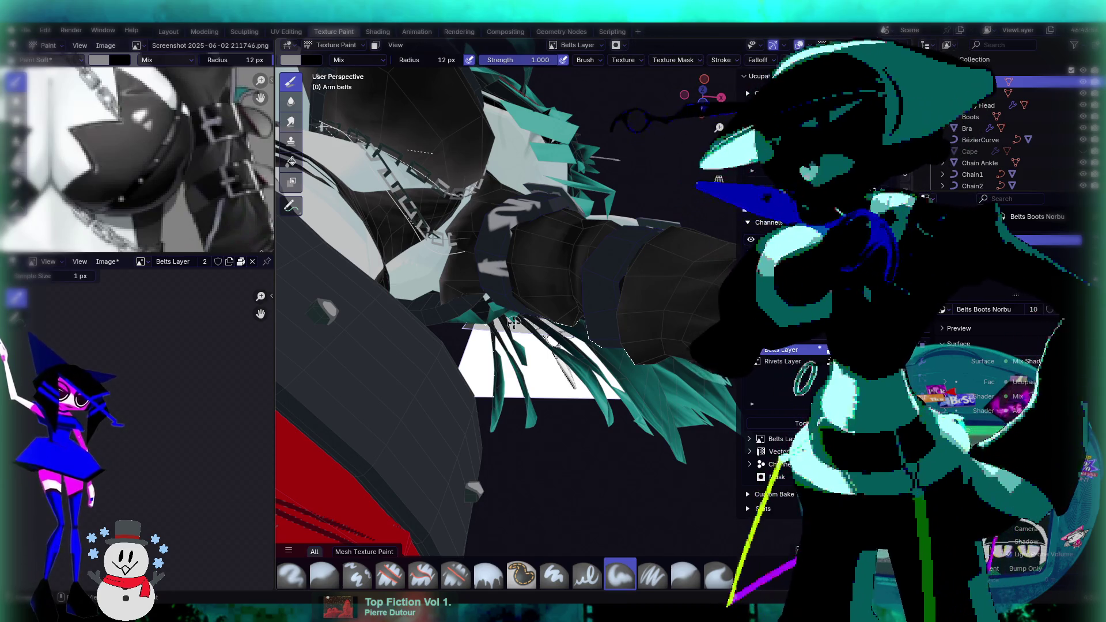
{"action": "mouse_move", "coordinate": [471, 231]}
{"action": "middle_mouse_down"}
{"action": "mouse_move", "coordinate": [508, 343]}
{"action": "mouse_move", "coordinate": [496, 311]}
{"action": "middle_mouse_up"}
{"action": "scroll", "coordinate": [508, 343], "scroll_direction": "up", "scroll_amount": 2}
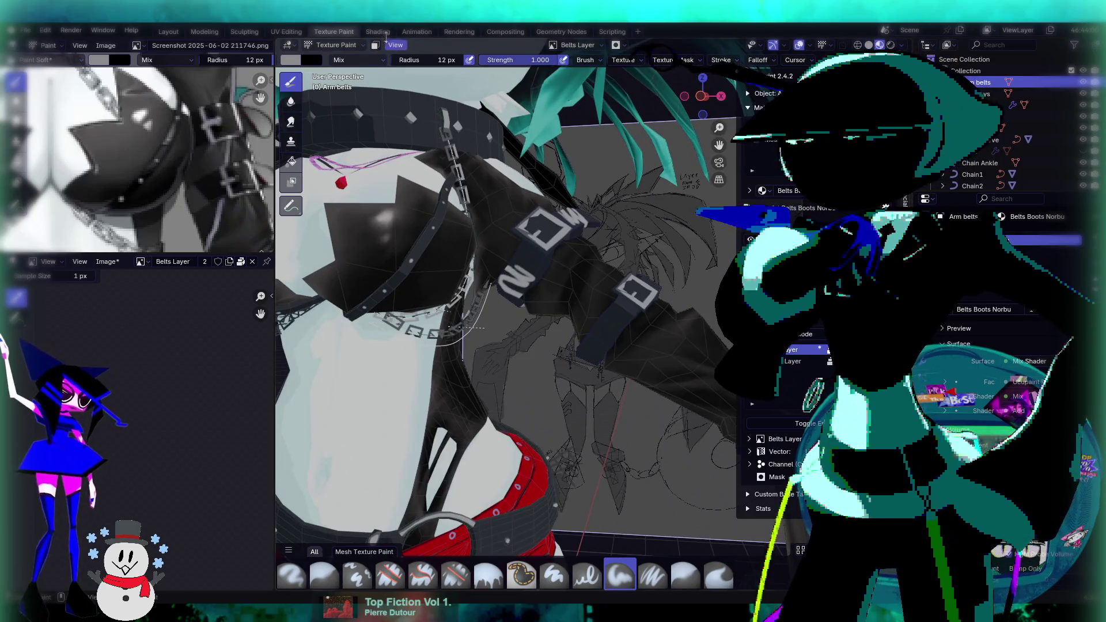
{"action": "left_click", "coordinate": [378, 31]}
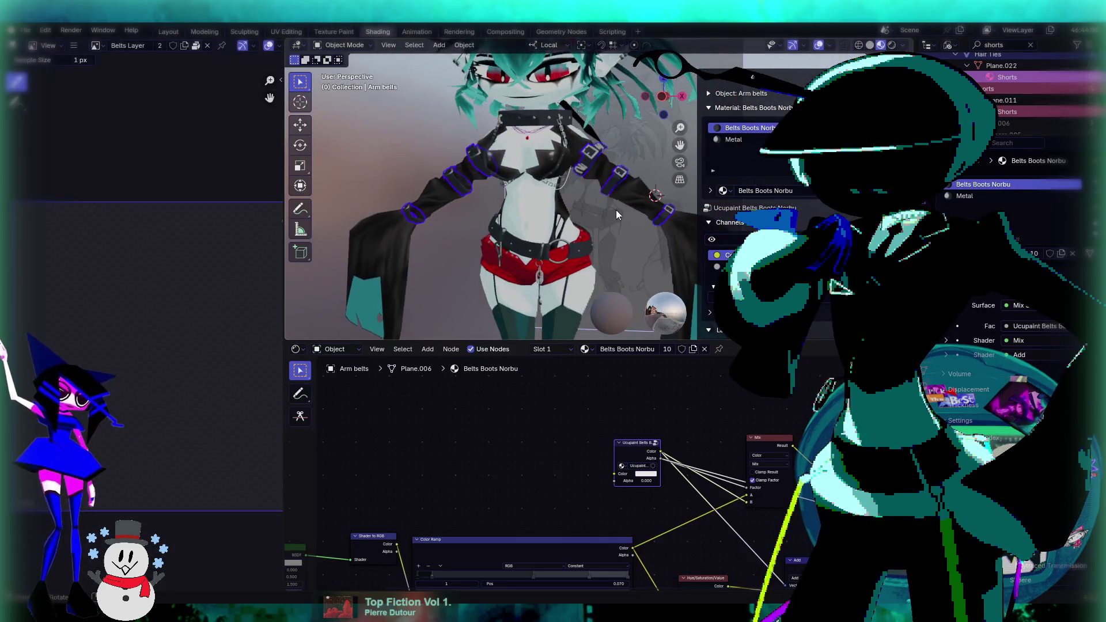
Pan through the belts material's nodes and darken the Ucupaint node colour to black.
{"action": "scroll", "coordinate": [617, 220], "scroll_direction": "up", "scroll_amount": 3}
{"action": "scroll", "coordinate": [614, 178], "scroll_direction": "up", "scroll_amount": 2}
{"action": "mouse_move", "coordinate": [778, 619]}
{"action": "middle_mouse_down"}
{"action": "mouse_move", "coordinate": [740, 605]}
{"action": "mouse_move", "coordinate": [703, 544]}
{"action": "middle_mouse_up"}
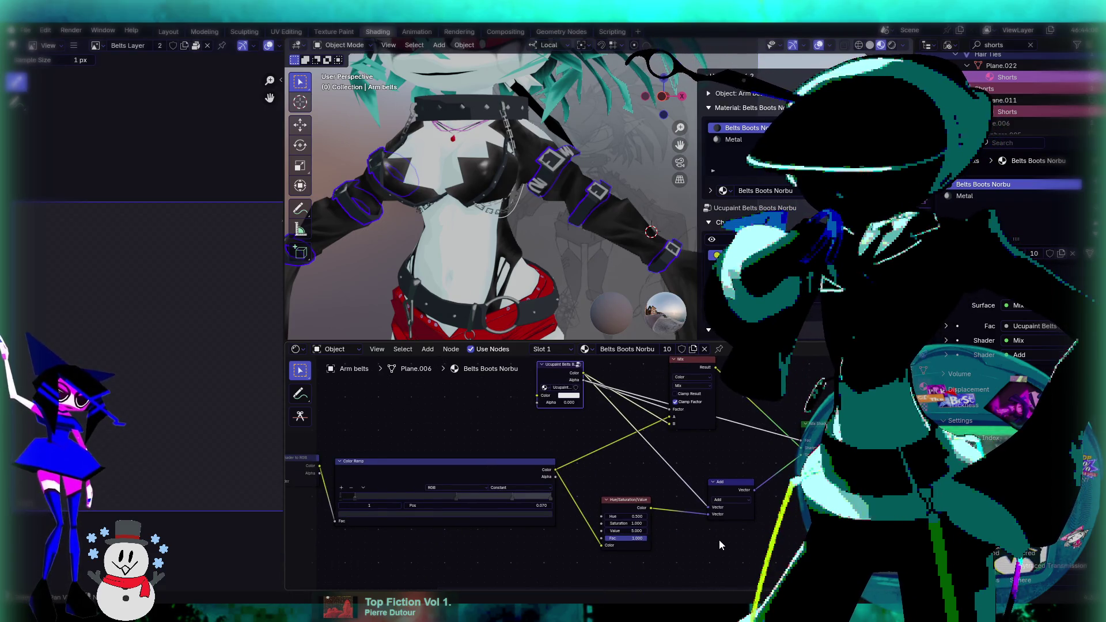
{"action": "scroll", "coordinate": [719, 541], "scroll_direction": "up", "scroll_amount": 1}
{"action": "mouse_move", "coordinate": [712, 542]}
{"action": "middle_mouse_down"}
{"action": "mouse_move", "coordinate": [678, 514]}
{"action": "mouse_move", "coordinate": [662, 517]}
{"action": "middle_mouse_up"}
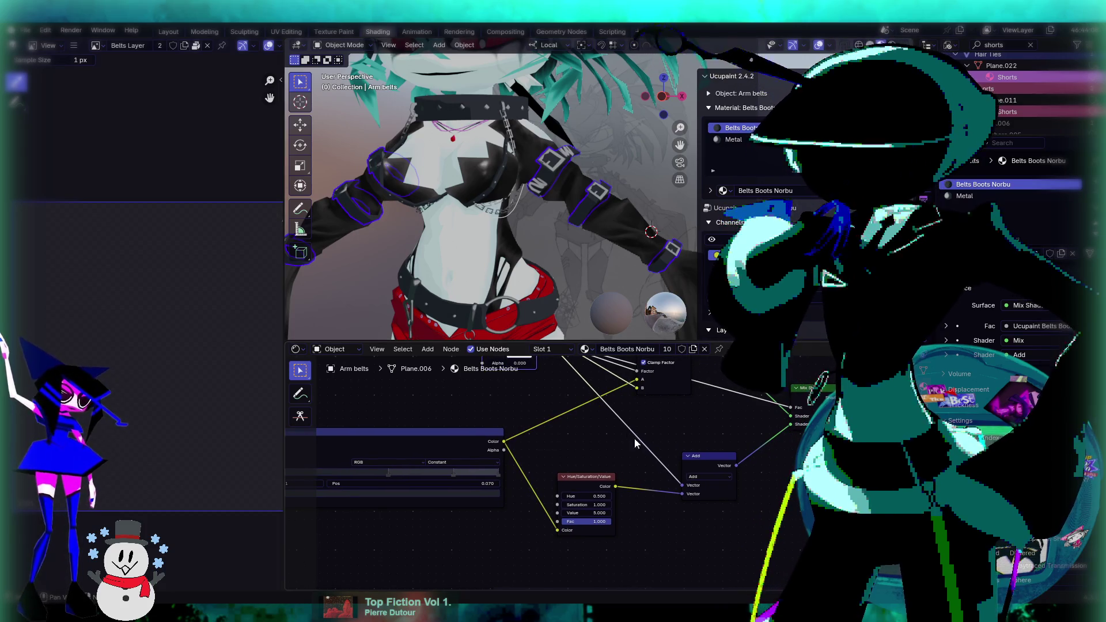
{"action": "mouse_move", "coordinate": [607, 442]}
{"action": "middle_mouse_down"}
{"action": "mouse_move", "coordinate": [570, 471]}
{"action": "mouse_move", "coordinate": [568, 493]}
{"action": "middle_mouse_up"}
{"action": "middle_click_drag", "start_coordinate": [644, 459], "coordinate": [617, 482]}
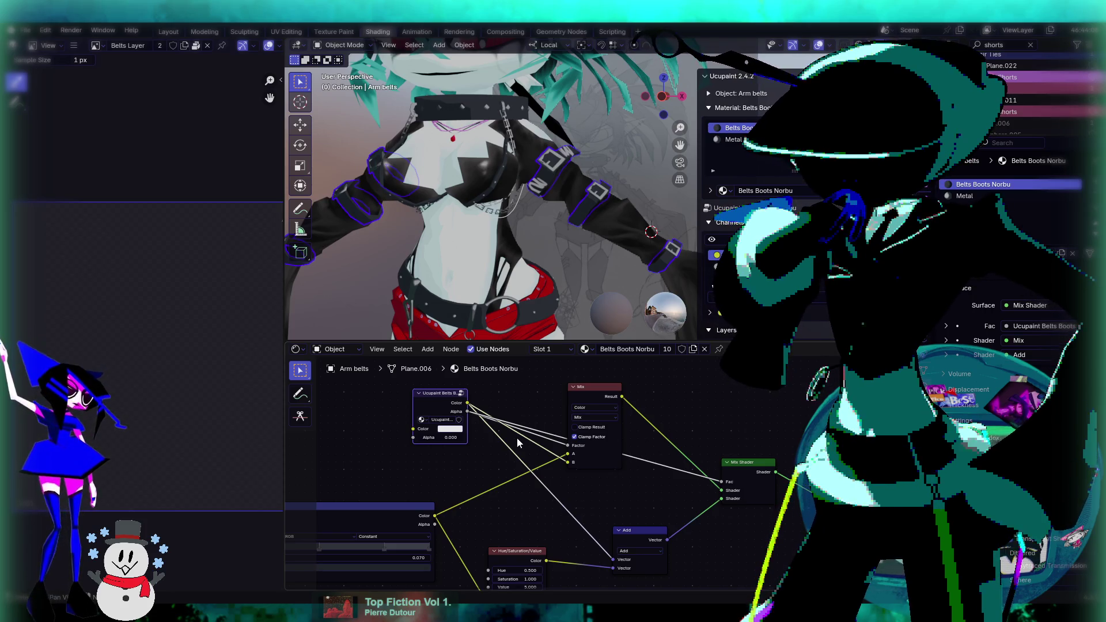
{"action": "left_click", "coordinate": [445, 430]}
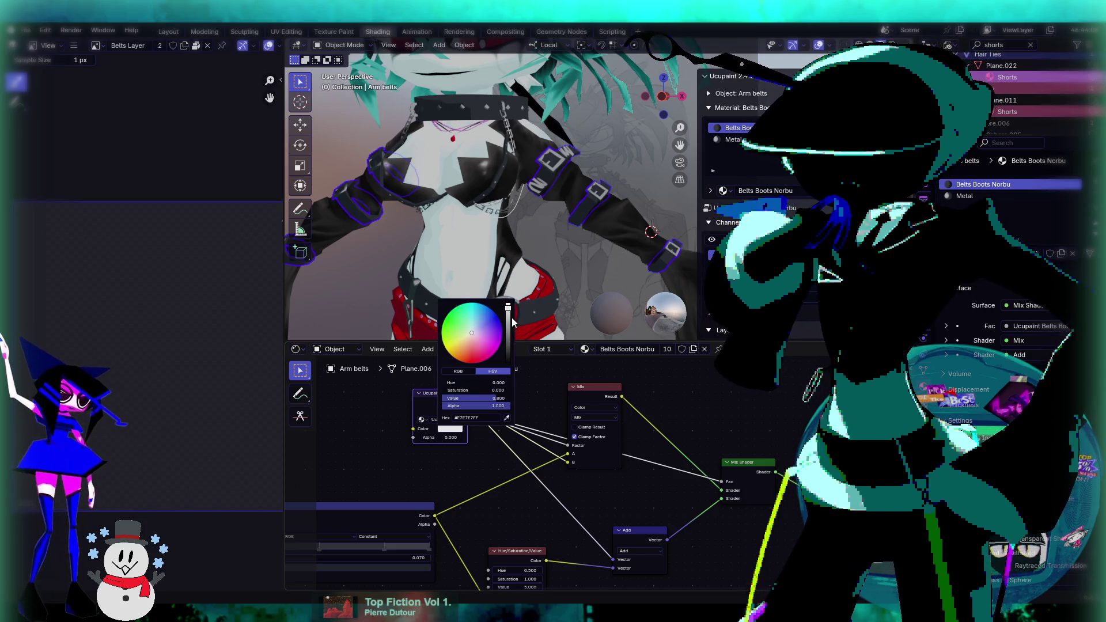
{"action": "mouse_move", "coordinate": [509, 319]}
{"action": "left_mouse_down"}
{"action": "mouse_move", "coordinate": [508, 363]}
{"action": "mouse_move", "coordinate": [508, 304]}
{"action": "left_mouse_up"}
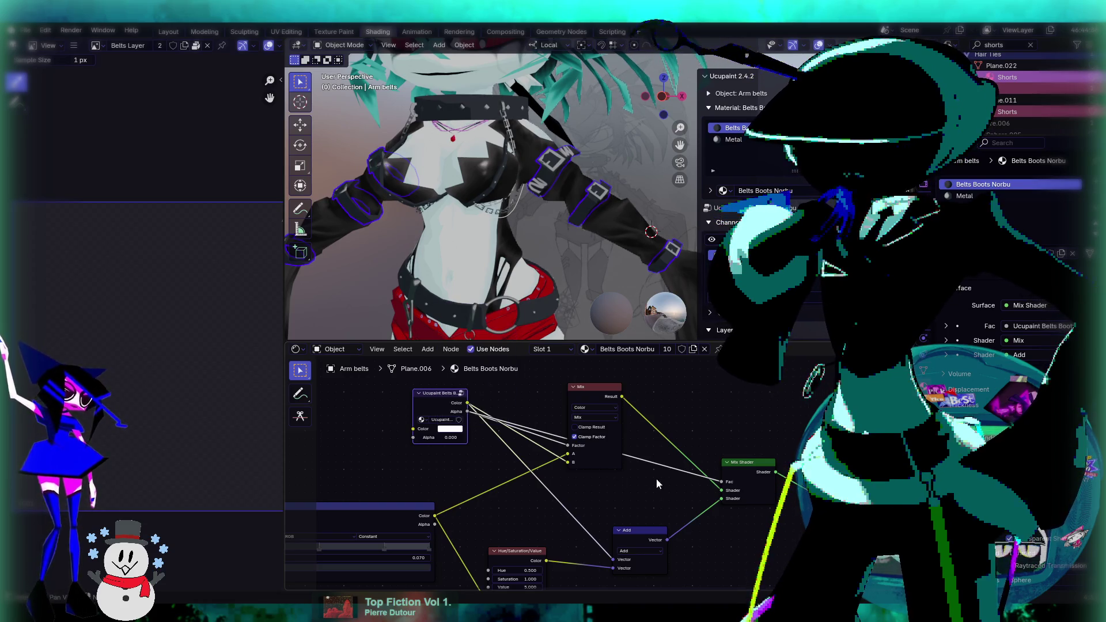
Nudge the Add node slightly left and select the Torso Sides piece.
{"action": "mouse_move", "coordinate": [703, 433]}
{"action": "middle_mouse_down"}
{"action": "mouse_move", "coordinate": [656, 439]}
{"action": "mouse_move", "coordinate": [672, 435]}
{"action": "mouse_move", "coordinate": [662, 418]}
{"action": "middle_mouse_up"}
{"action": "left_click_drag", "start_coordinate": [571, 510], "coordinate": [557, 513]}
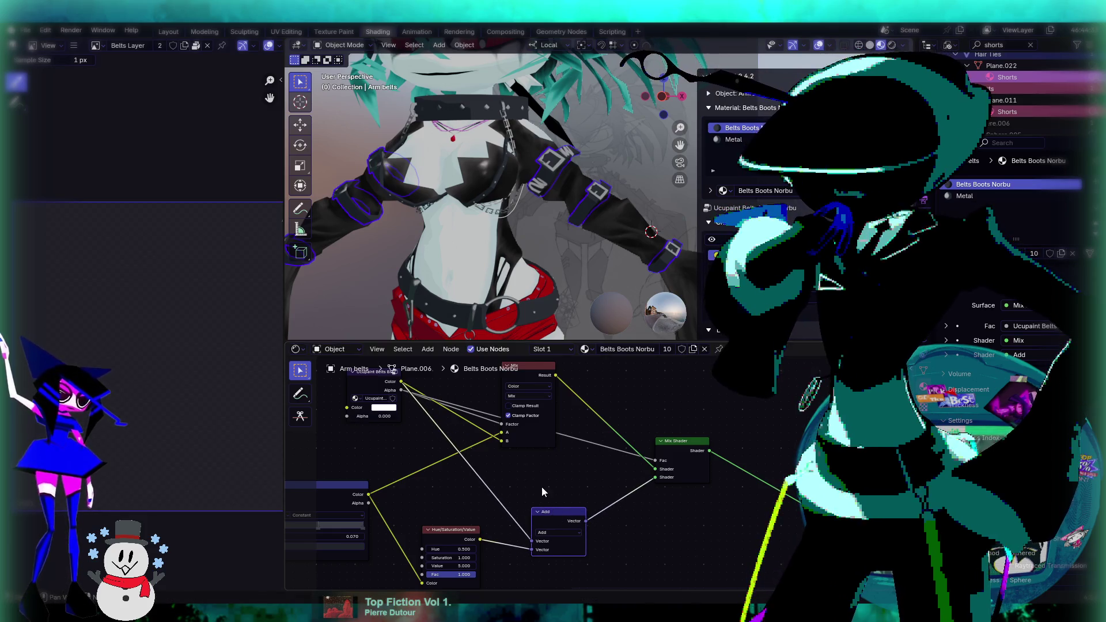
{"action": "middle_click_drag", "start_coordinate": [542, 488], "coordinate": [604, 466]}
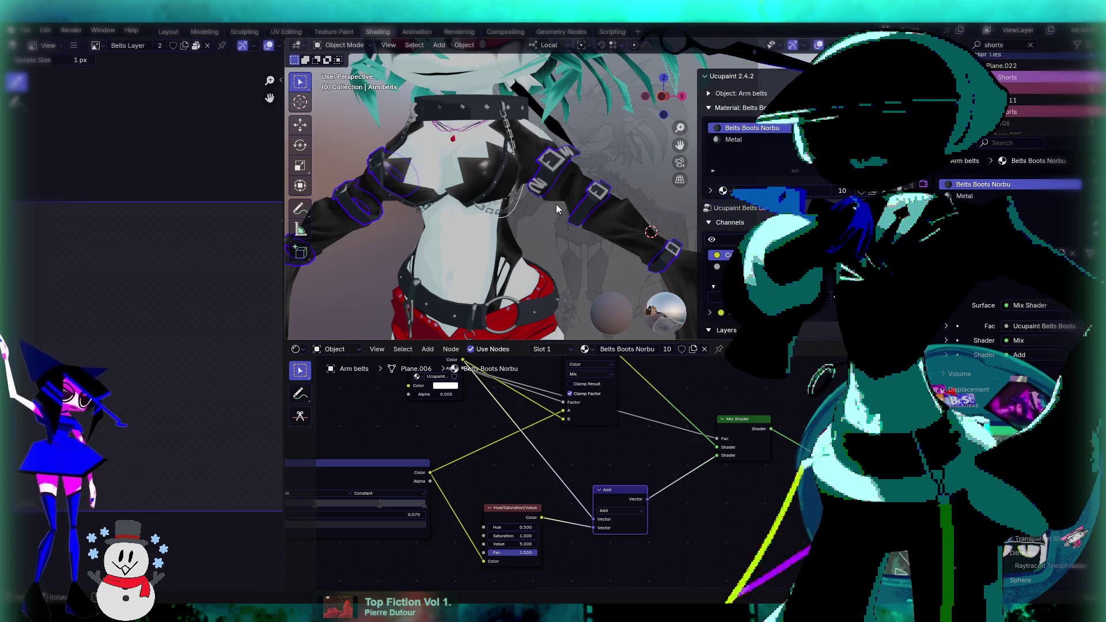
{"action": "left_click", "coordinate": [513, 238]}
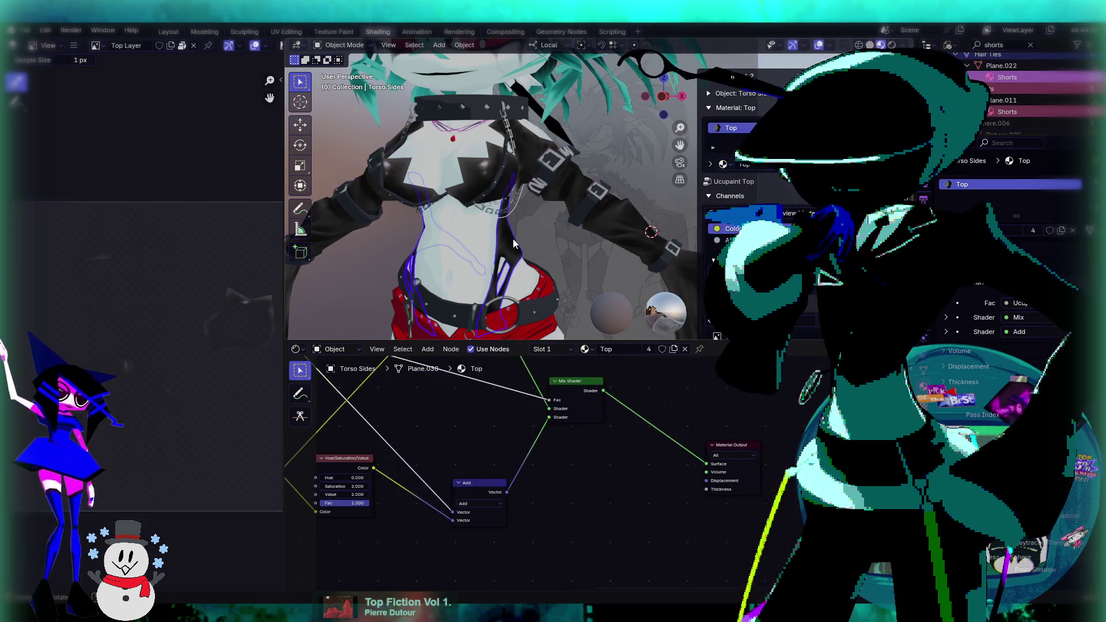
Select the Collar and look over its Metal material nodes.
{"action": "mouse_move", "coordinate": [574, 276]}
{"action": "middle_mouse_down"}
{"action": "mouse_move", "coordinate": [569, 249]}
{"action": "mouse_move", "coordinate": [493, 137]}
{"action": "mouse_move", "coordinate": [514, 192]}
{"action": "mouse_move", "coordinate": [546, 212]}
{"action": "mouse_move", "coordinate": [484, 222]}
{"action": "mouse_move", "coordinate": [516, 231]}
{"action": "middle_mouse_up"}
{"action": "left_click", "coordinate": [483, 223]}
{"action": "scroll", "coordinate": [699, 449], "scroll_direction": "down", "scroll_amount": 5}
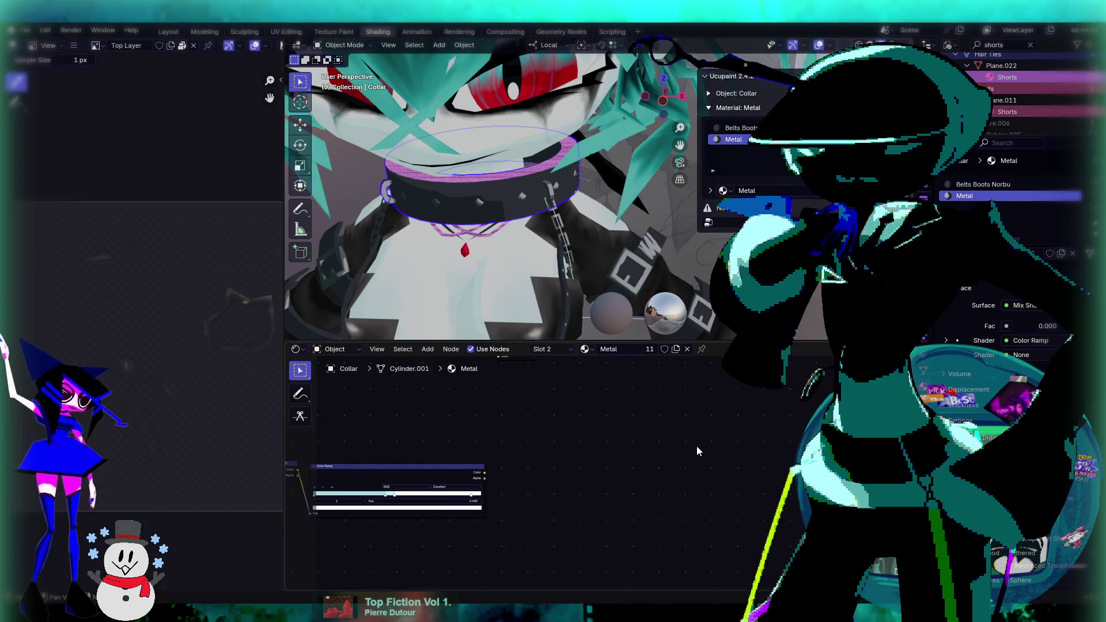
{"action": "middle_click_drag", "start_coordinate": [640, 450], "coordinate": [654, 445]}
{"action": "scroll", "coordinate": [663, 472], "scroll_direction": "up", "scroll_amount": 4}
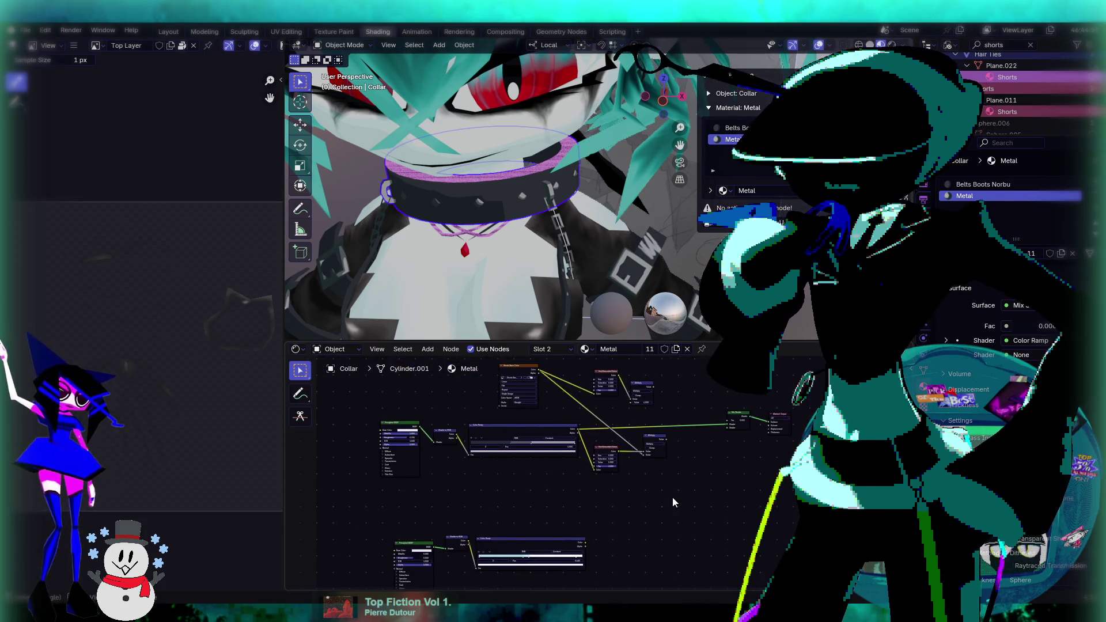
{"action": "middle_click_drag", "start_coordinate": [671, 494], "coordinate": [666, 482]}
{"action": "scroll", "coordinate": [686, 514], "scroll_direction": "down", "scroll_amount": 2}
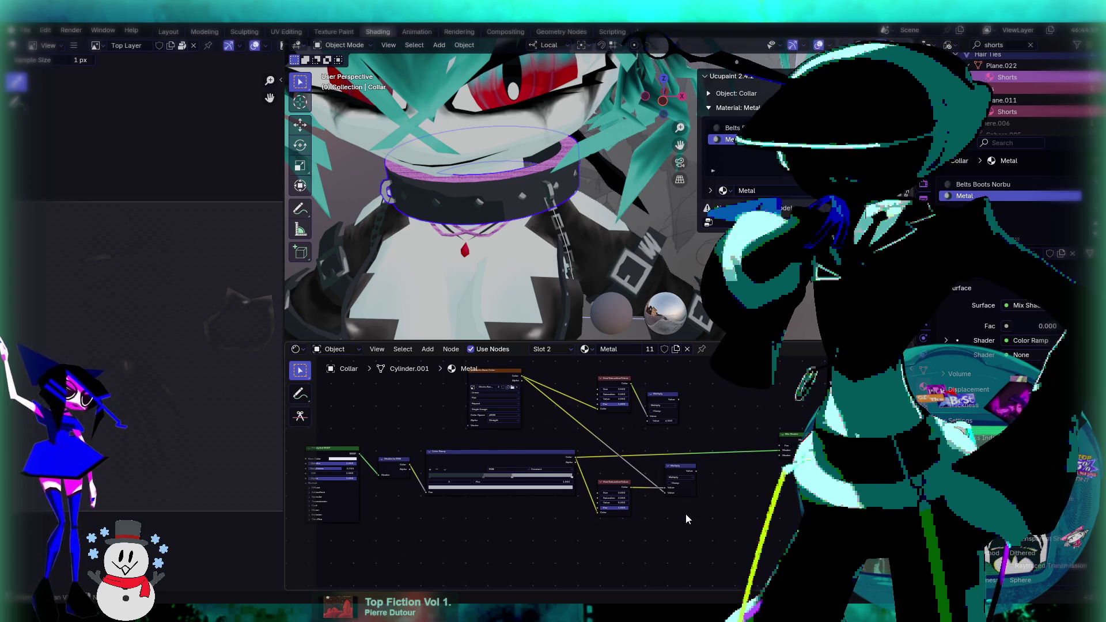
{"action": "mouse_move", "coordinate": [576, 231]}
{"action": "middle_mouse_down", "text": "shift"}
{"action": "mouse_move", "coordinate": [579, 206]}
{"action": "mouse_move", "coordinate": [541, 181]}
{"action": "mouse_move", "coordinate": [560, 192]}
{"action": "middle_mouse_up", "text": "shift"}
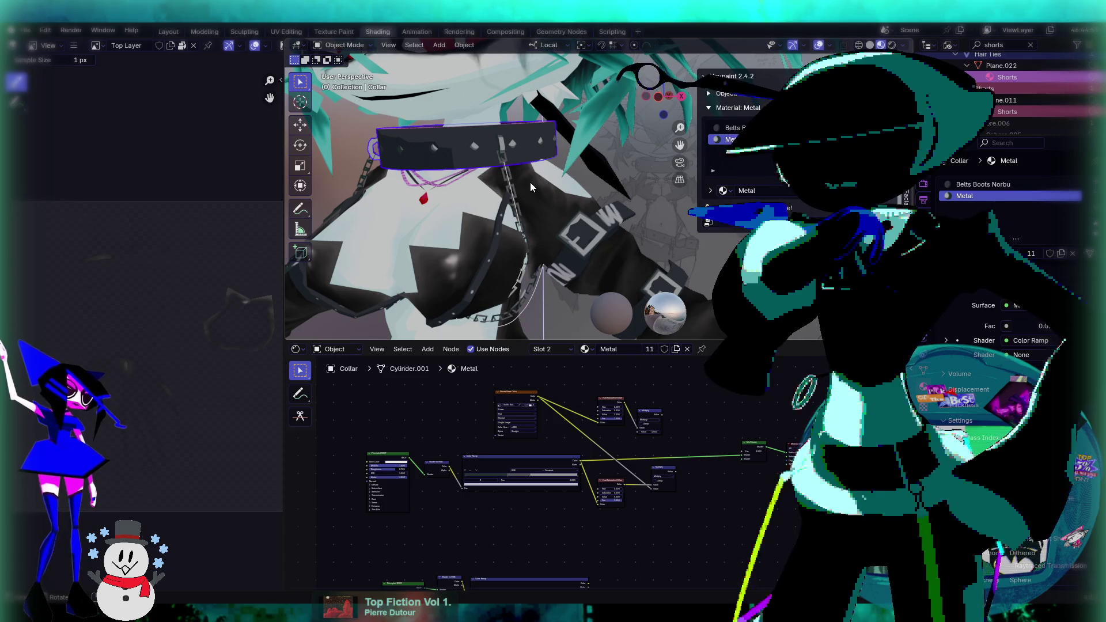
{"action": "mouse_move", "coordinate": [564, 191]}
{"action": "middle_mouse_down"}
{"action": "mouse_move", "coordinate": [565, 219]}
{"action": "mouse_move", "coordinate": [505, 263]}
{"action": "middle_mouse_up"}
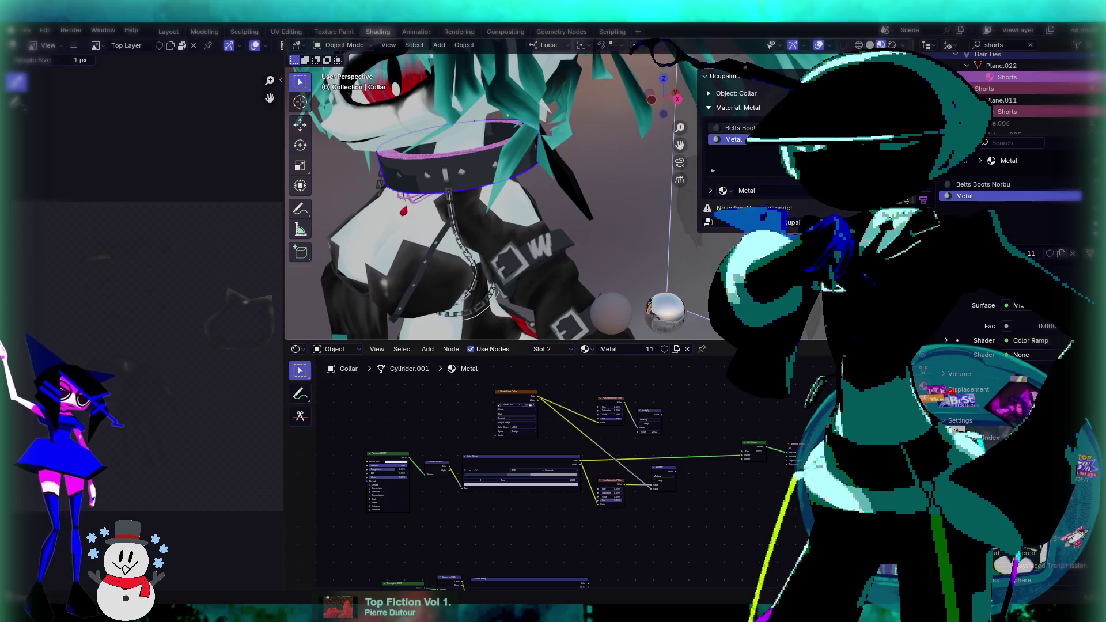
Make Belts Boots Norbu the collar's active material and open UV Editing with Ctrl+PageUp.
{"action": "left_click", "coordinate": [505, 263]}
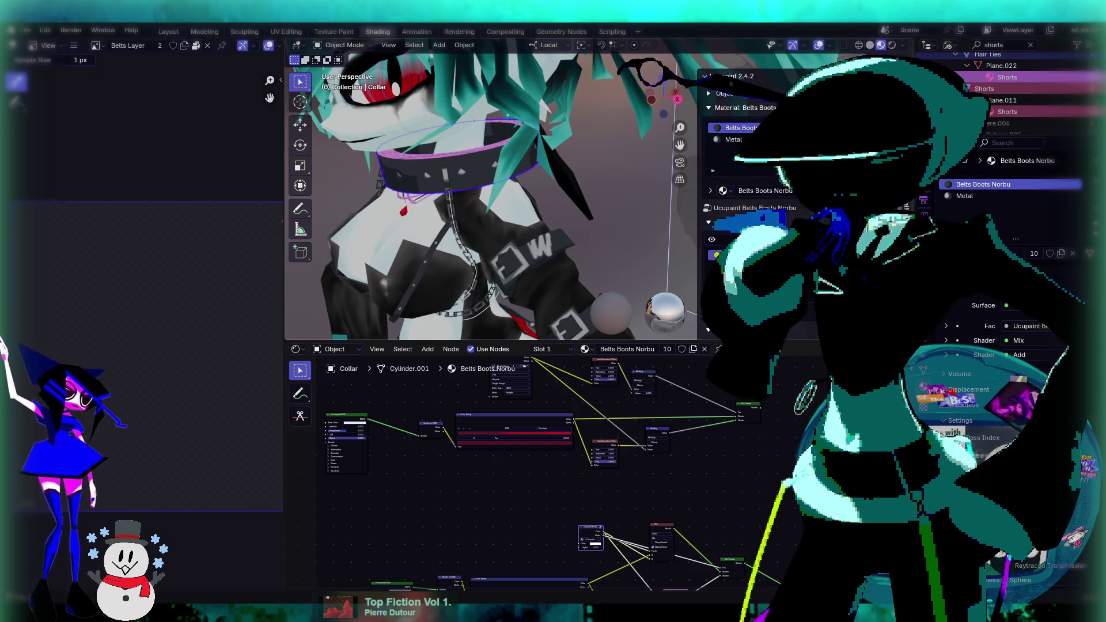
{"action": "left_click", "coordinate": [732, 140]}
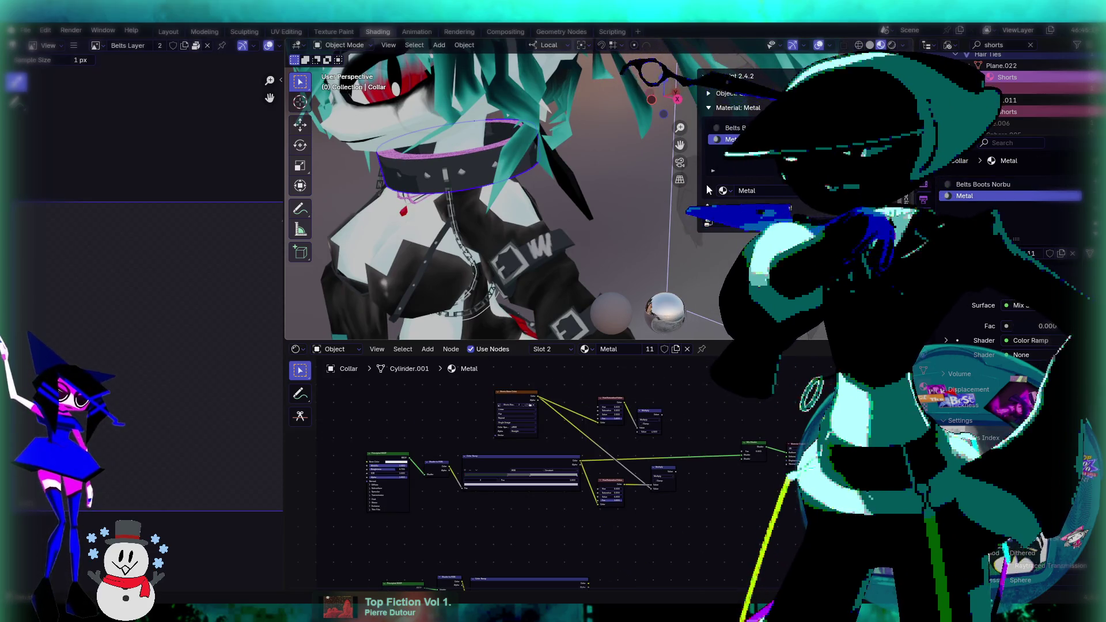
{"action": "left_click", "coordinate": [737, 128]}
{"action": "middle_click_drag", "start_coordinate": [559, 201], "coordinate": [546, 195]}
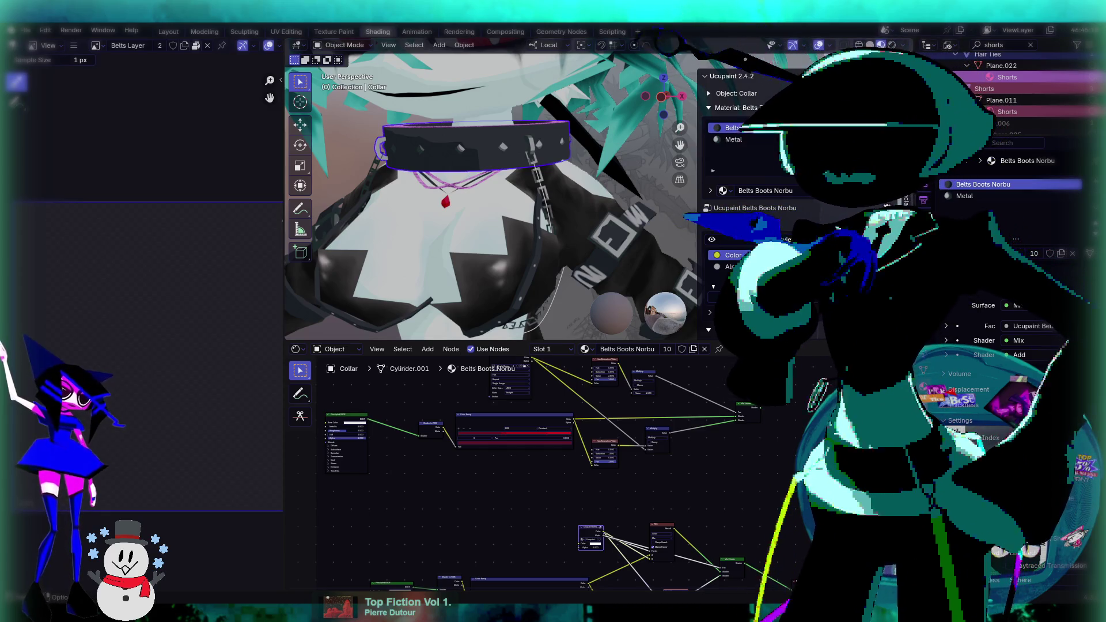
{"action": "key", "text": "ctrl+Page_Up"}
{"action": "key", "text": "ctrl+Page_Up"}
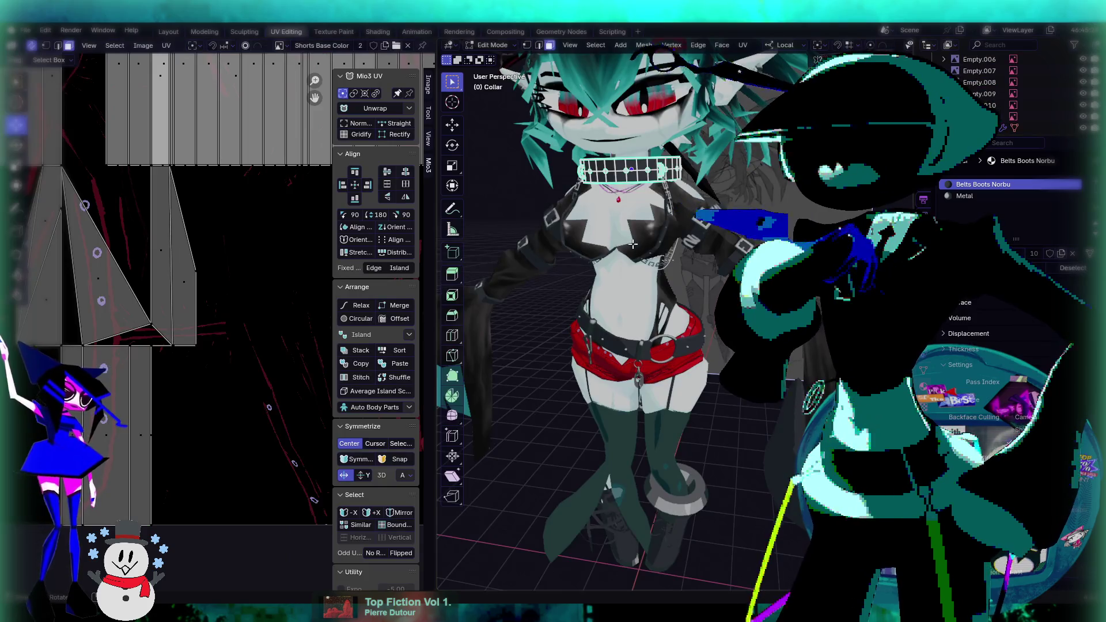
Select all of the collar's geometry and view it from the front (numpad 1).
{"action": "scroll", "coordinate": [634, 259], "scroll_direction": "up", "scroll_amount": 2}
{"action": "key", "text": "a"}
{"action": "key", "text": "KP_1"}
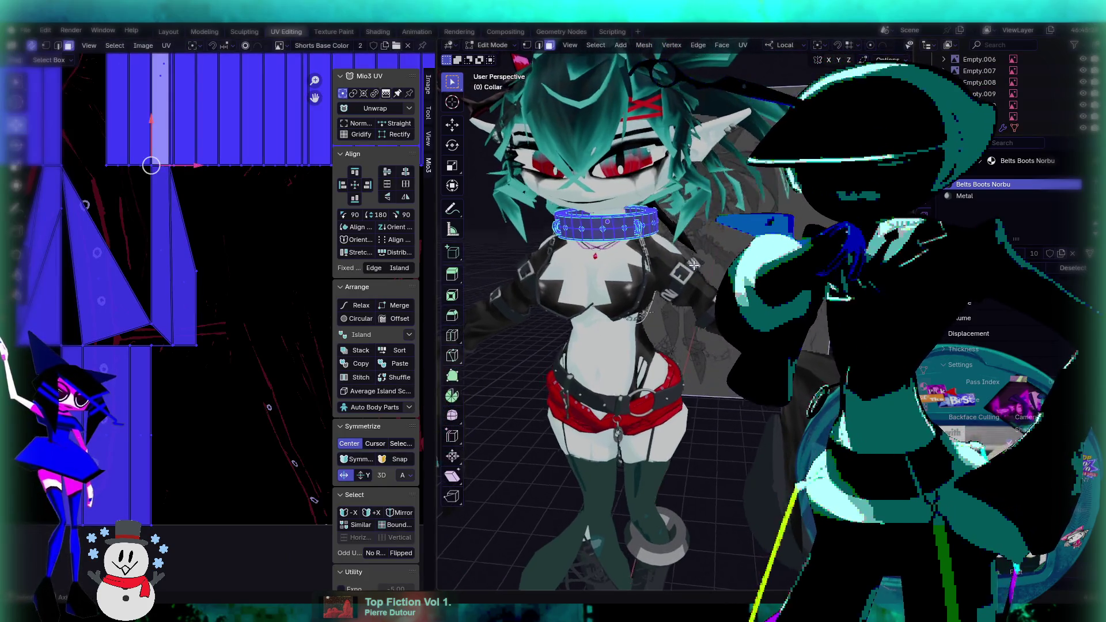
{"action": "scroll", "coordinate": [667, 311], "scroll_direction": "up", "scroll_amount": 1}
{"action": "scroll", "coordinate": [667, 311], "scroll_direction": "up", "scroll_amount": 6}
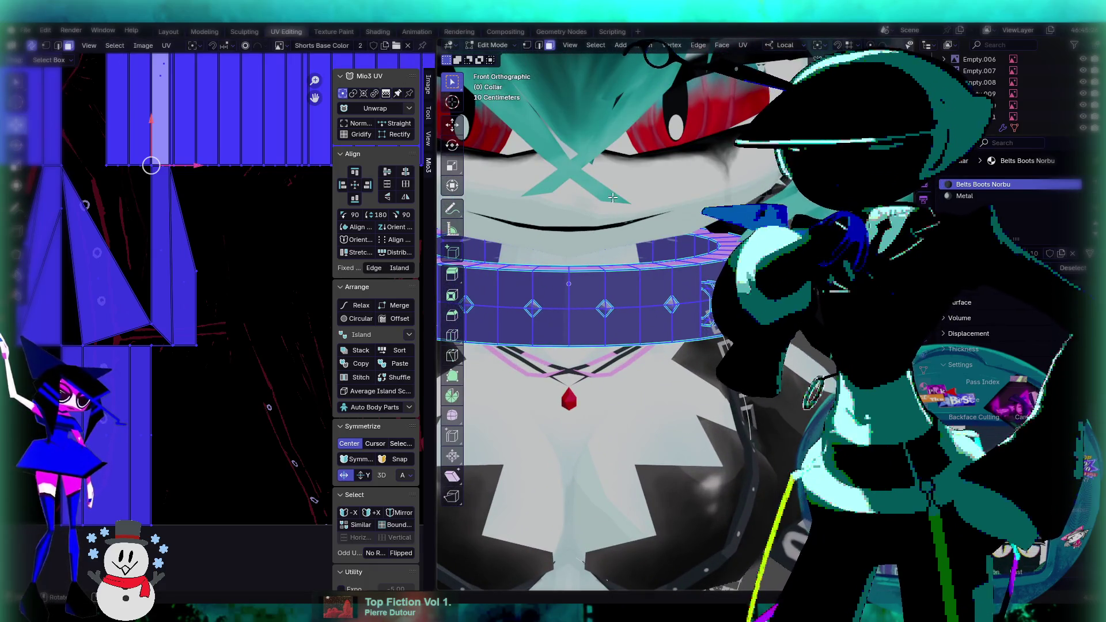
{"action": "scroll", "coordinate": [675, 274], "scroll_direction": "up", "scroll_amount": 1}
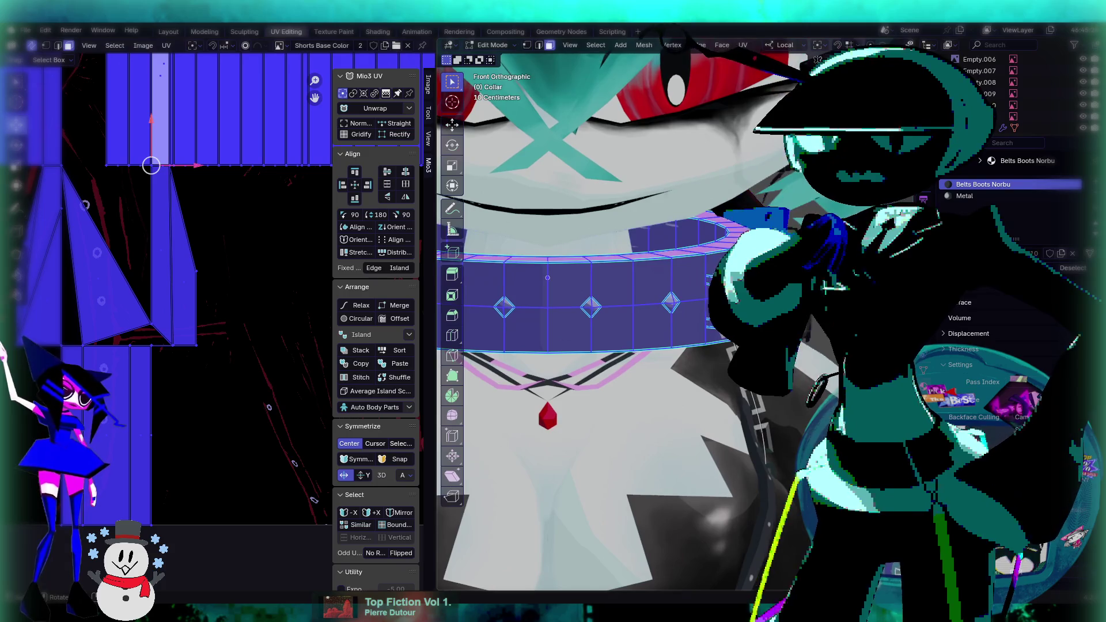
Switch to edge select and pick the collar's bottom edge loop.
{"action": "left_click", "coordinate": [539, 45]}
{"action": "left_click", "coordinate": [689, 252]}
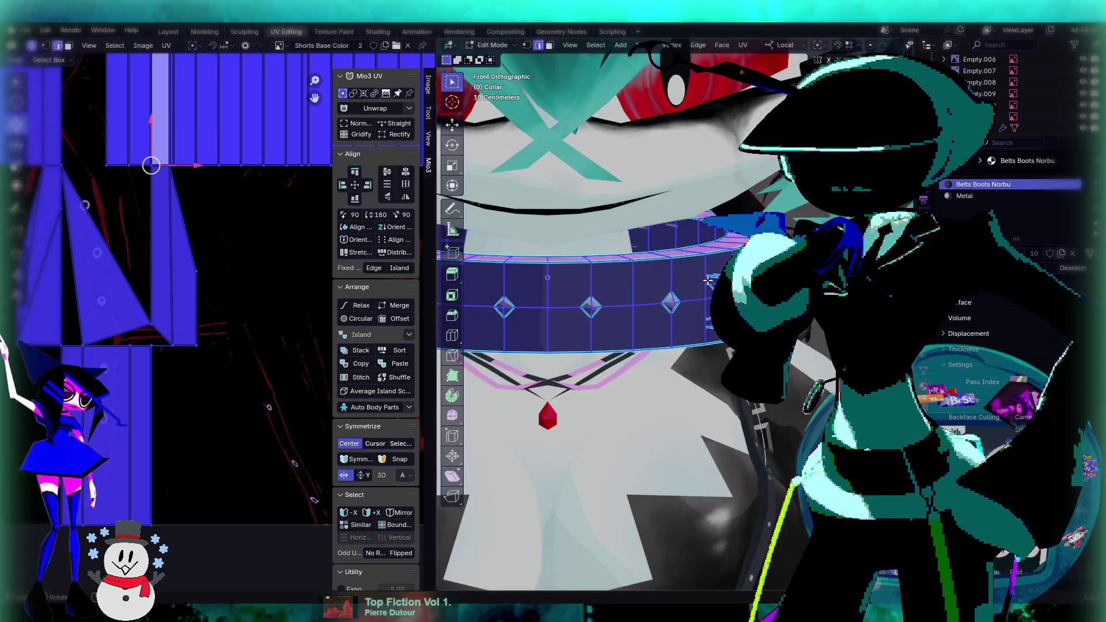
{"action": "mouse_move", "coordinate": [685, 259]}
{"action": "middle_mouse_down"}
{"action": "mouse_move", "coordinate": [669, 261]}
{"action": "mouse_move", "coordinate": [702, 260]}
{"action": "middle_mouse_up"}
{"action": "left_click", "coordinate": [637, 311], "text": "alt"}
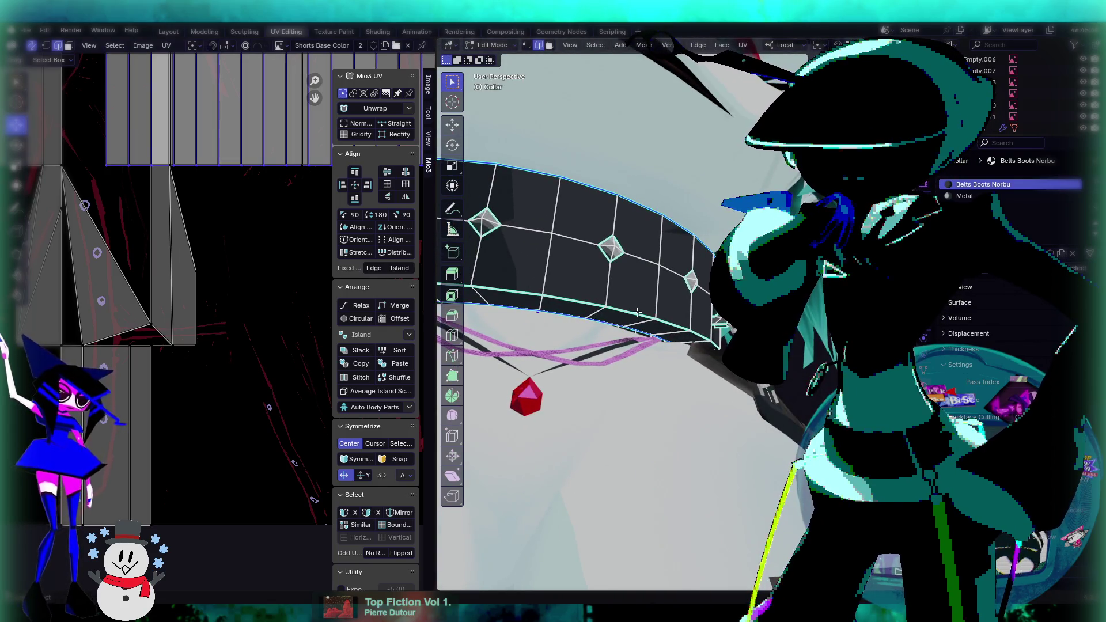
{"action": "middle_click_drag", "start_coordinate": [637, 311], "coordinate": [651, 310]}
{"action": "scroll", "coordinate": [651, 310], "scroll_direction": "up", "scroll_amount": 2}
Mark the selected edge loops as seams and return to Object Mode.
{"action": "key", "text": "ctrl+e"}
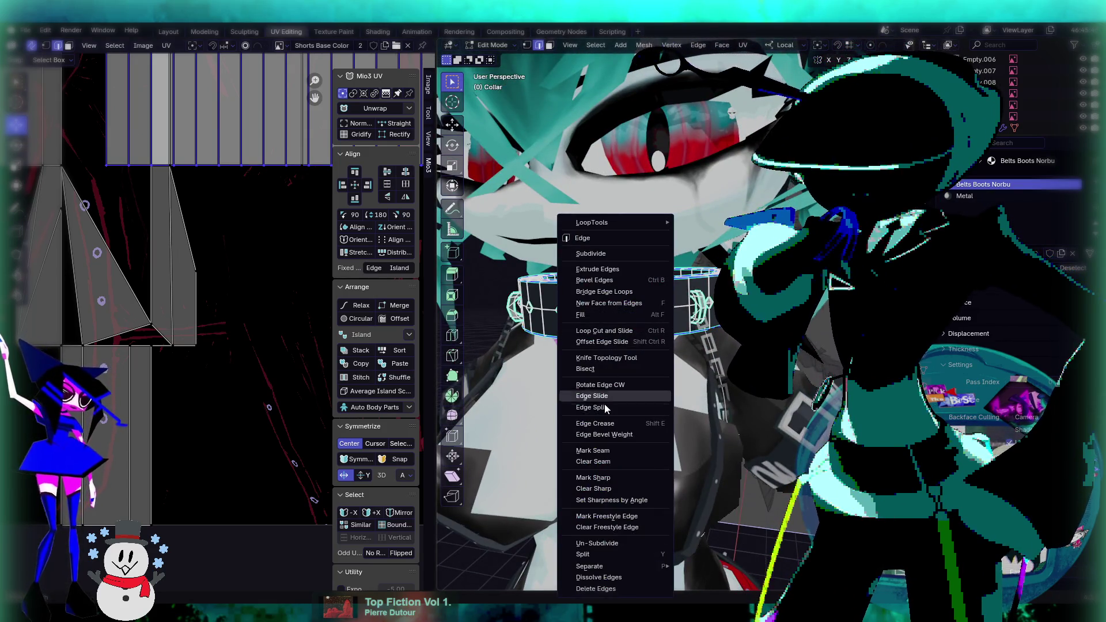
{"action": "left_click", "coordinate": [617, 449]}
{"action": "middle_click_drag", "start_coordinate": [618, 450], "coordinate": [651, 402]}
{"action": "key", "text": "Tab"}
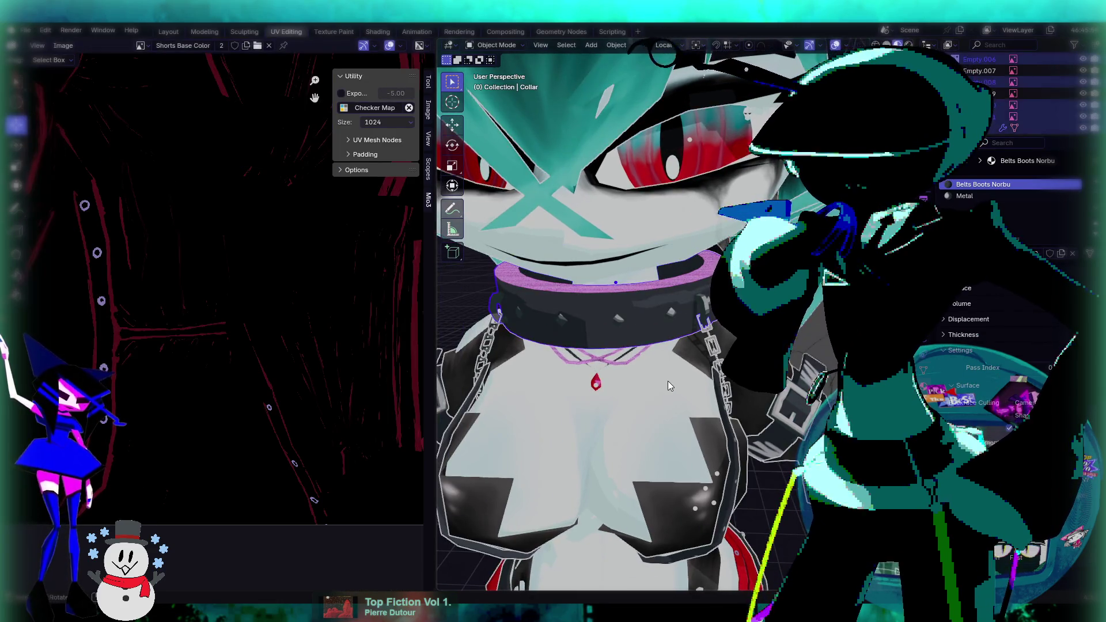
Re-enter Edit Mode on the collar and unwrap it along the new seams.
{"action": "key", "text": "Tab"}
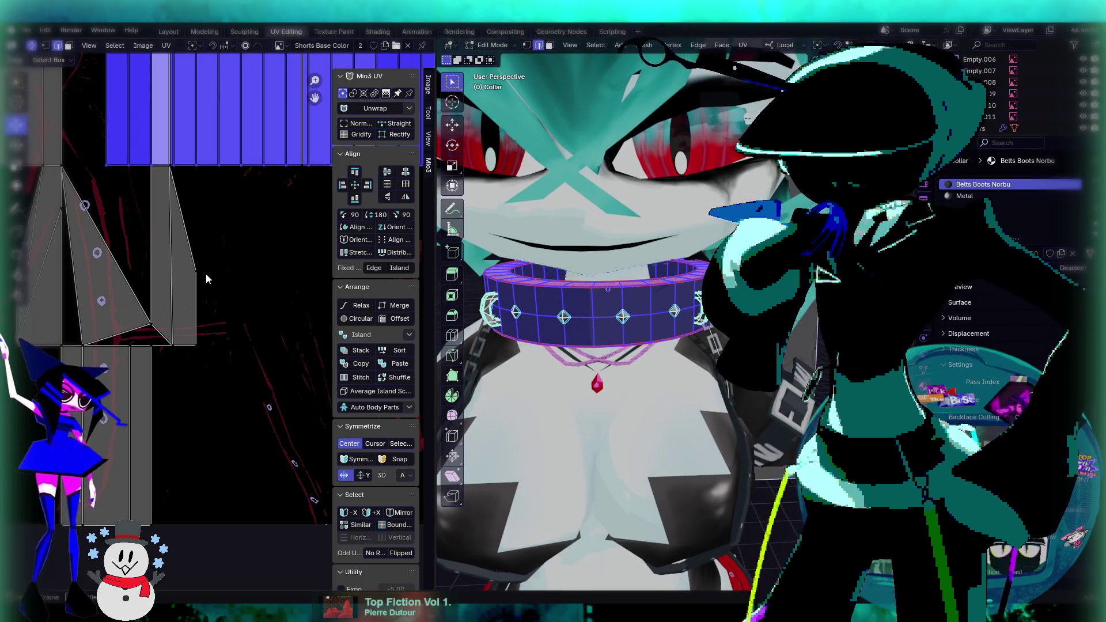
{"action": "scroll", "coordinate": [213, 277], "scroll_direction": "down", "scroll_amount": 5}
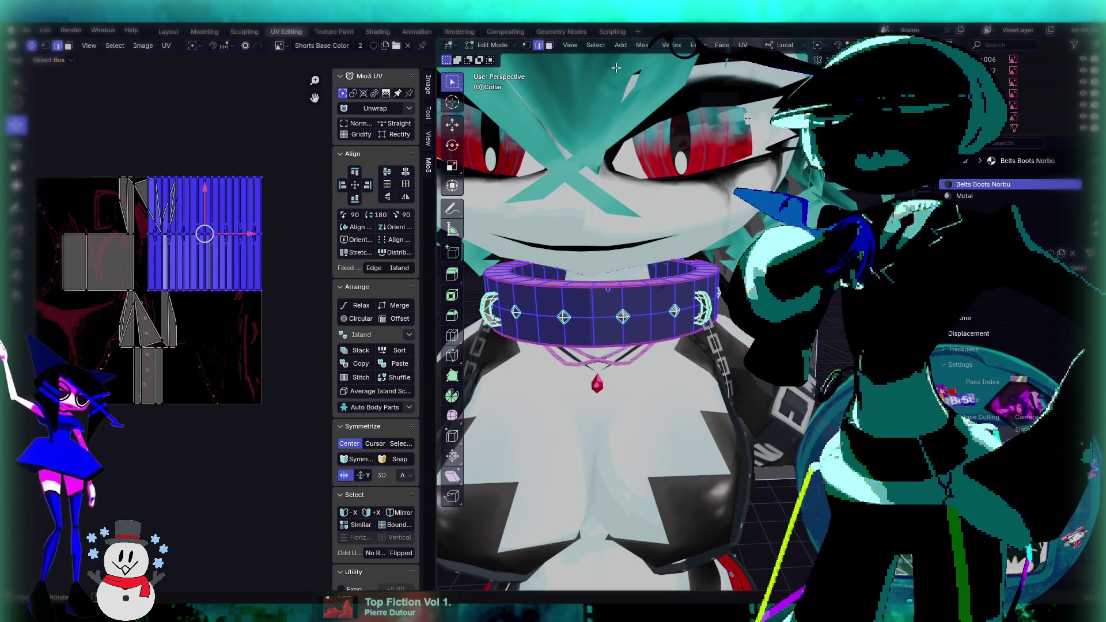
{"action": "scroll", "coordinate": [247, 273], "scroll_direction": "down", "scroll_amount": 1}
{"action": "middle_click_drag", "start_coordinate": [246, 273], "coordinate": [222, 265]}
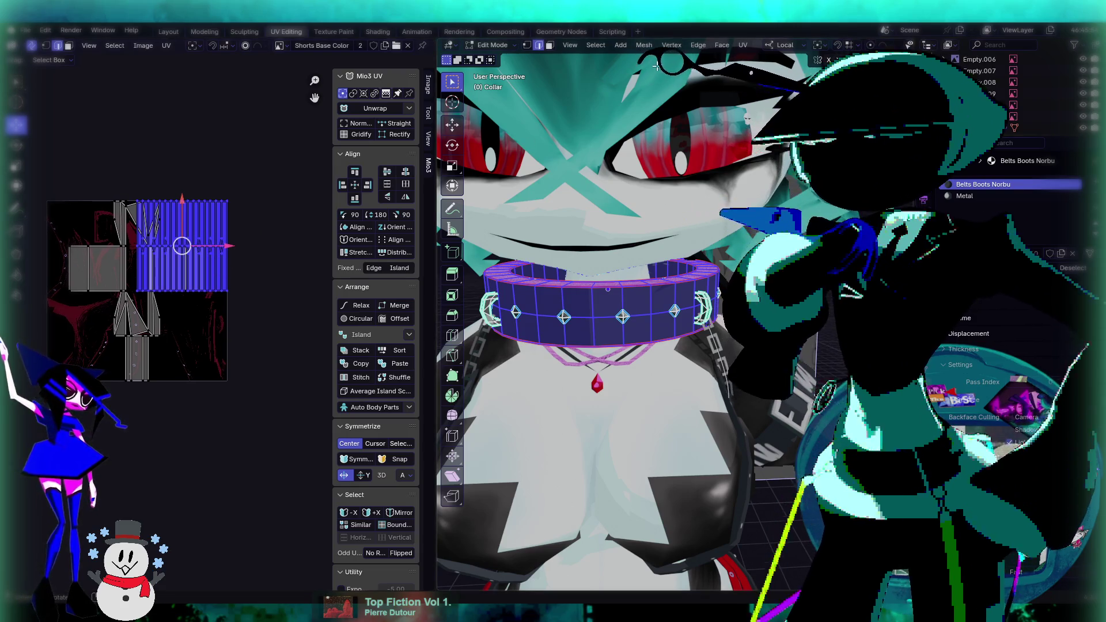
{"action": "scroll", "coordinate": [654, 211], "scroll_direction": "down", "scroll_amount": 3}
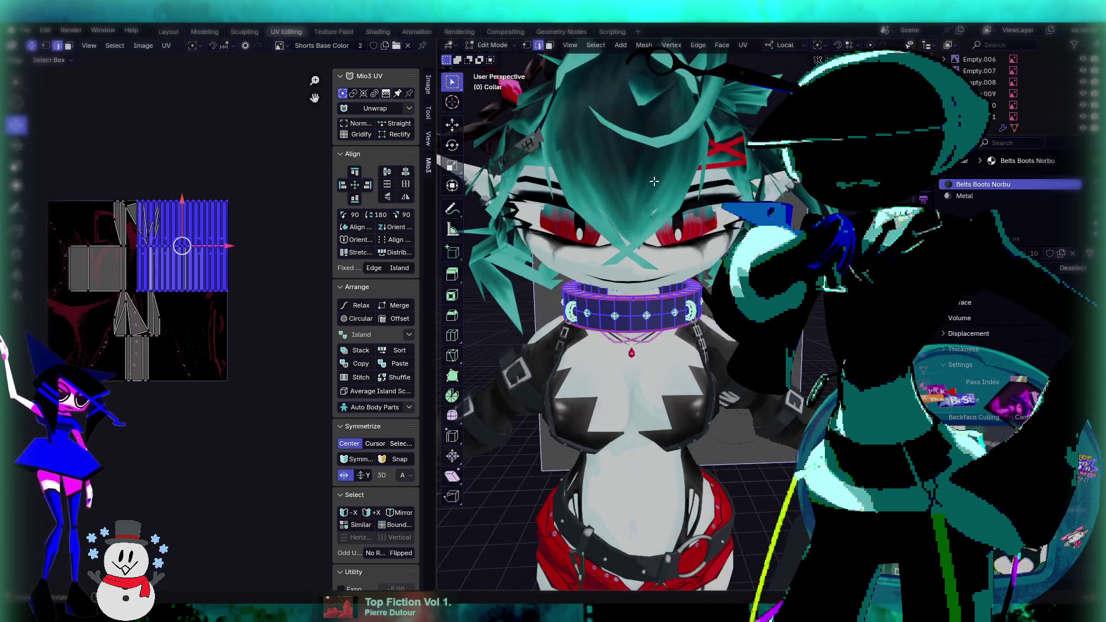
{"action": "left_click", "coordinate": [744, 45]}
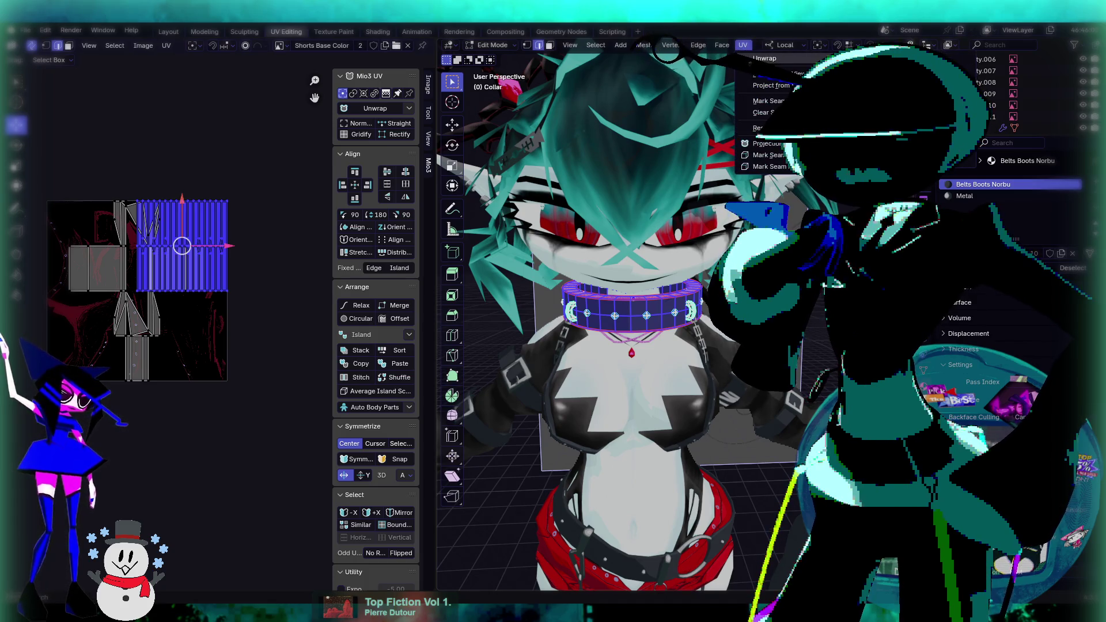
{"action": "left_click", "coordinate": [766, 58]}
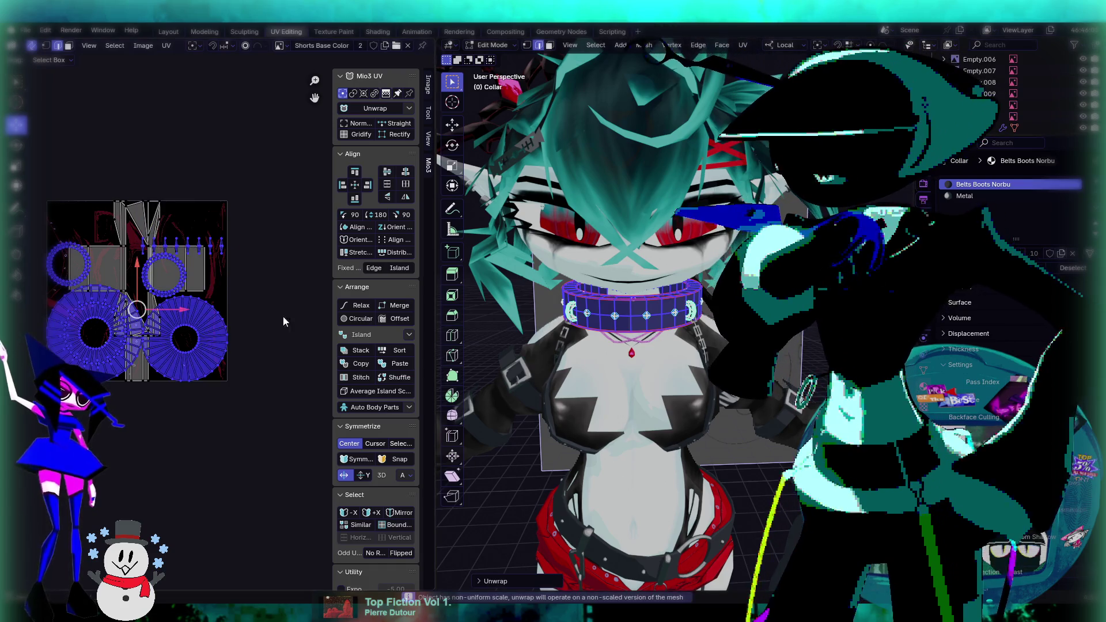
Recentre the UV view and try moving the collar islands, then cancel the move.
{"action": "scroll", "coordinate": [198, 361], "scroll_direction": "up", "scroll_amount": 5}
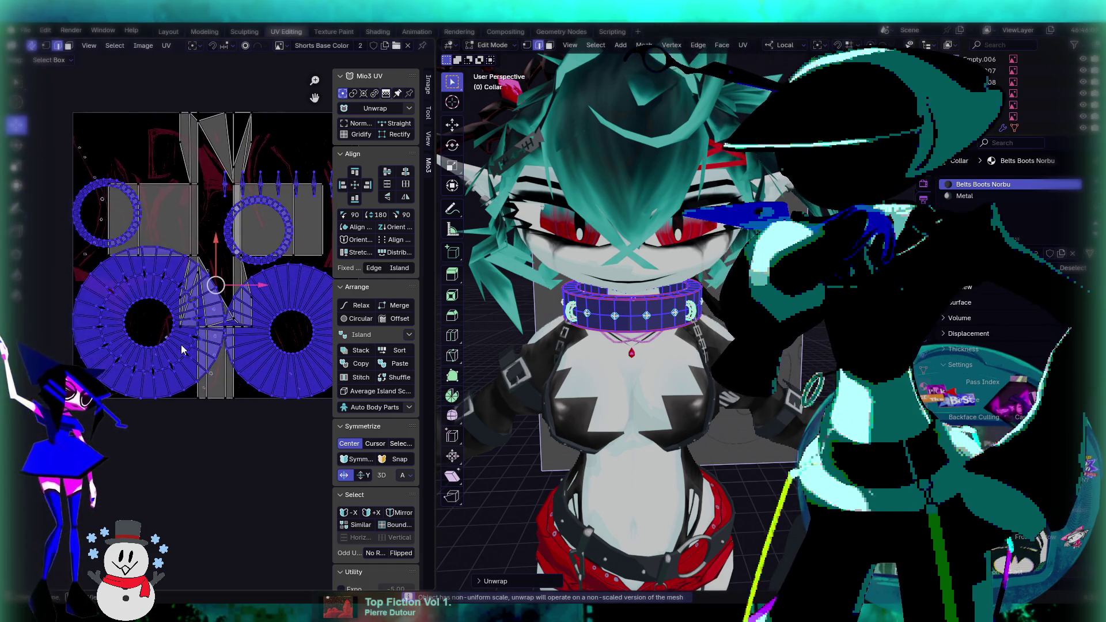
{"action": "scroll", "coordinate": [169, 351], "scroll_direction": "down", "scroll_amount": 3}
{"action": "scroll", "coordinate": [209, 267], "scroll_direction": "up", "scroll_amount": 2}
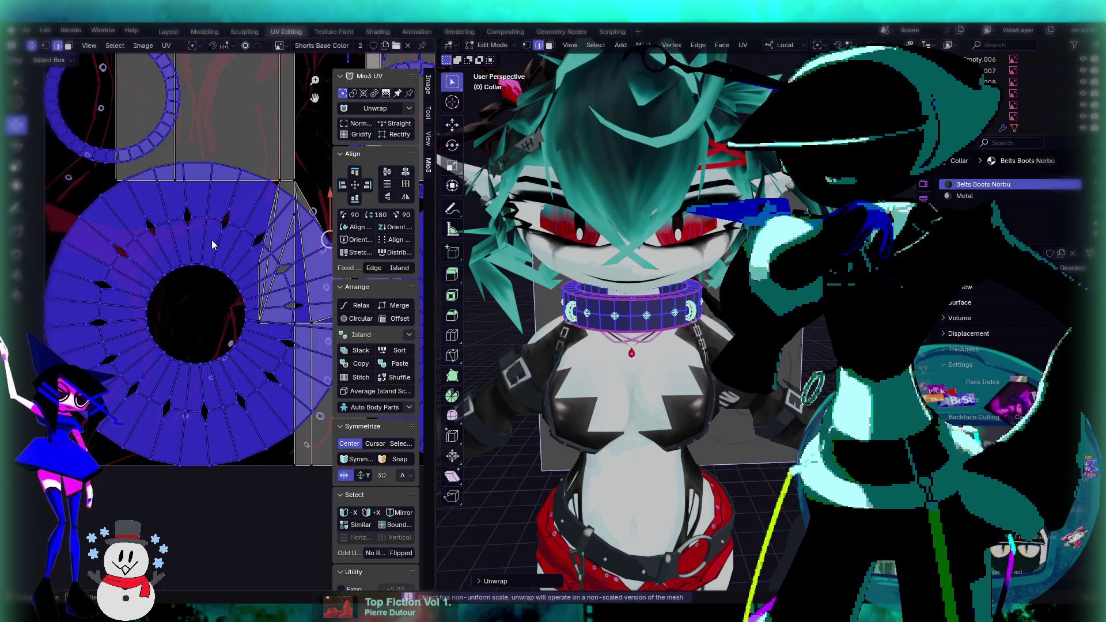
{"action": "scroll", "coordinate": [213, 245], "scroll_direction": "down", "scroll_amount": 1}
{"action": "scroll", "coordinate": [217, 263], "scroll_direction": "down", "scroll_amount": 2}
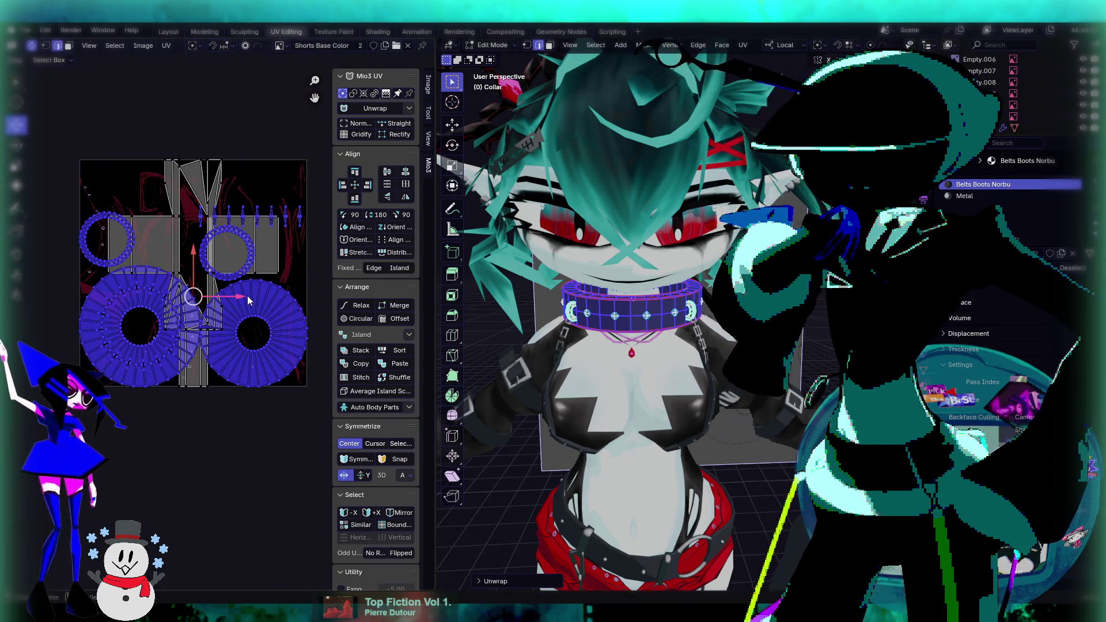
{"action": "middle_click_drag", "start_coordinate": [247, 299], "coordinate": [210, 277]}
{"action": "scroll", "coordinate": [197, 317], "scroll_direction": "down", "scroll_amount": 2}
{"action": "left_click_drag", "start_coordinate": [175, 295], "coordinate": [200, 438]}
{"action": "right_click", "coordinate": [201, 437]}
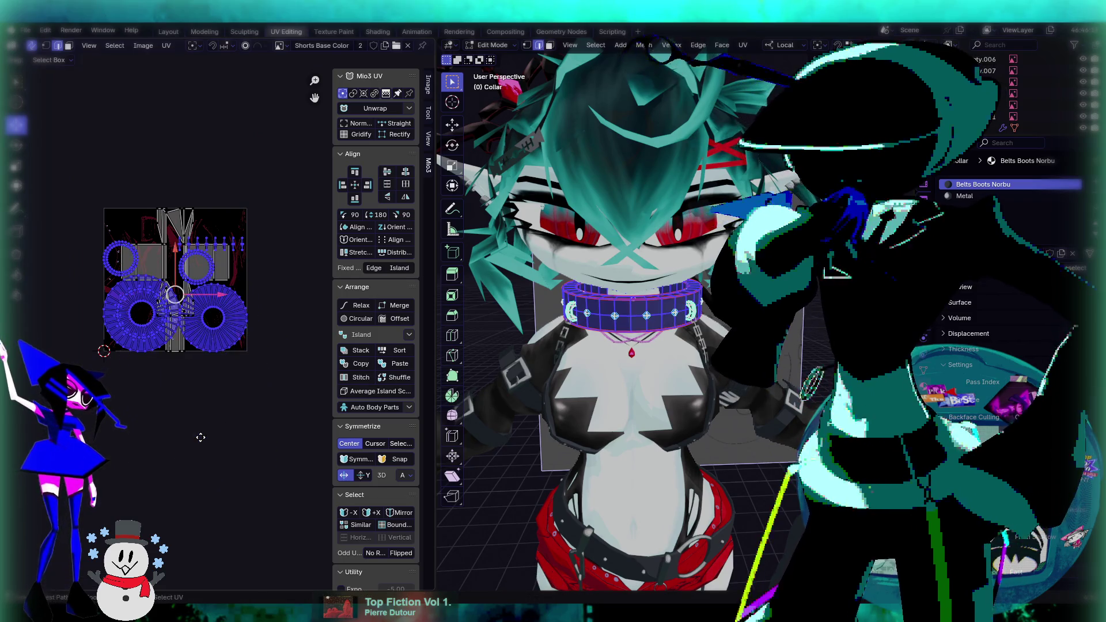
Switch to face selection, show the Belts Layer texture, and move all collar islands below the frame.
{"action": "left_click", "coordinate": [68, 46]}
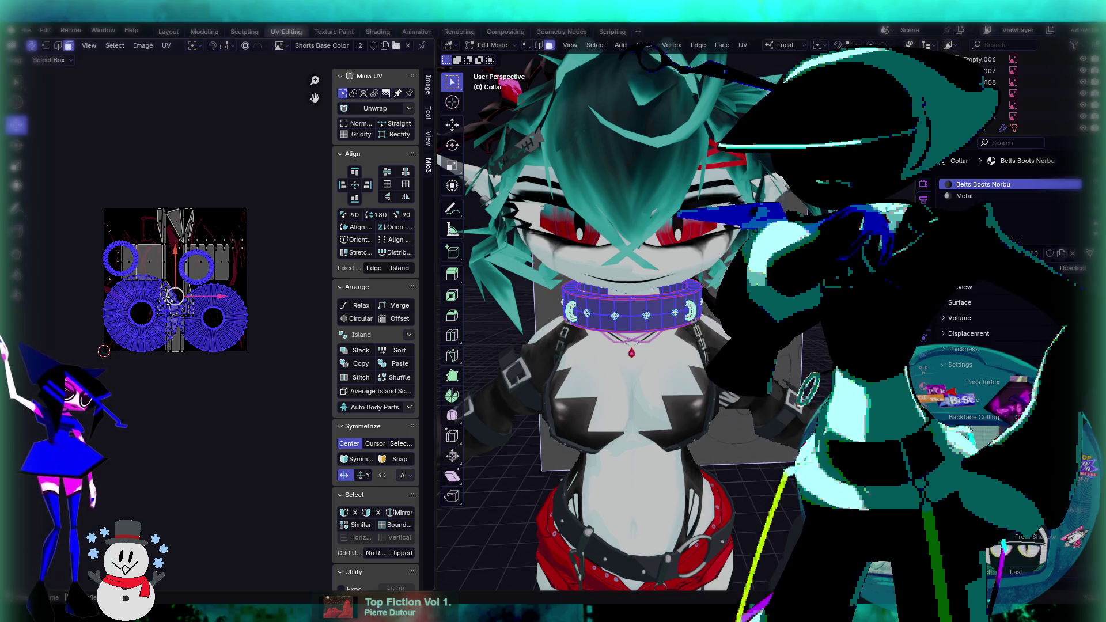
{"action": "left_click", "coordinate": [171, 301]}
{"action": "key", "text": "a"}
{"action": "key", "text": "g"}
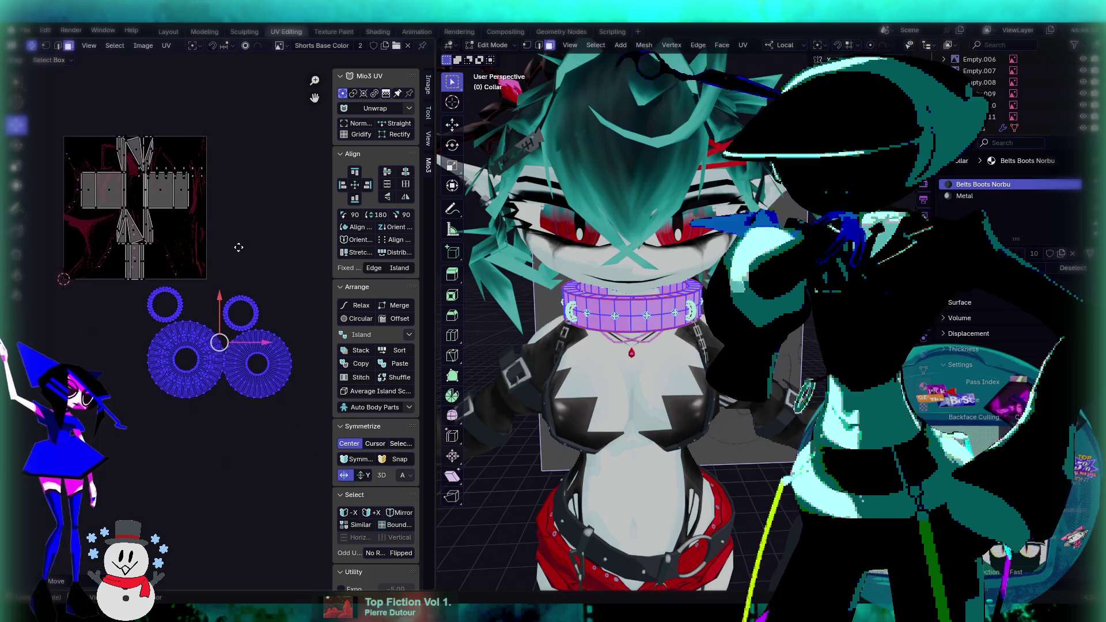
{"action": "left_click", "coordinate": [260, 256]}
Frame the collar islands in the UV view and orbit the 3D view to face the character.
{"action": "scroll", "coordinate": [254, 292], "scroll_direction": "up", "scroll_amount": 3}
{"action": "middle_click_drag", "start_coordinate": [253, 292], "coordinate": [148, 255]}
{"action": "scroll", "coordinate": [182, 289], "scroll_direction": "up", "scroll_amount": 2}
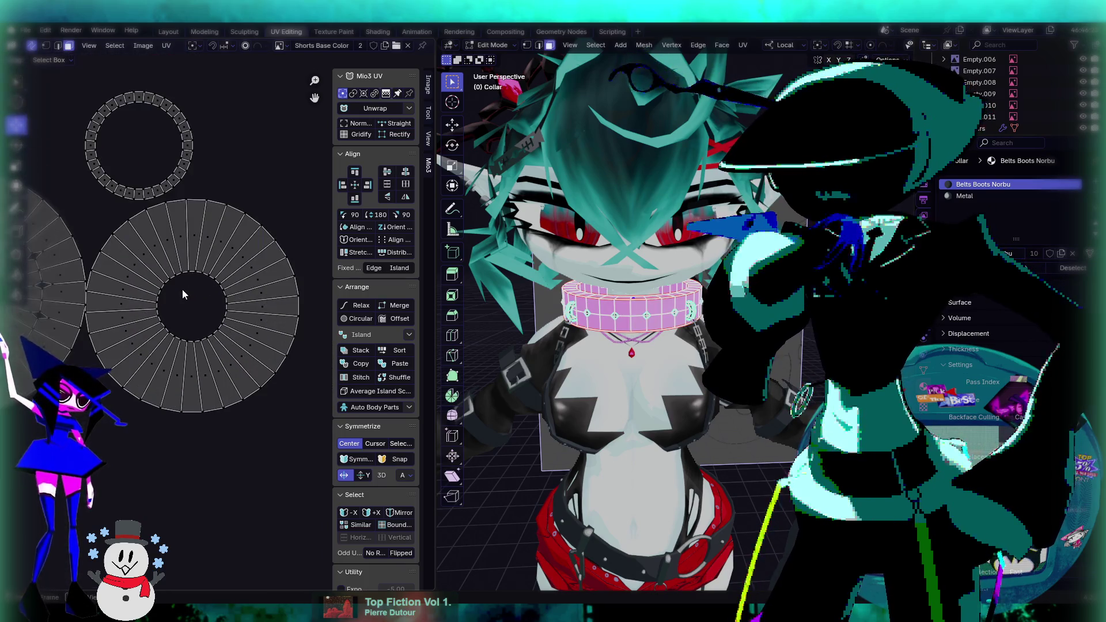
{"action": "scroll", "coordinate": [187, 288], "scroll_direction": "down", "scroll_amount": 2}
{"action": "scroll", "coordinate": [219, 311], "scroll_direction": "down", "scroll_amount": 3}
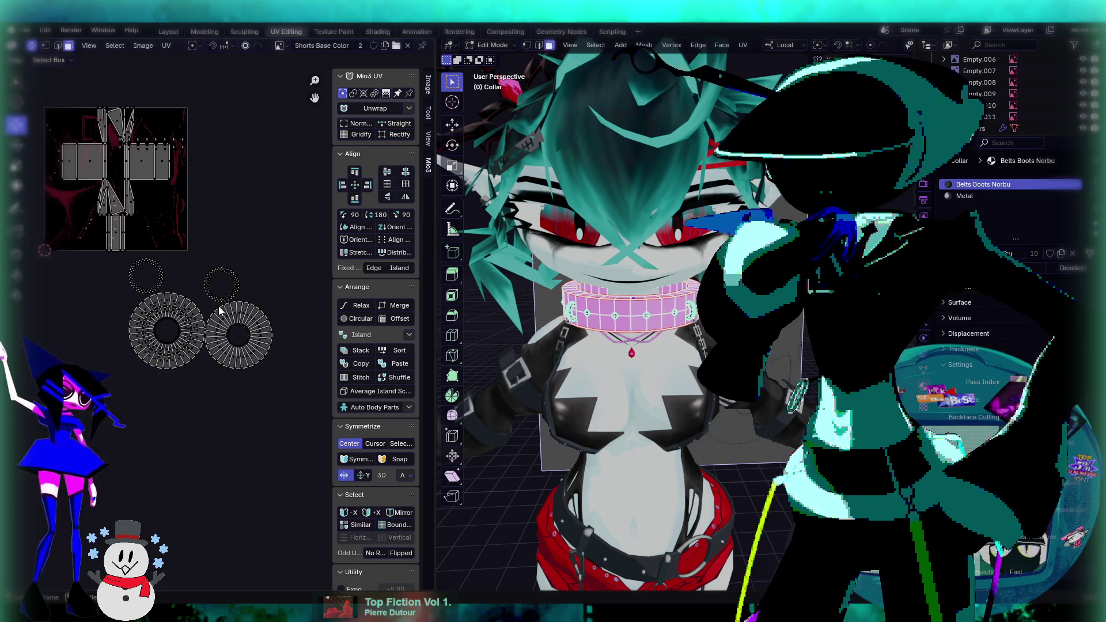
{"action": "scroll", "coordinate": [223, 274], "scroll_direction": "down", "scroll_amount": 1}
{"action": "scroll", "coordinate": [214, 265], "scroll_direction": "up", "scroll_amount": 3}
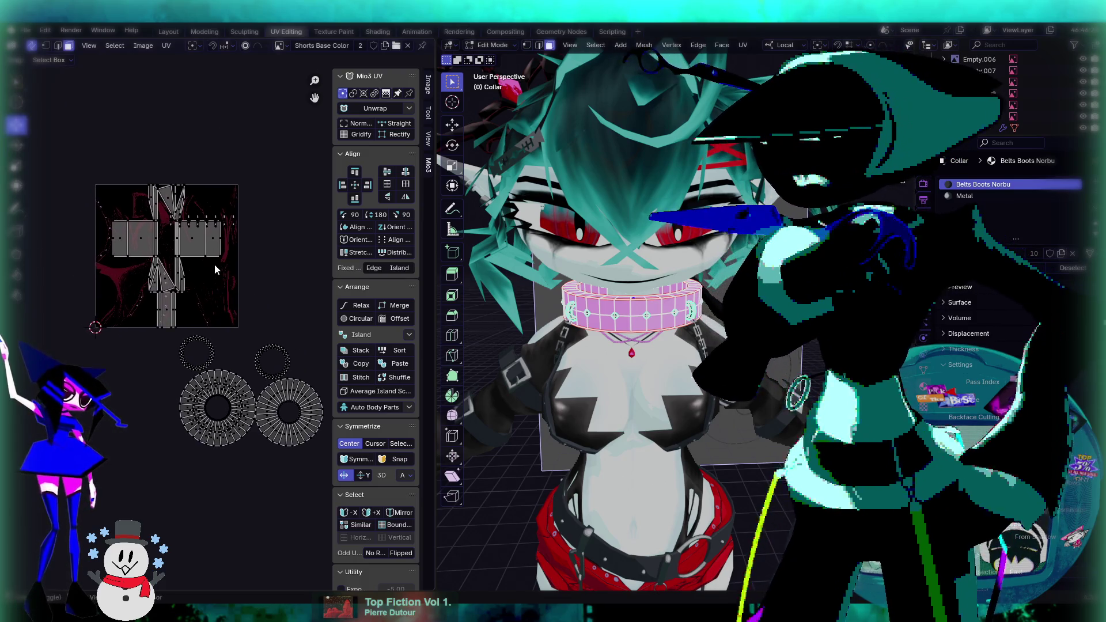
{"action": "scroll", "coordinate": [214, 274], "scroll_direction": "down", "scroll_amount": 2}
{"action": "middle_click_drag", "start_coordinate": [576, 288], "coordinate": [645, 265]}
{"action": "scroll", "coordinate": [741, 414], "scroll_direction": "up", "scroll_amount": 5}
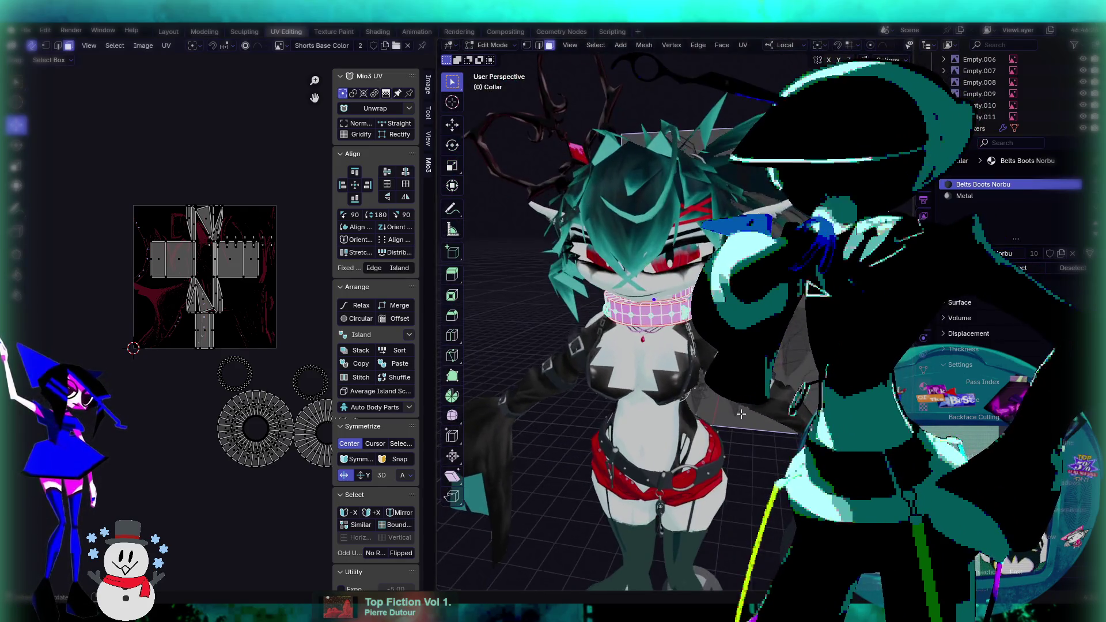
{"action": "scroll", "coordinate": [226, 254], "scroll_direction": "up", "scroll_amount": 2}
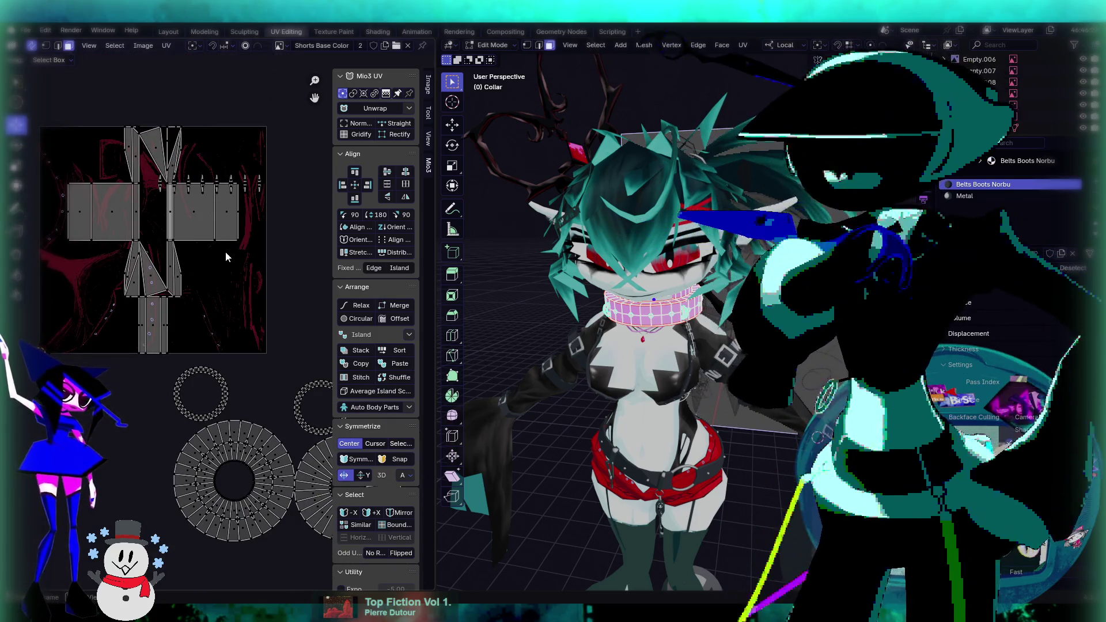
{"action": "scroll", "coordinate": [230, 262], "scroll_direction": "down", "scroll_amount": 4}
{"action": "scroll", "coordinate": [239, 279], "scroll_direction": "up", "scroll_amount": 5}
{"action": "scroll", "coordinate": [249, 322], "scroll_direction": "down", "scroll_amount": 1}
{"action": "scroll", "coordinate": [253, 358], "scroll_direction": "down", "scroll_amount": 3}
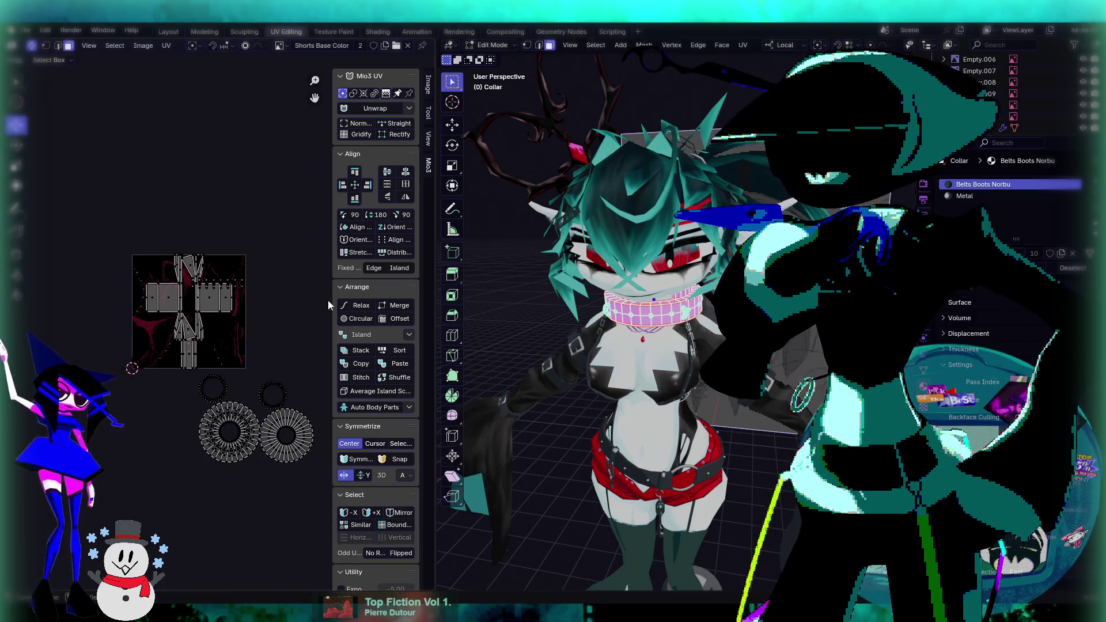
{"action": "middle_click_drag", "start_coordinate": [634, 345], "coordinate": [576, 345]}
Toggle out of and back into Edit Mode and select all the collar's UV islands.
{"action": "key", "text": "Tab"}
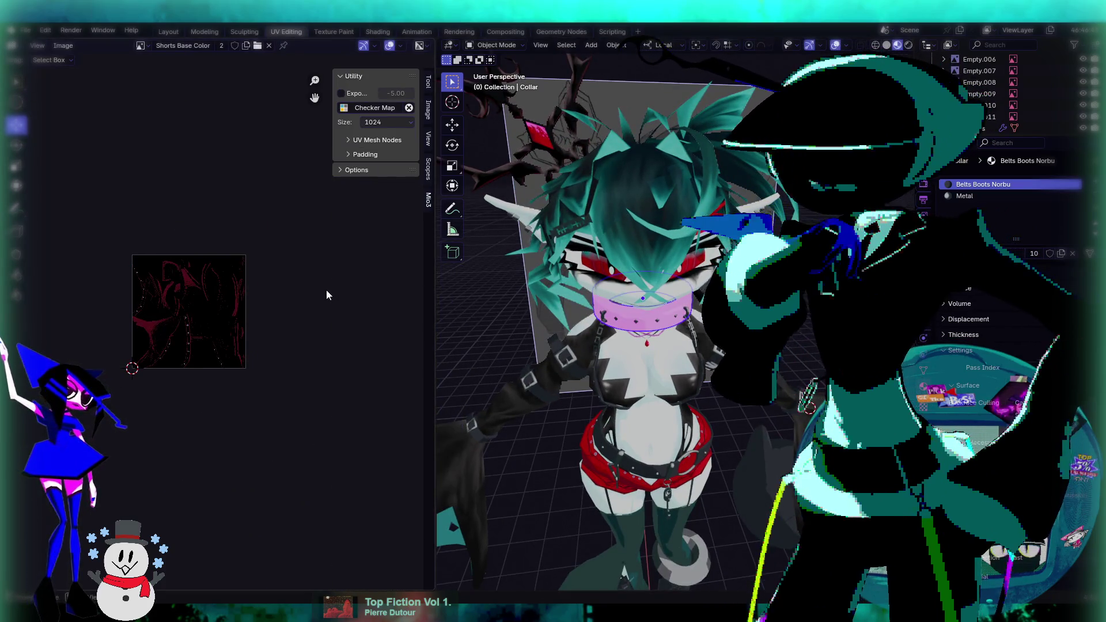
{"action": "key", "text": "Tab"}
{"action": "scroll", "coordinate": [272, 350], "scroll_direction": "up", "scroll_amount": 5}
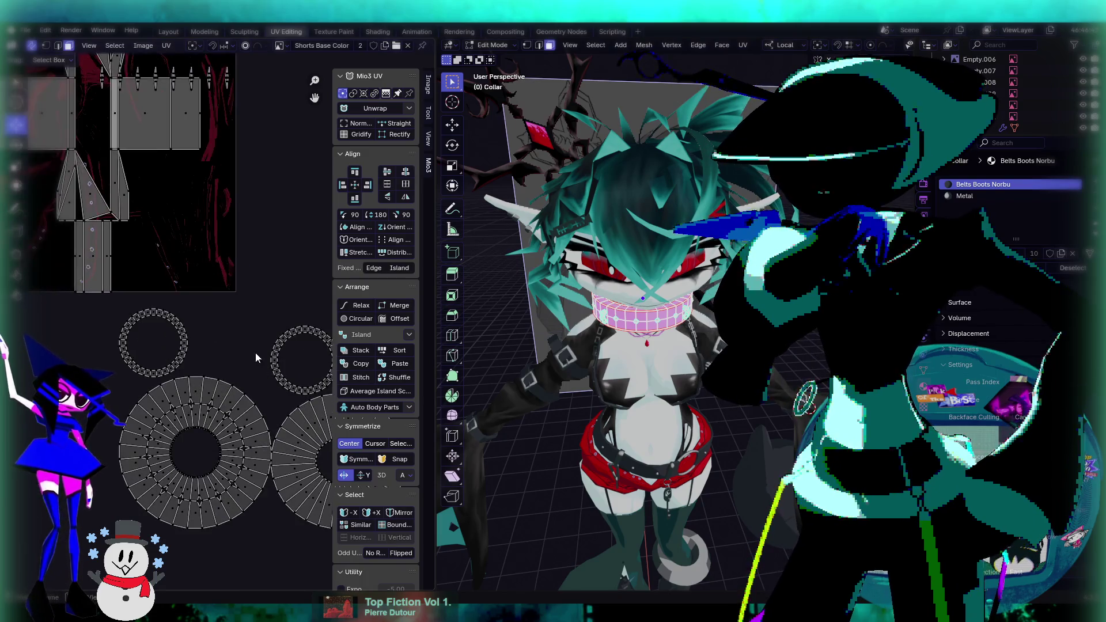
{"action": "scroll", "coordinate": [255, 354], "scroll_direction": "down", "scroll_amount": 5}
{"action": "key", "text": "a"}
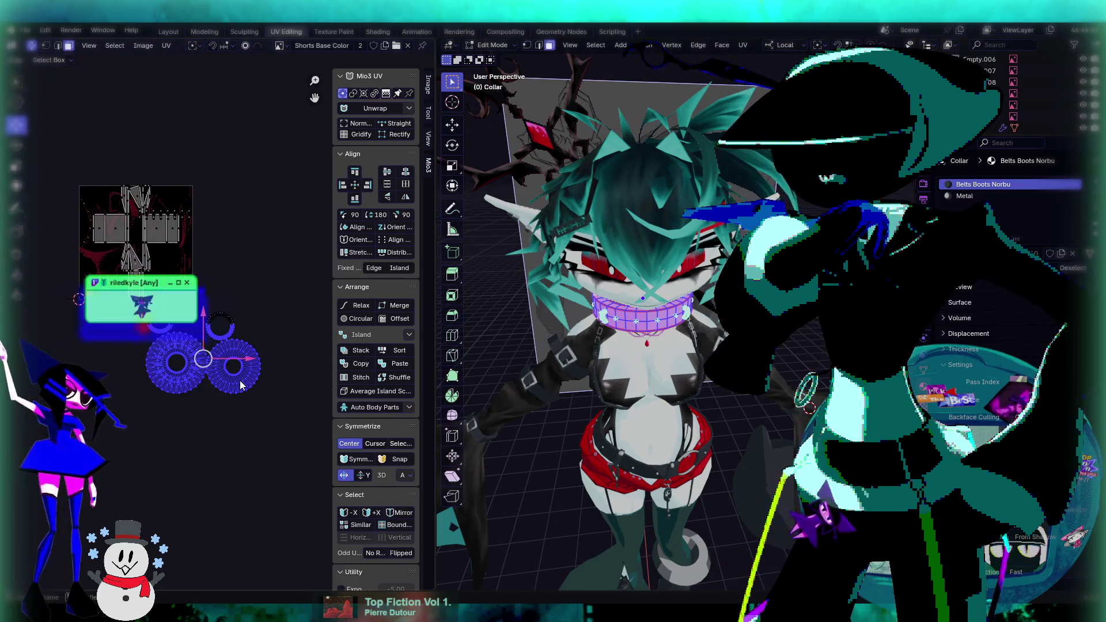
{"action": "scroll", "coordinate": [236, 387], "scroll_direction": "up", "scroll_amount": 2}
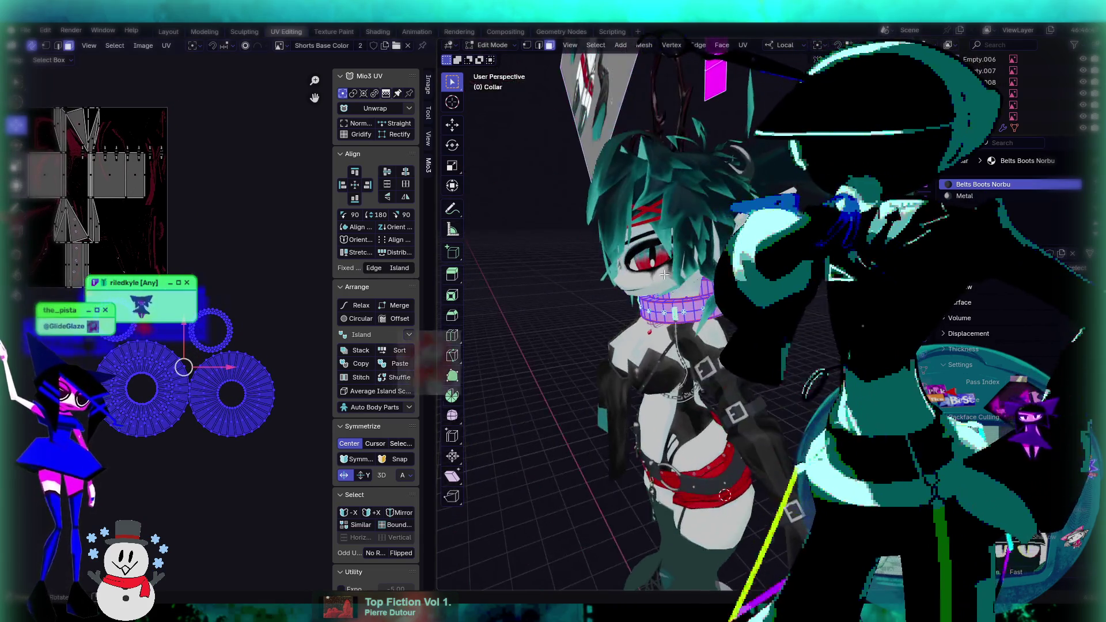
{"action": "scroll", "coordinate": [225, 282], "scroll_direction": "up", "scroll_amount": 2}
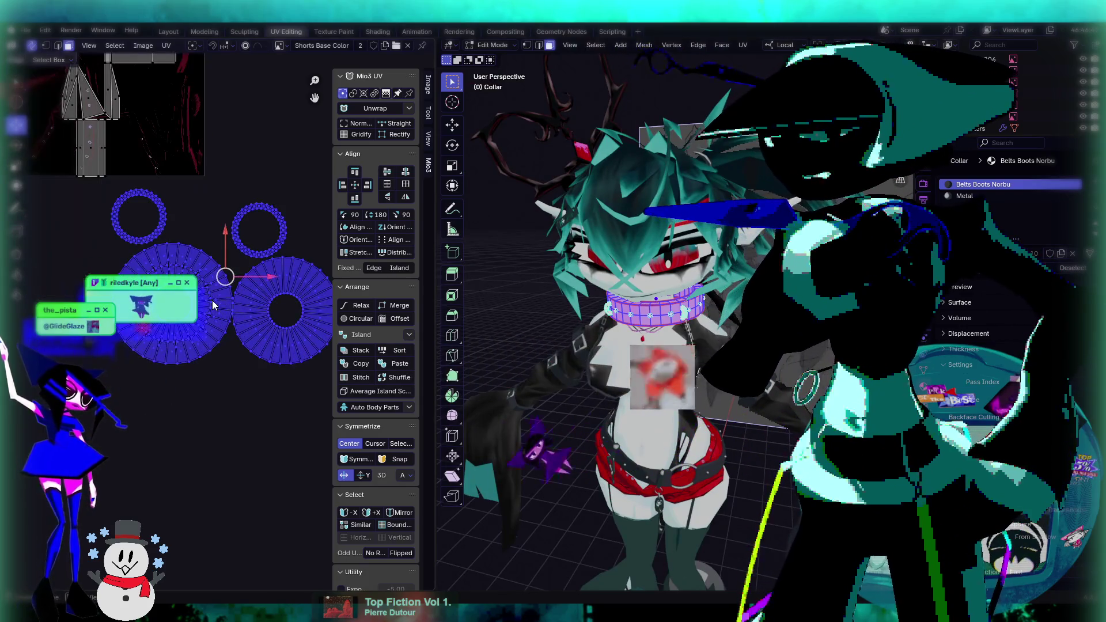
{"action": "middle_click_drag", "start_coordinate": [212, 300], "coordinate": [219, 358]}
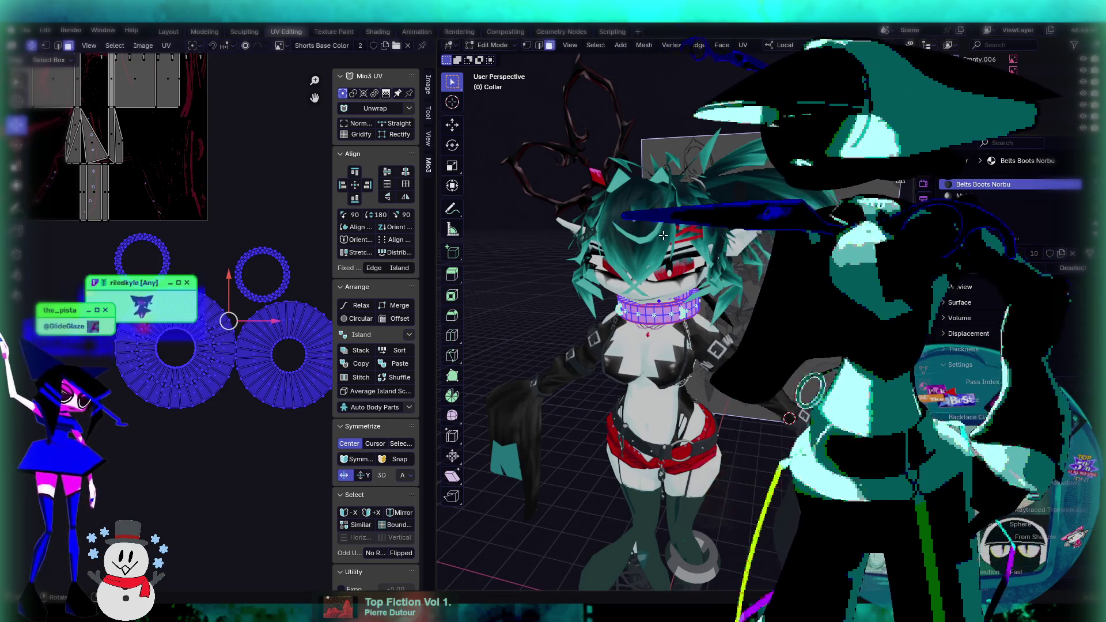
Orbit and zoom the 3D view to inspect the collar from higher angles.
{"action": "middle_click_drag", "start_coordinate": [669, 259], "coordinate": [675, 284]}
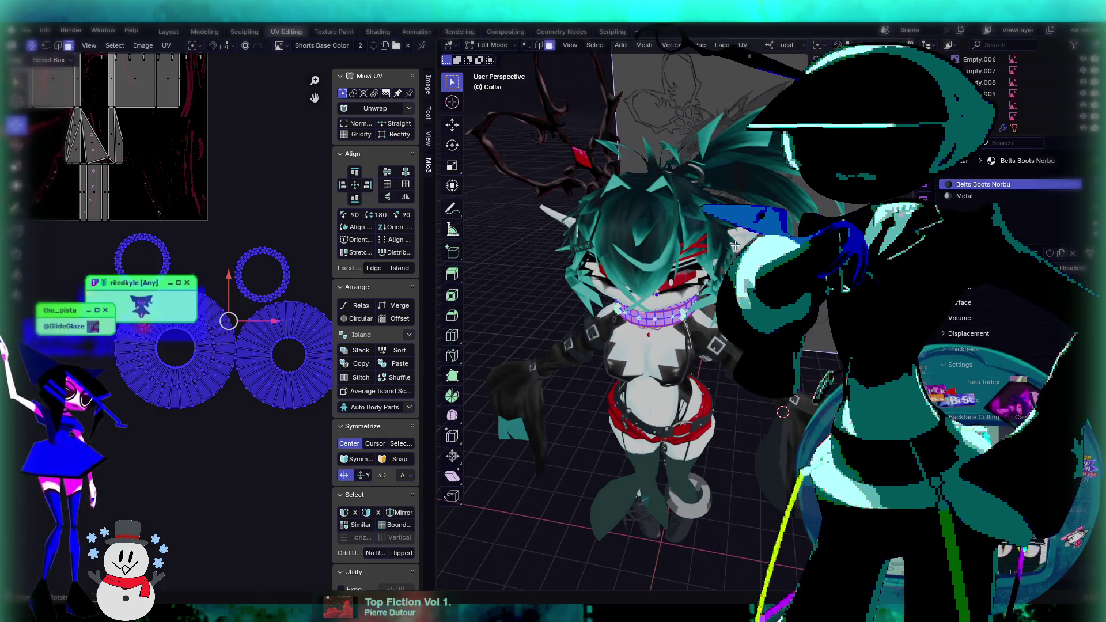
{"action": "middle_click_drag", "start_coordinate": [730, 261], "coordinate": [740, 271]}
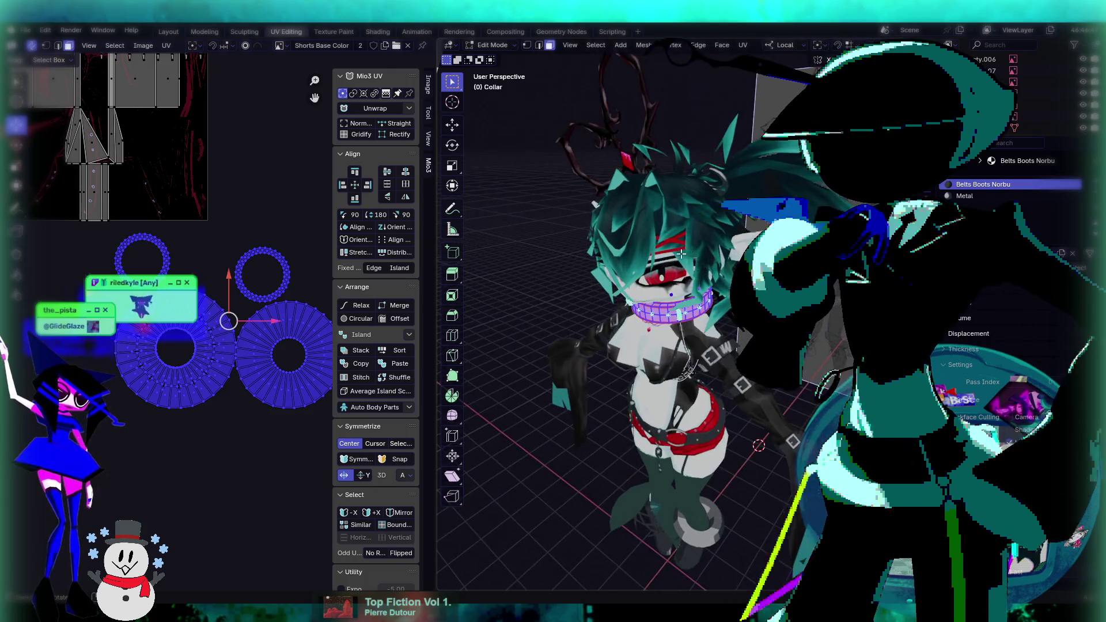
{"action": "scroll", "coordinate": [223, 324], "scroll_direction": "down", "scroll_amount": 1}
{"action": "scroll", "coordinate": [223, 324], "scroll_direction": "down", "scroll_amount": 1}
{"action": "scroll", "coordinate": [211, 313], "scroll_direction": "up", "scroll_amount": 4}
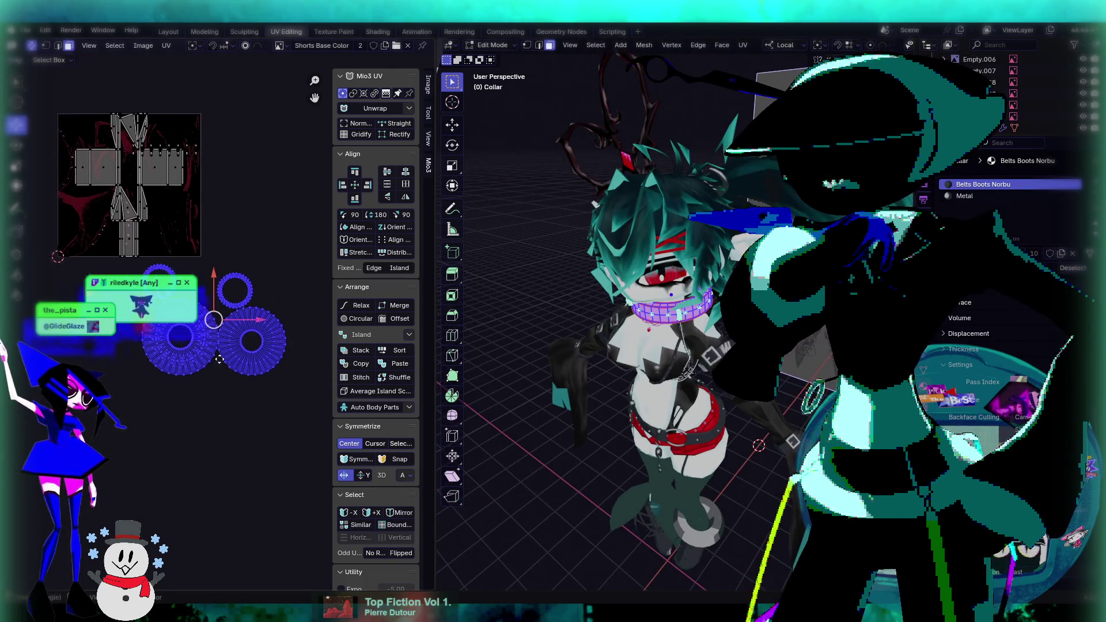
{"action": "scroll", "coordinate": [268, 404], "scroll_direction": "down", "scroll_amount": 3}
{"action": "scroll", "coordinate": [271, 406], "scroll_direction": "up", "scroll_amount": 3}
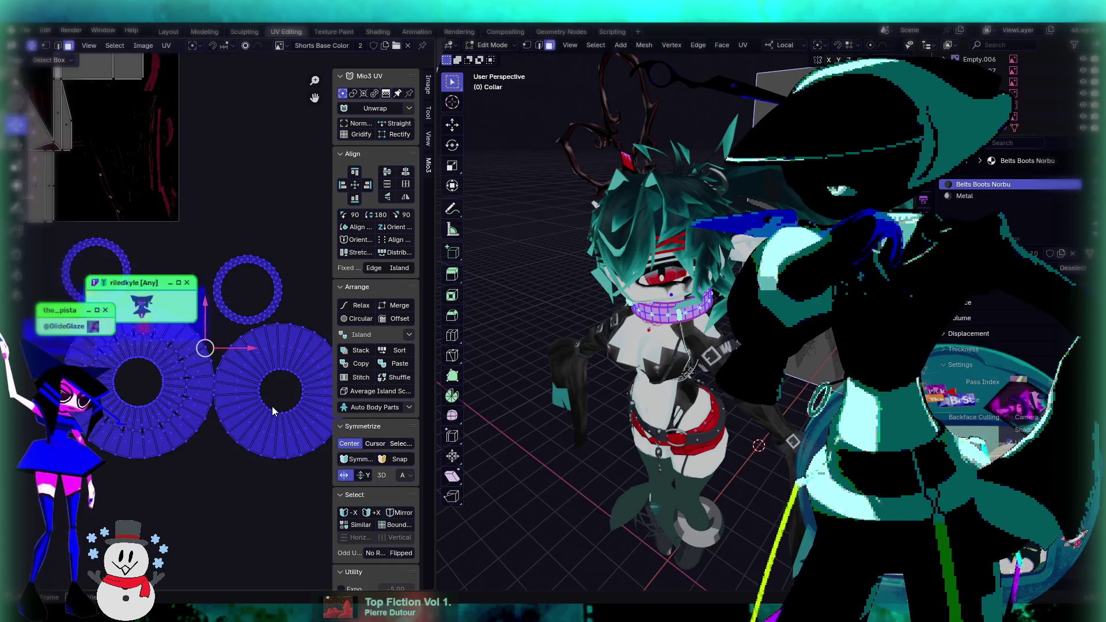
{"action": "scroll", "coordinate": [226, 425], "scroll_direction": "down", "scroll_amount": 1}
{"action": "scroll", "coordinate": [209, 442], "scroll_direction": "down", "scroll_amount": 2}
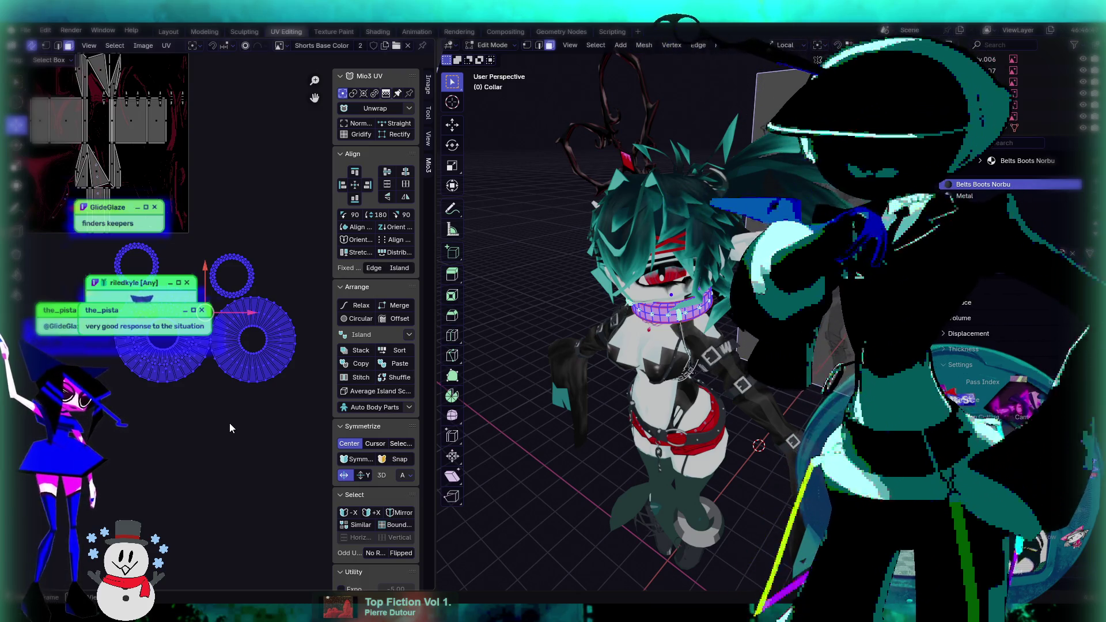
Leave the collar and inspect the arm belts' and chest support's UVs in Edit Mode.
{"action": "middle_click_drag", "start_coordinate": [300, 404], "coordinate": [313, 426]}
{"action": "middle_click_drag", "start_coordinate": [461, 412], "coordinate": [524, 397]}
{"action": "key", "text": "Tab"}
{"action": "scroll", "coordinate": [653, 275], "scroll_direction": "up", "scroll_amount": 2}
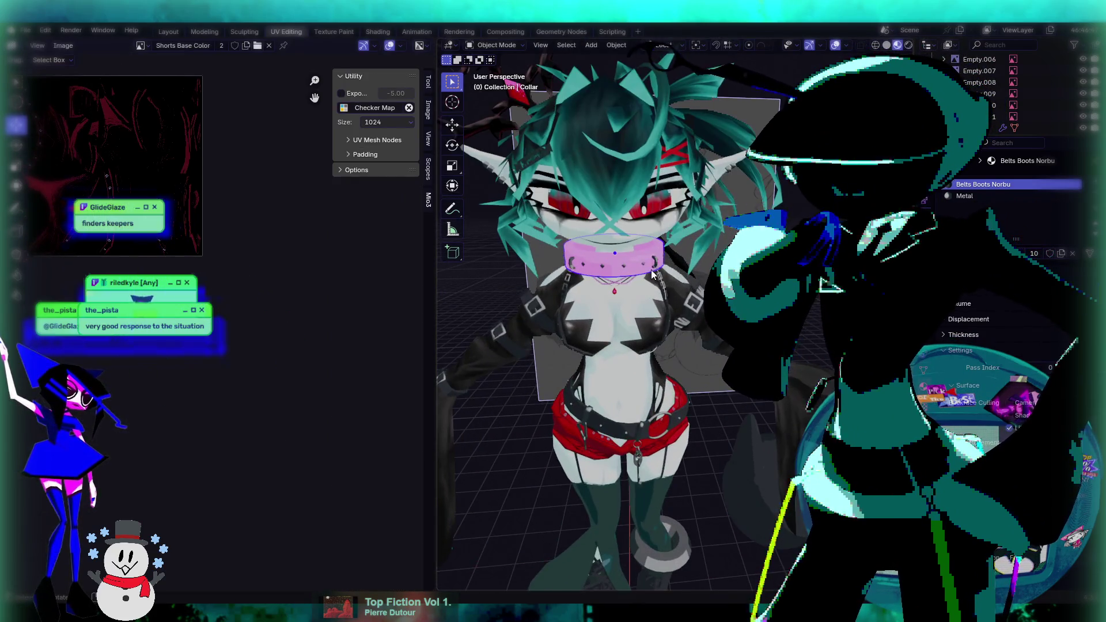
{"action": "scroll", "coordinate": [611, 288], "scroll_direction": "up", "scroll_amount": 2}
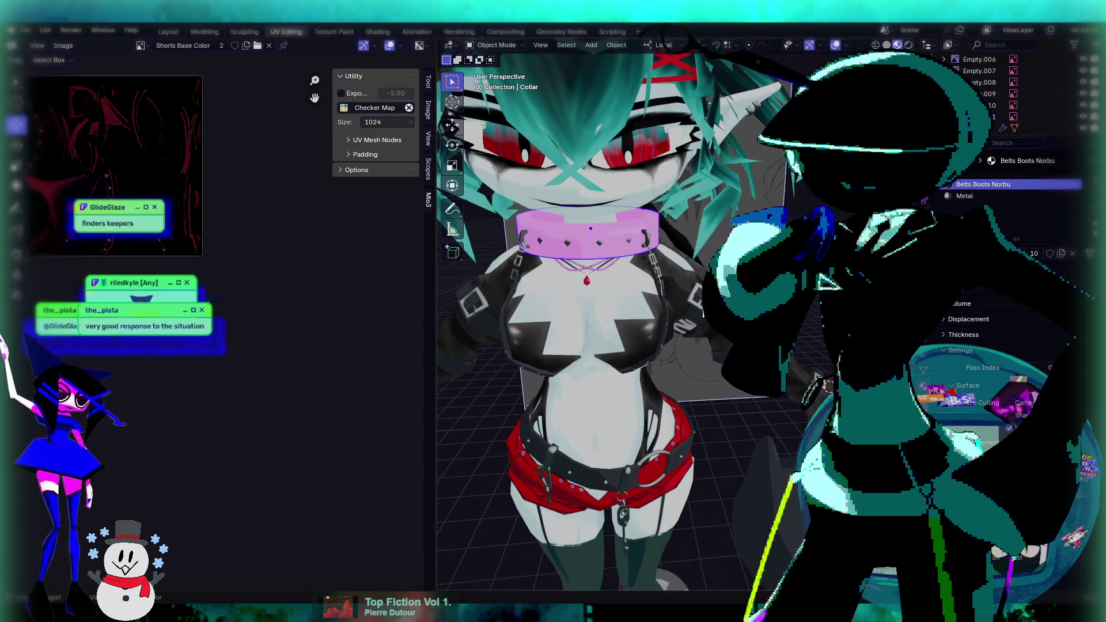
{"action": "left_click", "coordinate": [696, 319]}
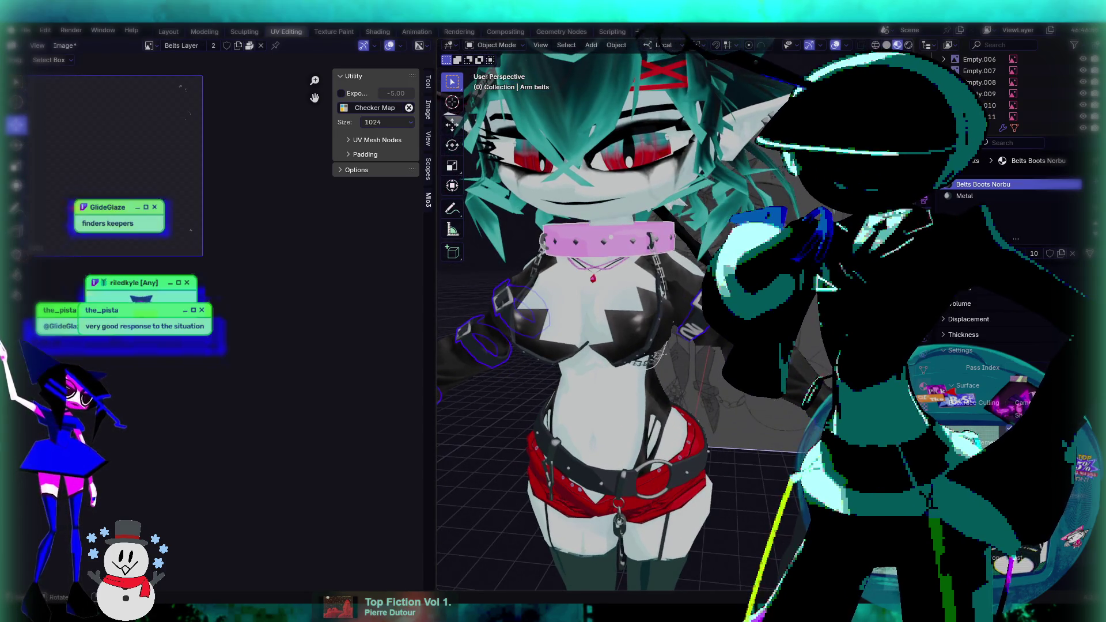
{"action": "middle_click_drag", "start_coordinate": [824, 314], "coordinate": [807, 330]}
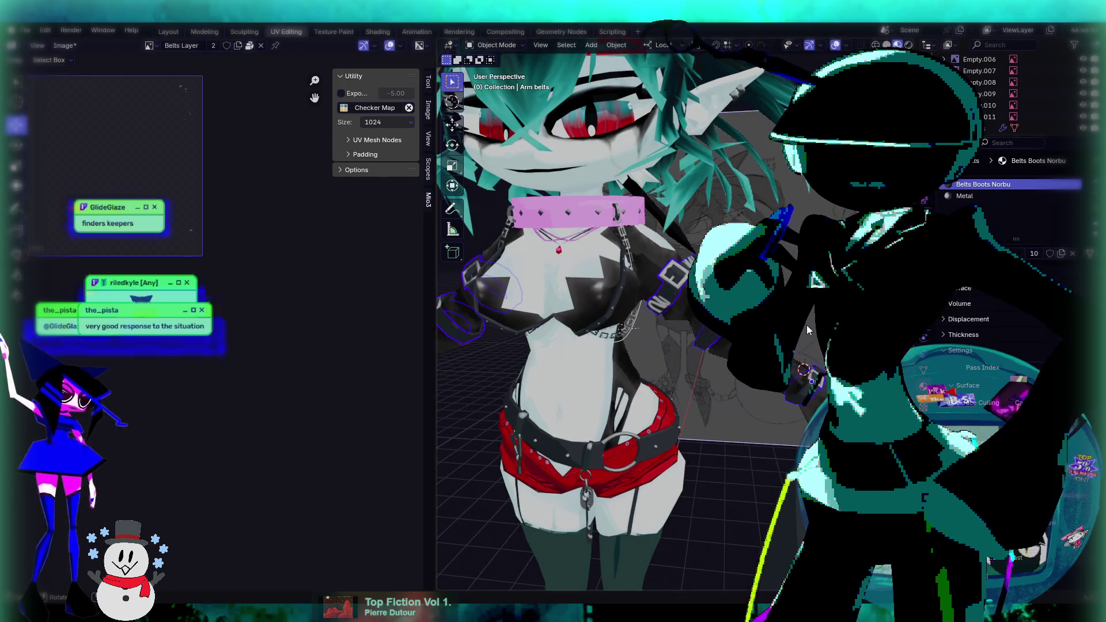
{"action": "key", "text": "Tab"}
{"action": "scroll", "coordinate": [672, 281], "scroll_direction": "up", "scroll_amount": 2}
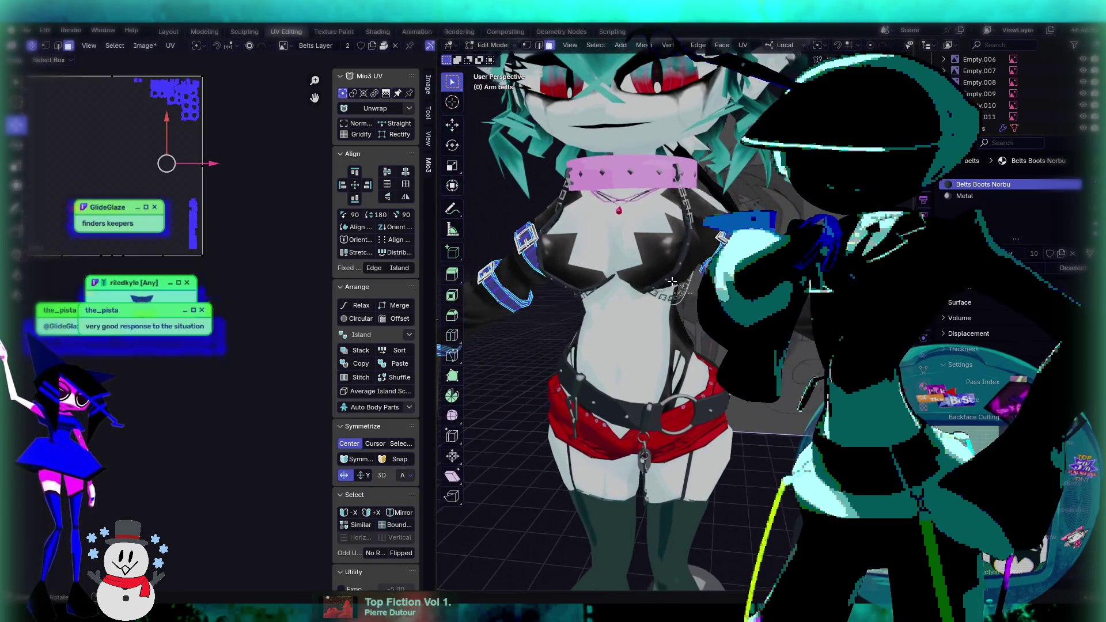
{"action": "key", "text": "alt+q"}
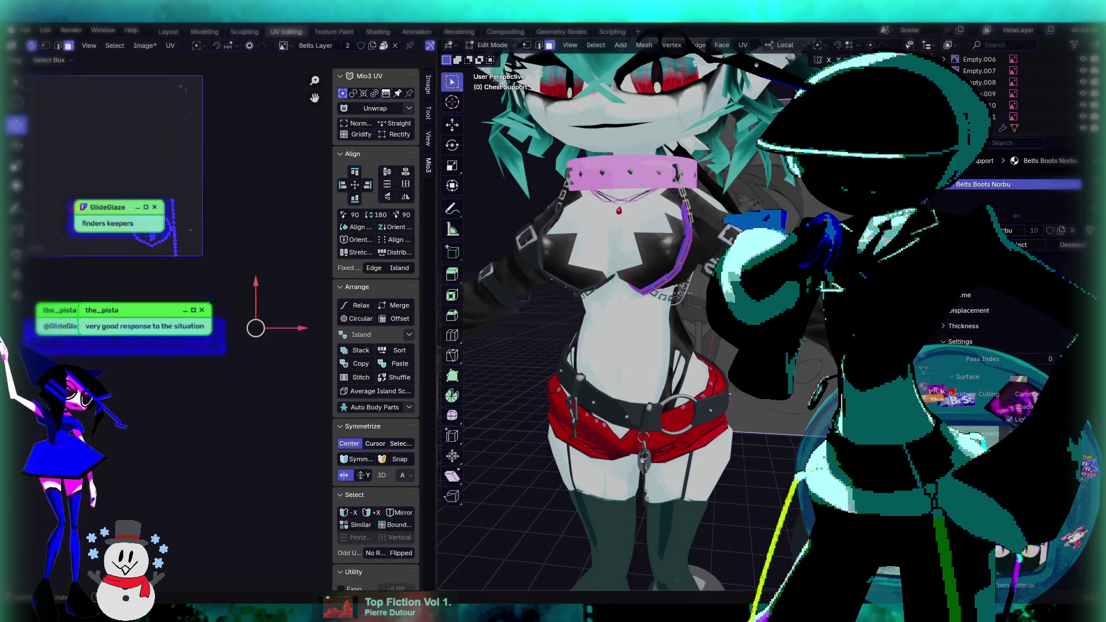
Inspect the belt keys' and garters' UVs in Edit Mode.
{"action": "key", "text": "Tab"}
{"action": "mouse_move", "coordinate": [678, 415]}
{"action": "middle_mouse_down", "text": "shift"}
{"action": "mouse_move", "coordinate": [676, 316]}
{"action": "mouse_move", "coordinate": [695, 235]}
{"action": "middle_mouse_up", "text": "shift"}
{"action": "left_click", "coordinate": [703, 327]}
{"action": "key", "text": "Tab"}
{"action": "key", "text": "a"}
{"action": "key", "text": "Tab"}
{"action": "left_click", "coordinate": [691, 293]}
{"action": "key", "text": "Tab"}
{"action": "key", "text": "Tab"}
Inspect the legs' boot-lace geometry and the boots' UVs in Edit Mode.
{"action": "middle_click_drag", "start_coordinate": [627, 407], "coordinate": [631, 306], "text": "shift"}
{"action": "left_click", "coordinate": [631, 307]}
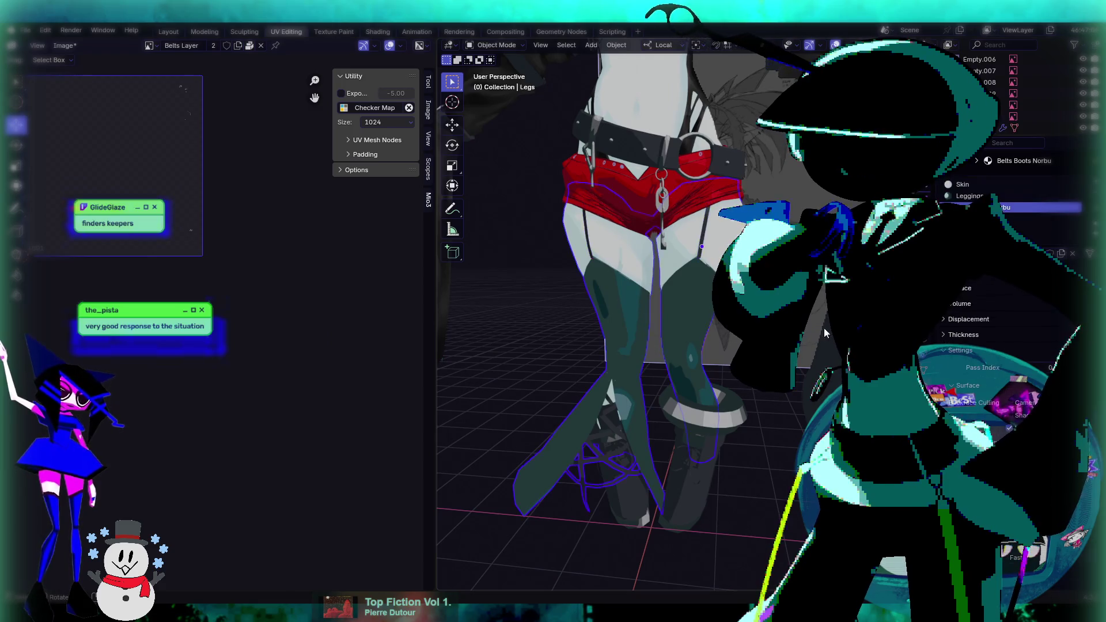
{"action": "key", "text": "Tab"}
{"action": "key", "text": "l"}
{"action": "middle_click_drag", "start_coordinate": [701, 386], "coordinate": [701, 294], "text": "shift"}
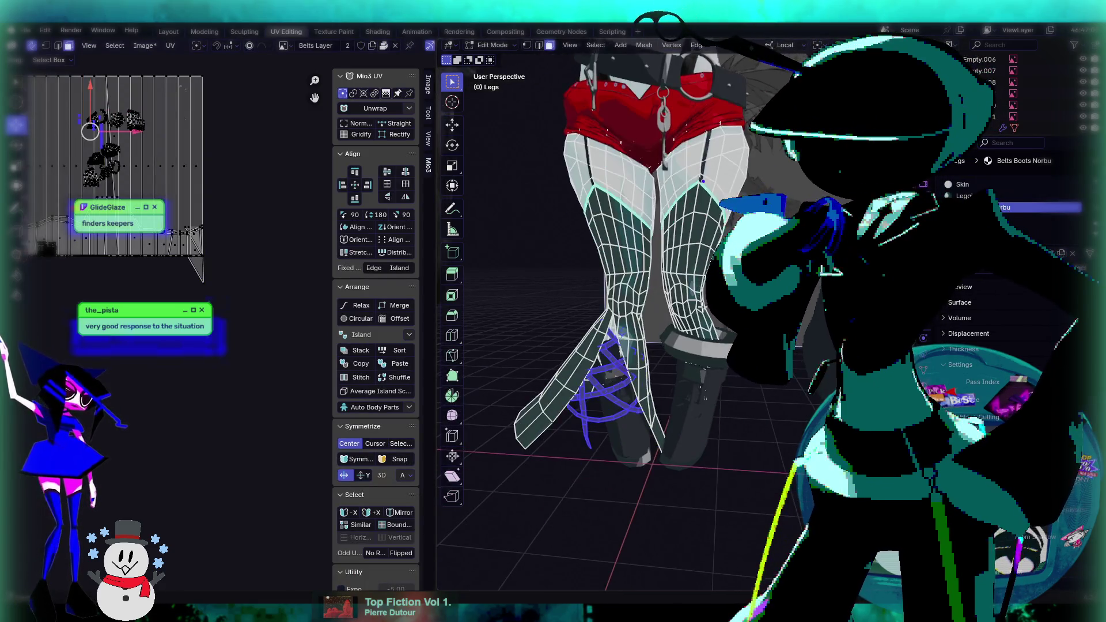
{"action": "key", "text": "Tab"}
{"action": "left_click", "coordinate": [697, 395]}
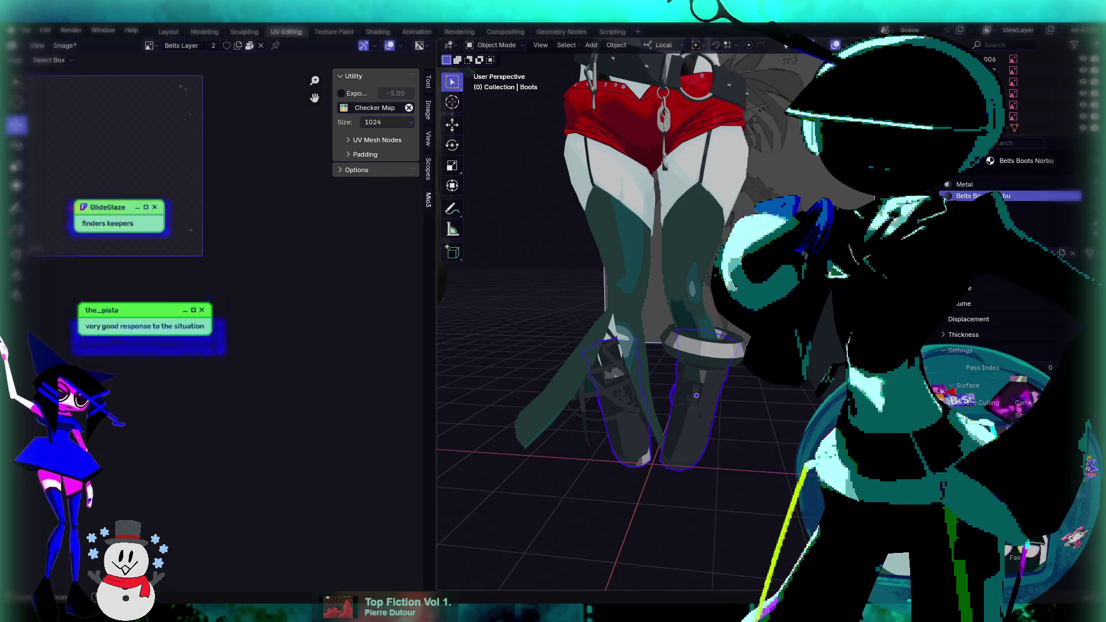
{"action": "key", "text": "Tab"}
{"action": "key", "text": "a"}
{"action": "key", "text": "Tab"}
Briefly check the Norbu object's UVs in Edit Mode.
{"action": "middle_click_drag", "start_coordinate": [713, 295], "coordinate": [696, 283], "text": "shift"}
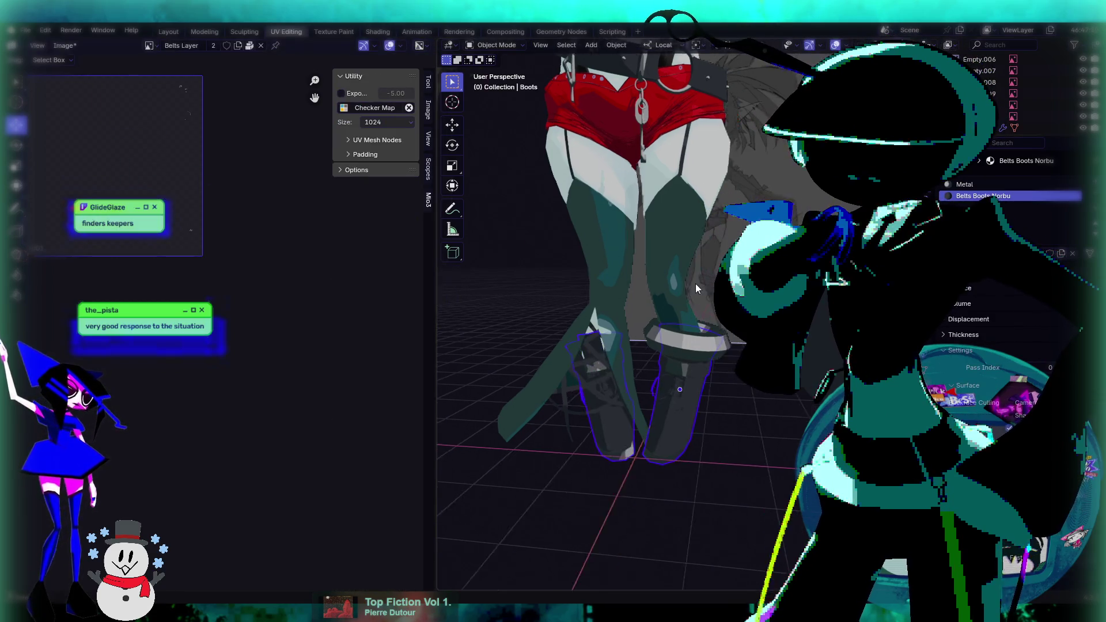
{"action": "scroll", "coordinate": [696, 283], "scroll_direction": "up", "scroll_amount": 2}
{"action": "left_click", "coordinate": [721, 334]}
{"action": "key", "text": "Tab"}
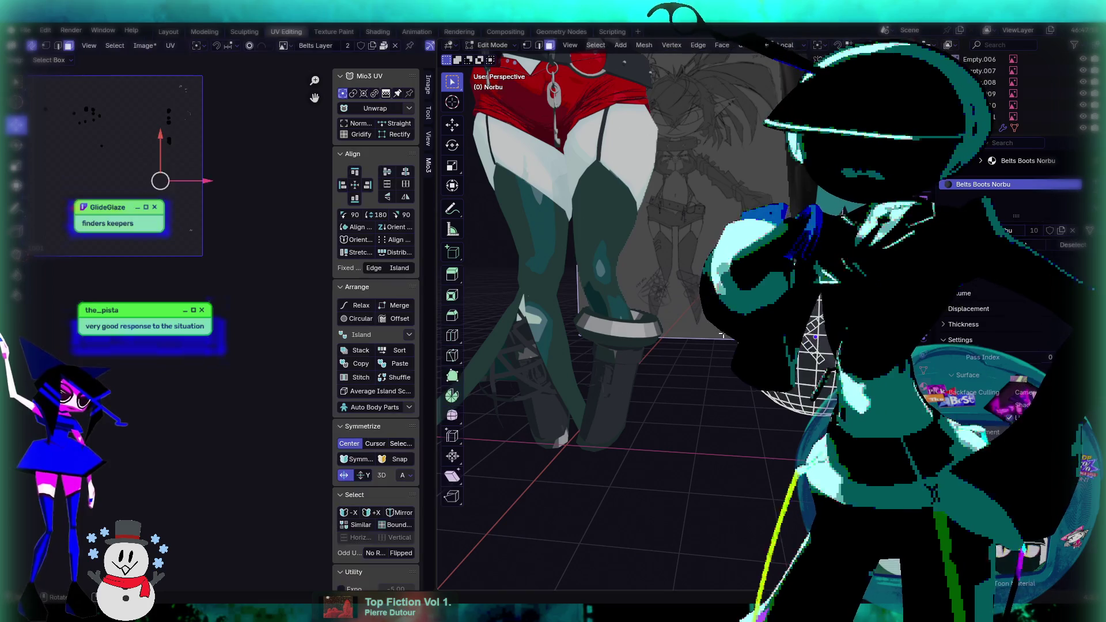
{"action": "key", "text": "Tab"}
{"action": "scroll", "coordinate": [717, 331], "scroll_direction": "down", "scroll_amount": 3}
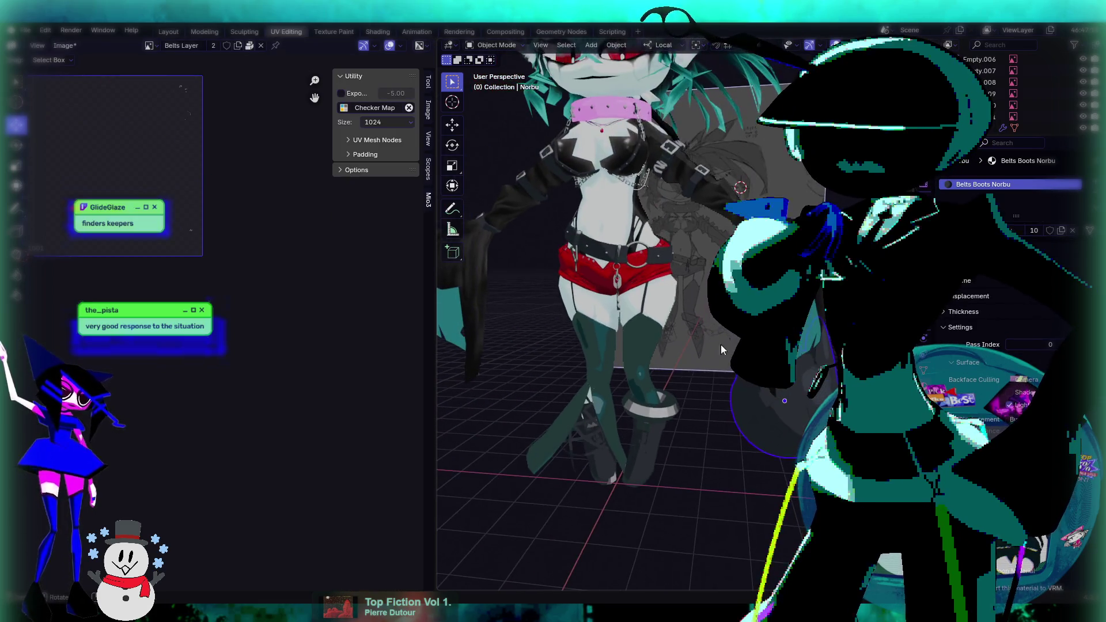
Select boots, legs, belt keys and chest support with the Collar active, then enter Edit Mode.
{"action": "left_click", "coordinate": [585, 448]}
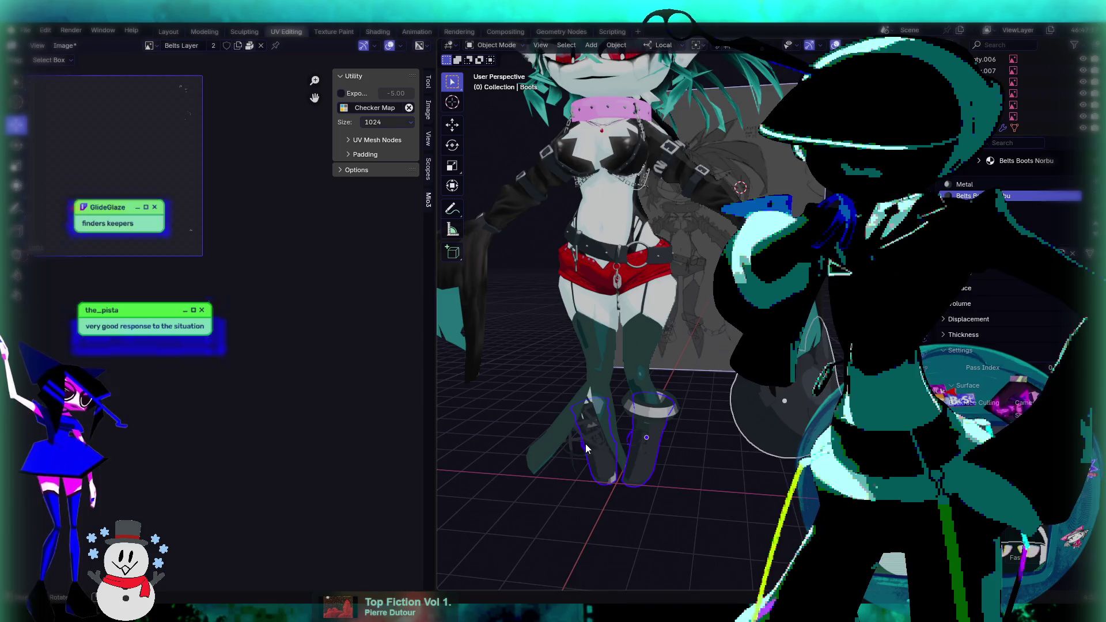
{"action": "scroll", "coordinate": [586, 444], "scroll_direction": "up", "scroll_amount": 2}
{"action": "left_click", "coordinate": [569, 382], "text": "shift"}
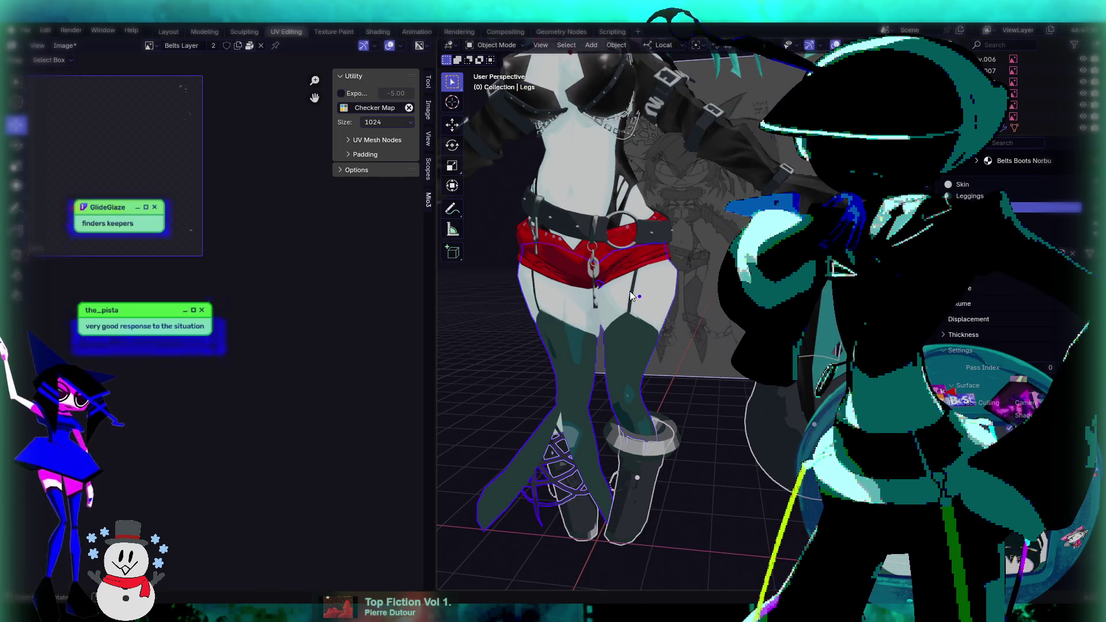
{"action": "left_click", "coordinate": [654, 234], "text": "shift"}
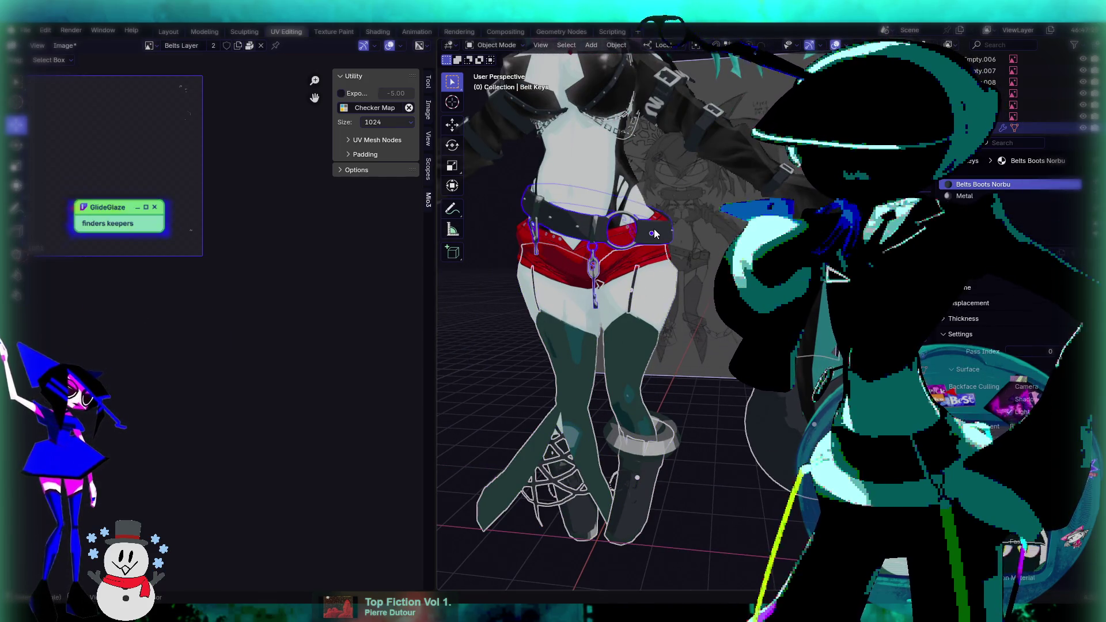
{"action": "scroll", "coordinate": [665, 315], "scroll_direction": "up", "scroll_amount": 3}
{"action": "middle_click_drag", "start_coordinate": [644, 149], "coordinate": [657, 295], "text": "shift"}
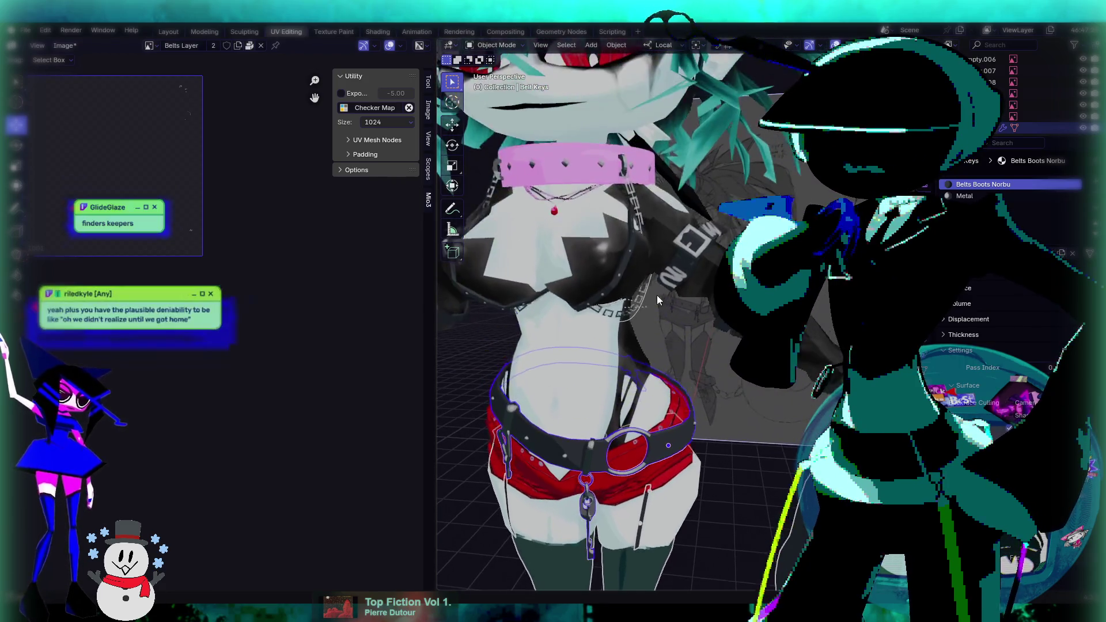
{"action": "left_click", "coordinate": [625, 264], "text": "shift"}
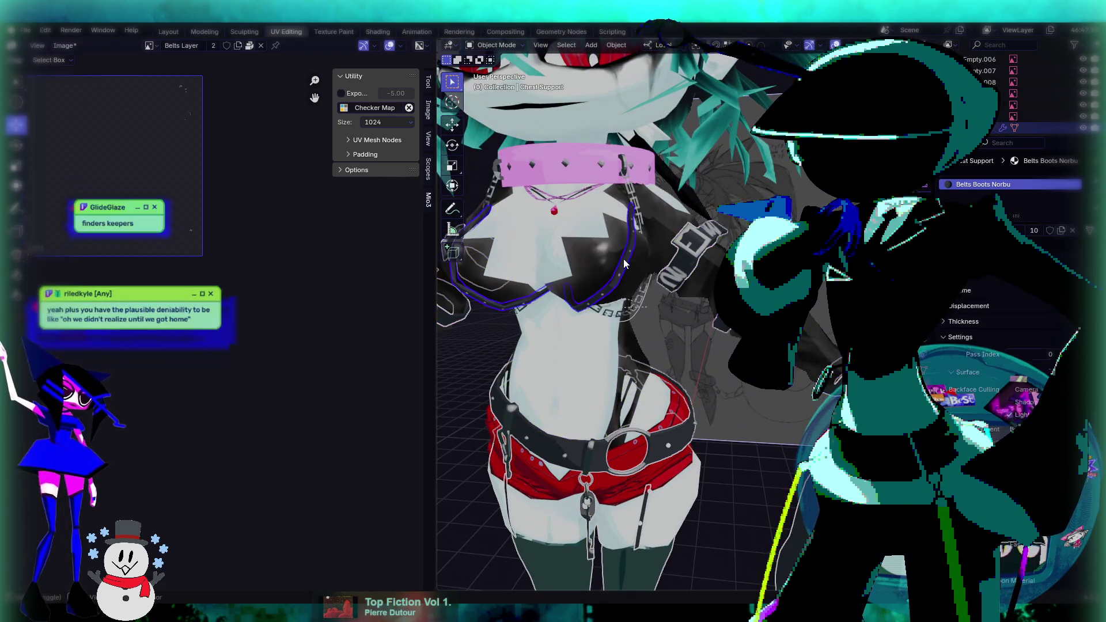
{"action": "left_click", "coordinate": [586, 150], "text": "shift"}
{"action": "middle_click_drag", "start_coordinate": [586, 150], "coordinate": [586, 196], "text": "ctrl"}
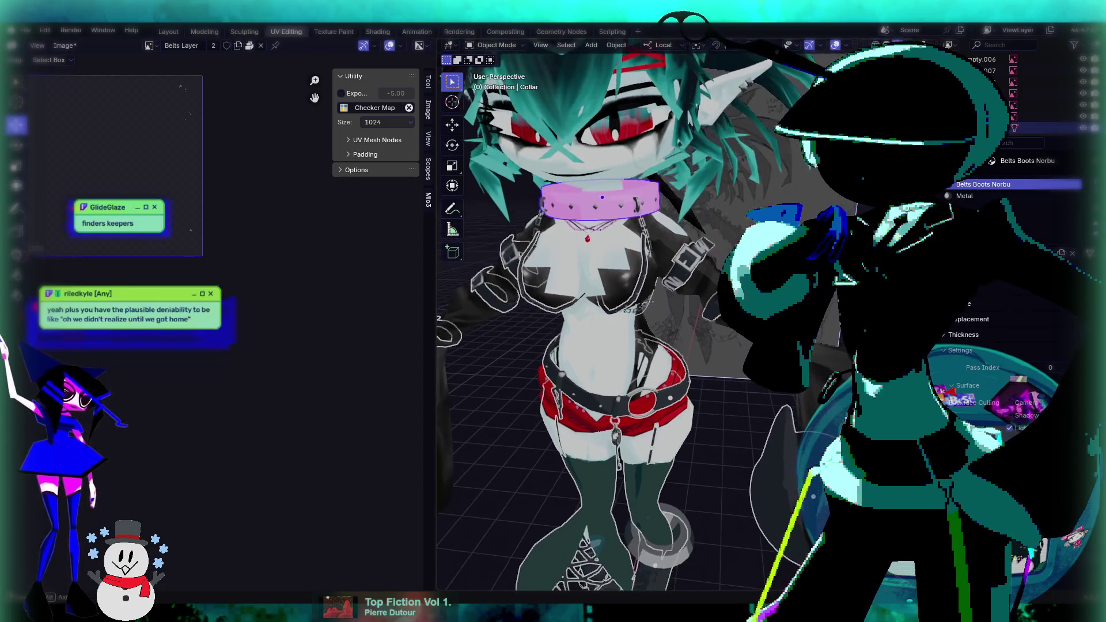
{"action": "scroll", "coordinate": [586, 196], "scroll_direction": "down", "scroll_amount": 2}
{"action": "key", "text": "Tab"}
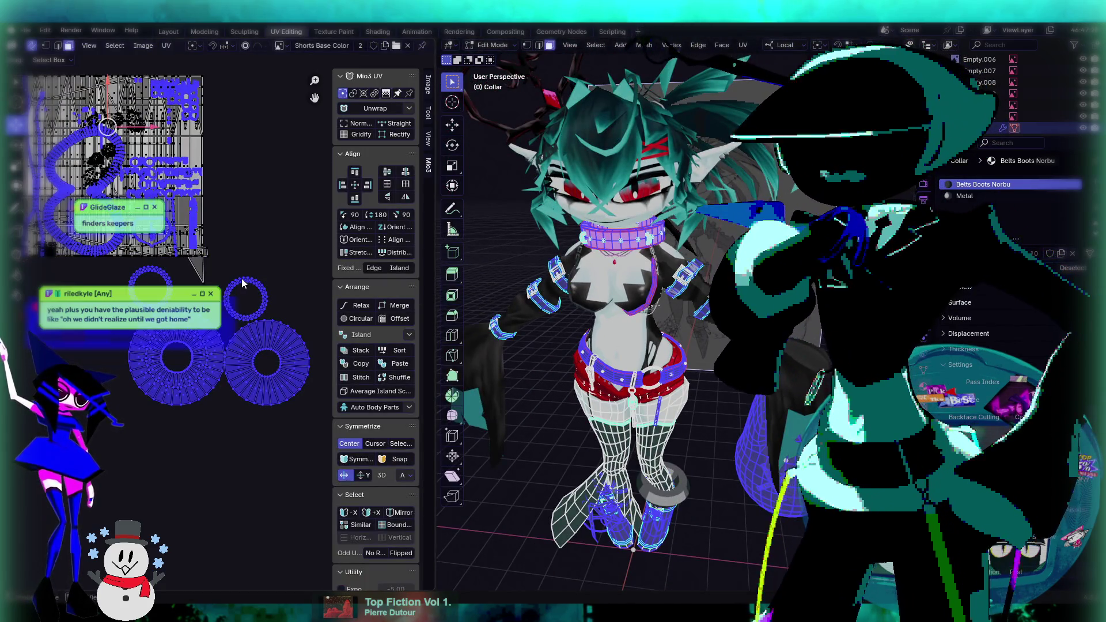
Box-select the large circular UV islands and scale them down.
{"action": "scroll", "coordinate": [242, 283], "scroll_direction": "down", "scroll_amount": 2}
{"action": "middle_click_drag", "start_coordinate": [285, 406], "coordinate": [246, 391]}
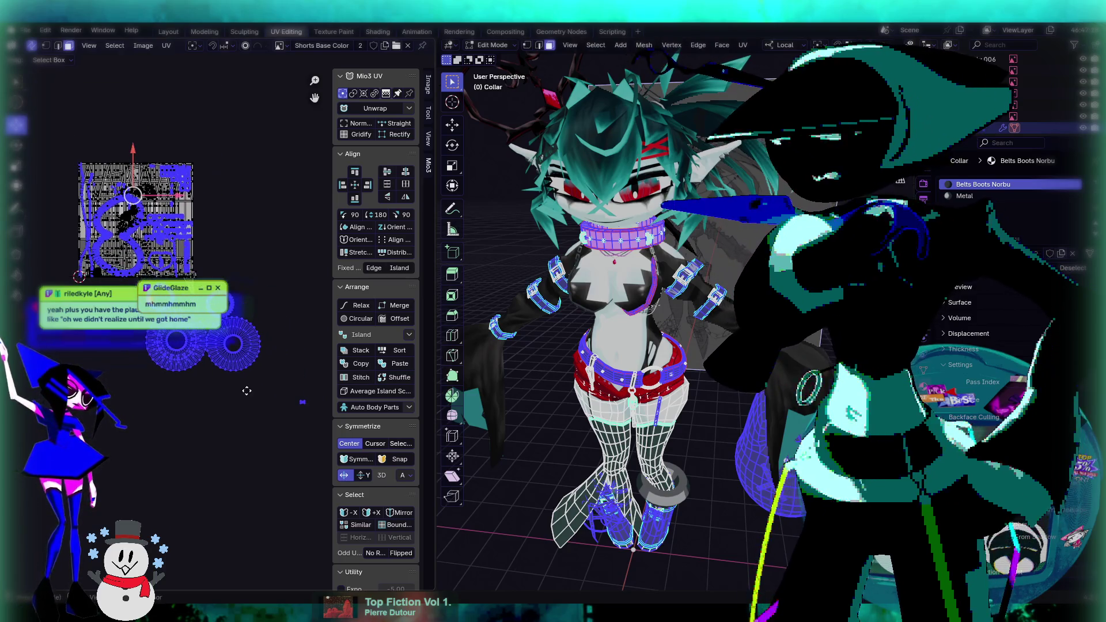
{"action": "mouse_move", "coordinate": [273, 379]}
{"action": "left_mouse_down"}
{"action": "mouse_move", "coordinate": [126, 285]}
{"action": "mouse_move", "coordinate": [128, 301]}
{"action": "left_mouse_up"}
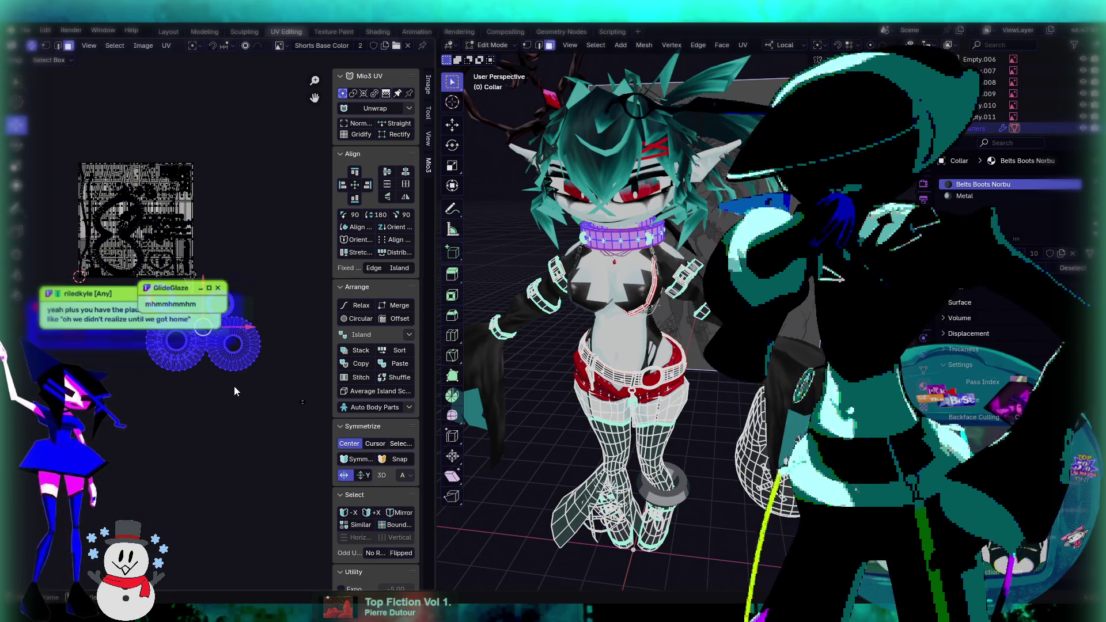
{"action": "key", "text": "s"}
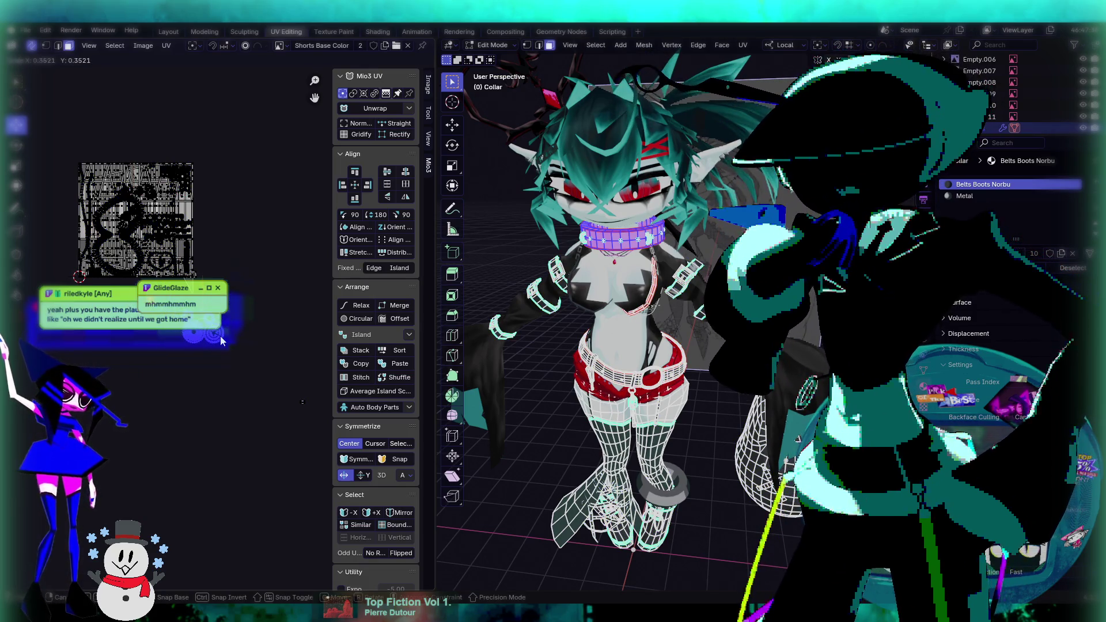
{"action": "left_click", "coordinate": [221, 341]}
Move the shrunken circles up onto the top of the belts atlas, then deselect them.
{"action": "scroll", "coordinate": [221, 341], "scroll_direction": "up", "scroll_amount": 3}
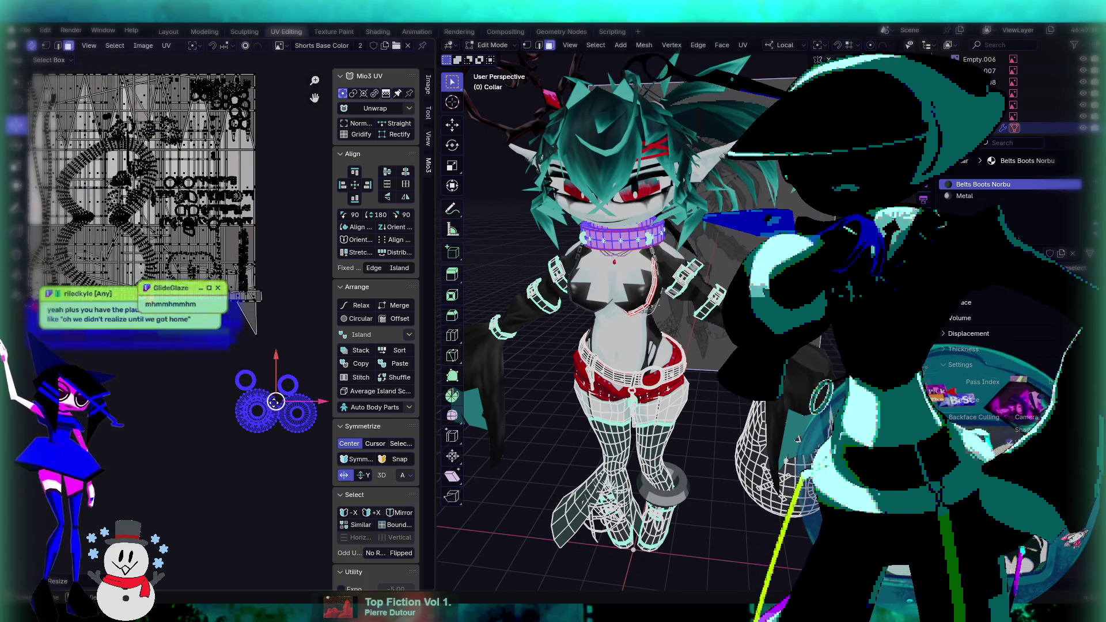
{"action": "key", "text": "g"}
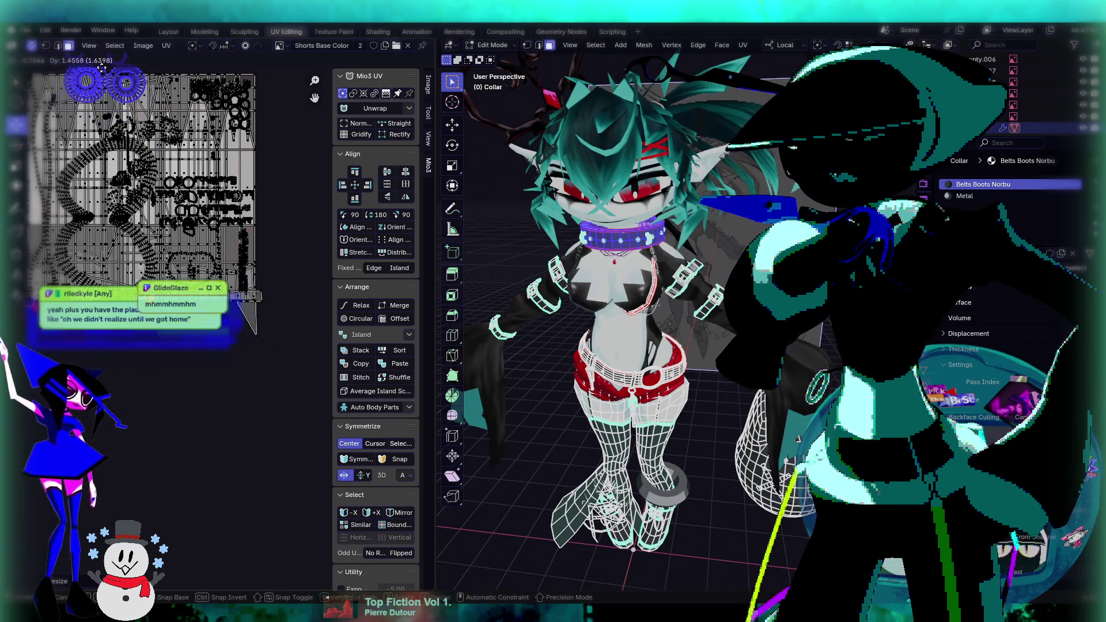
{"action": "left_click", "coordinate": [101, 68]}
{"action": "middle_click_drag", "start_coordinate": [101, 68], "coordinate": [174, 229]}
{"action": "key", "text": "g"}
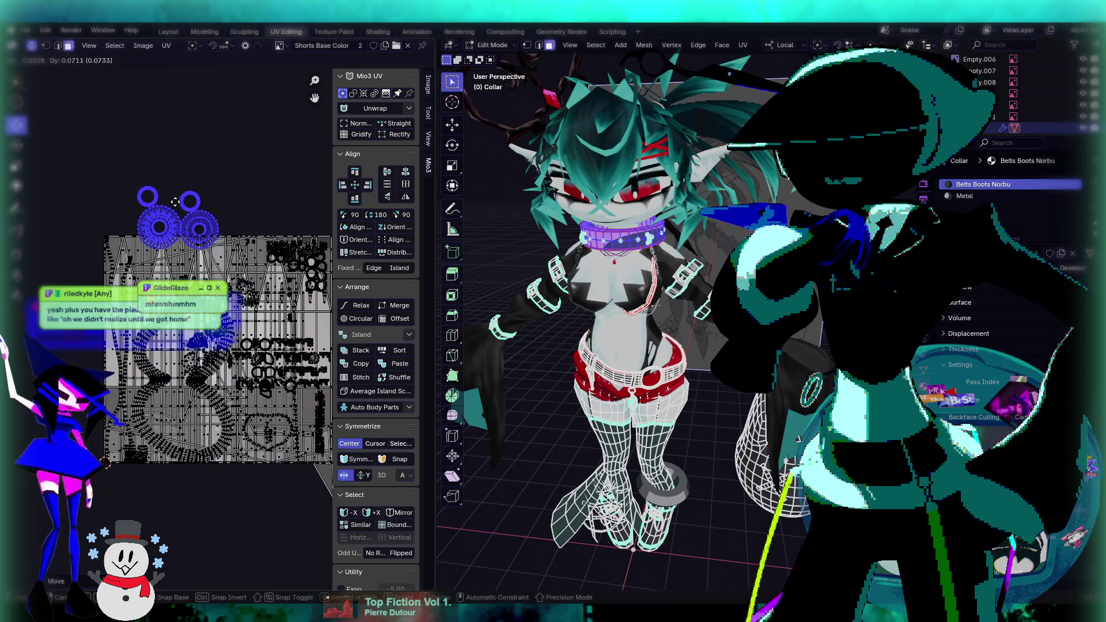
{"action": "left_click", "coordinate": [165, 199]}
{"action": "scroll", "coordinate": [165, 200], "scroll_direction": "up", "scroll_amount": 2}
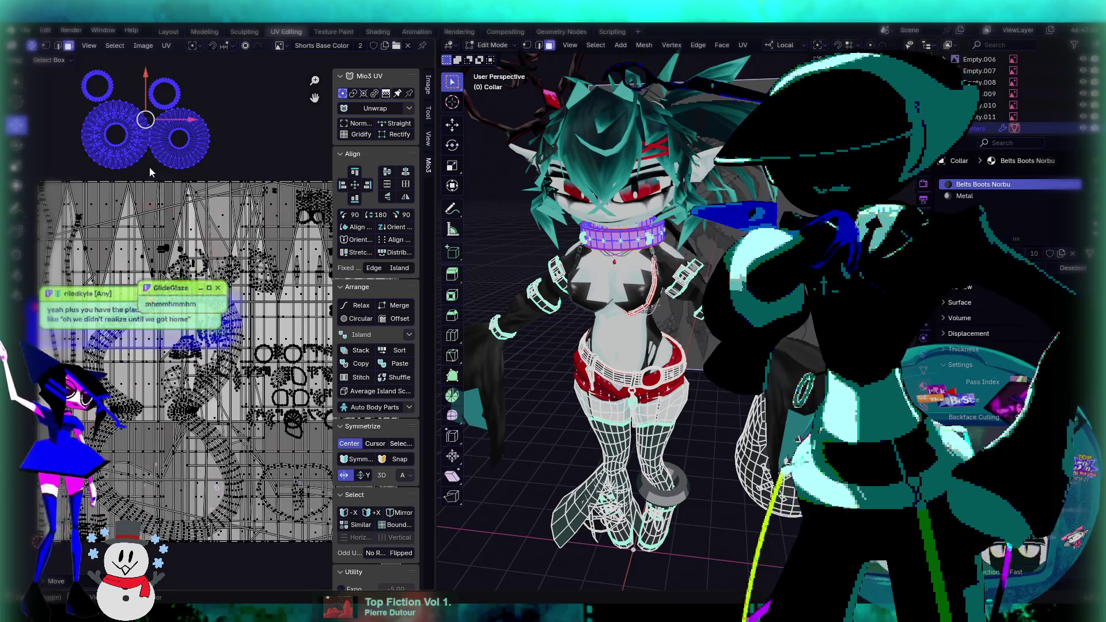
{"action": "middle_click_drag", "start_coordinate": [150, 171], "coordinate": [185, 187]}
{"action": "left_click_drag", "start_coordinate": [174, 147], "coordinate": [180, 222]}
{"action": "left_click", "coordinate": [277, 150]}
Move two small circular islands into free space at the right and lower right of the atlas.
{"action": "left_click_drag", "start_coordinate": [243, 162], "coordinate": [117, 184]}
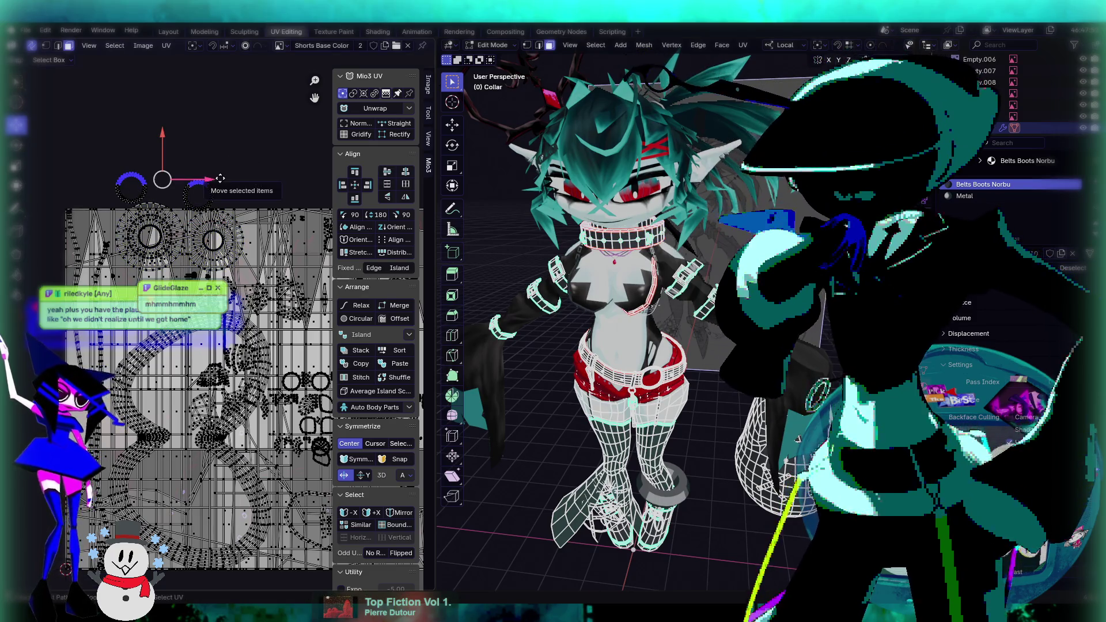
{"action": "middle_click_drag", "start_coordinate": [220, 178], "coordinate": [163, 159]}
{"action": "scroll", "coordinate": [185, 196], "scroll_direction": "up", "scroll_amount": 2}
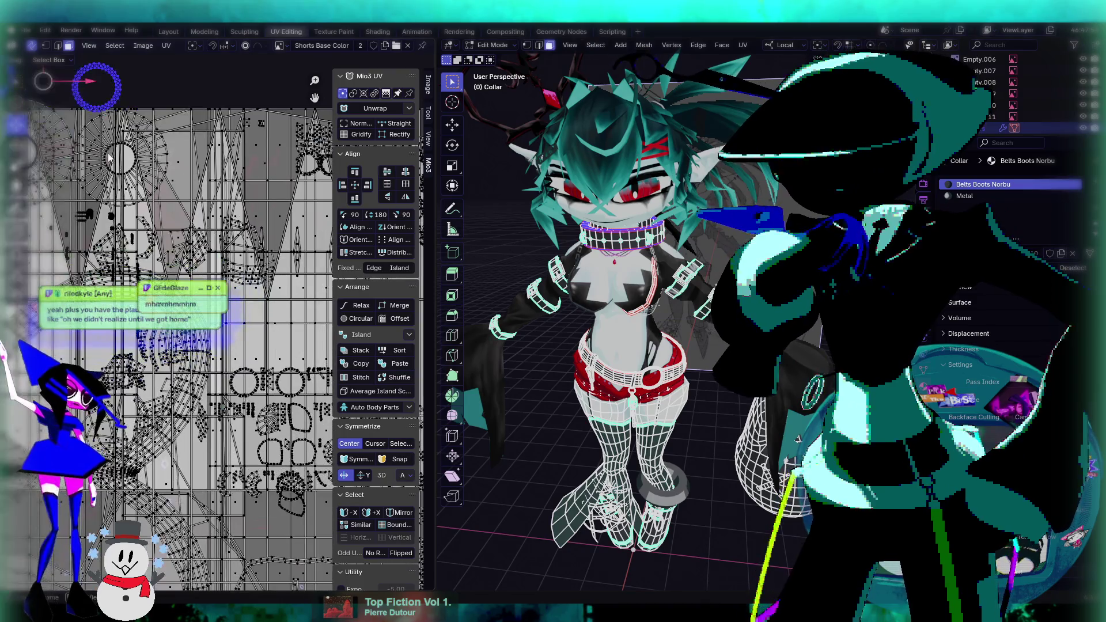
{"action": "middle_click_drag", "start_coordinate": [89, 86], "coordinate": [129, 136]}
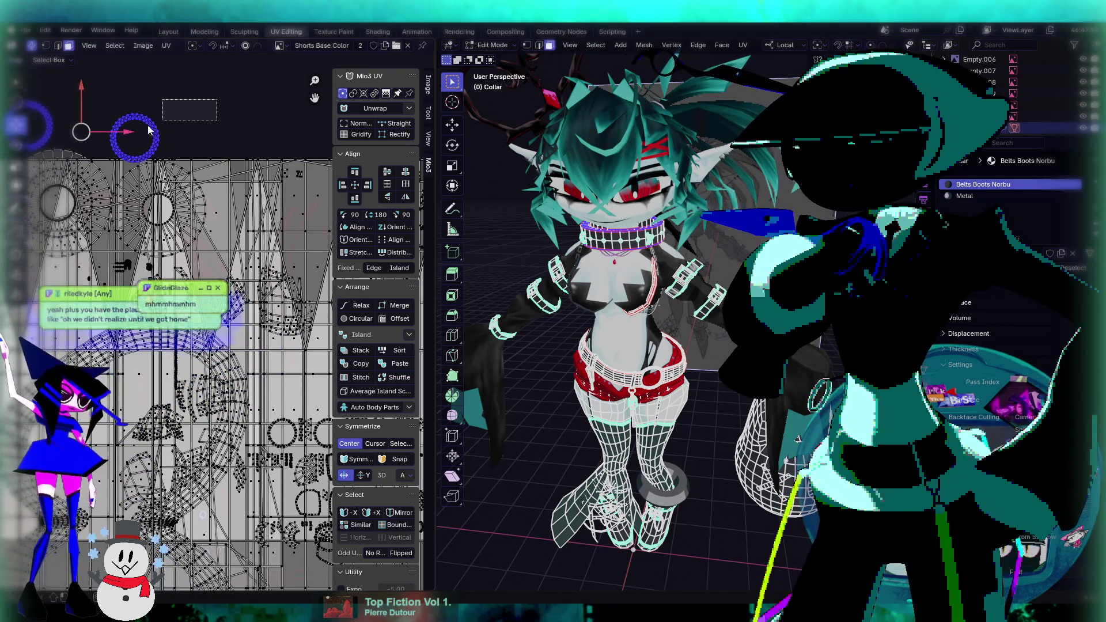
{"action": "left_click", "coordinate": [137, 137]}
{"action": "left_click_drag", "start_coordinate": [138, 137], "coordinate": [241, 190]}
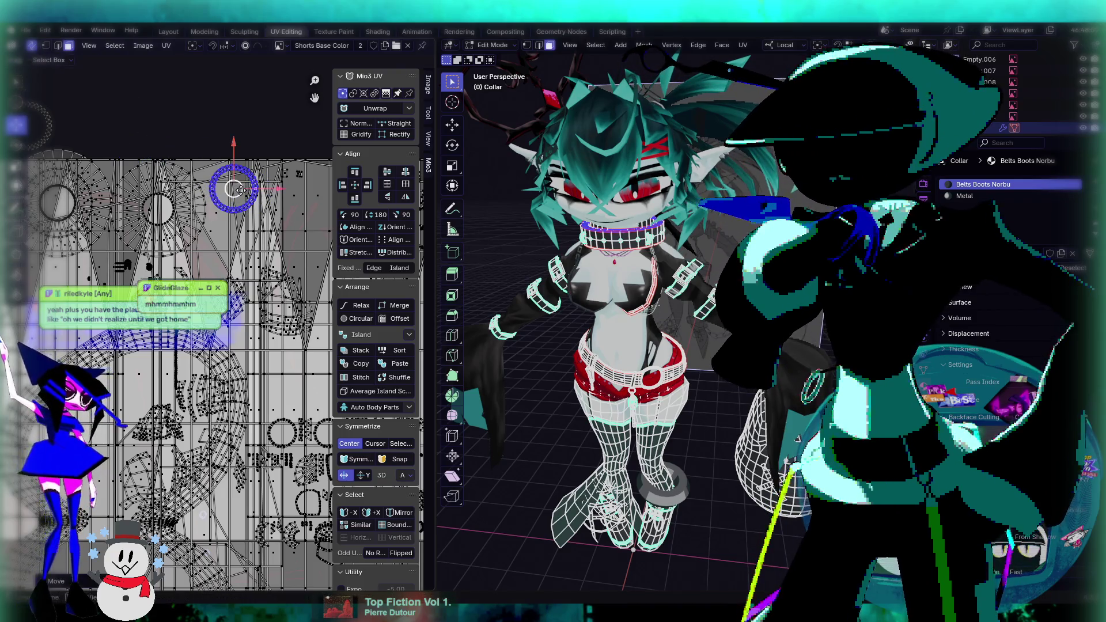
{"action": "scroll", "coordinate": [151, 155], "scroll_direction": "down", "scroll_amount": 1}
{"action": "left_click", "coordinate": [66, 167]}
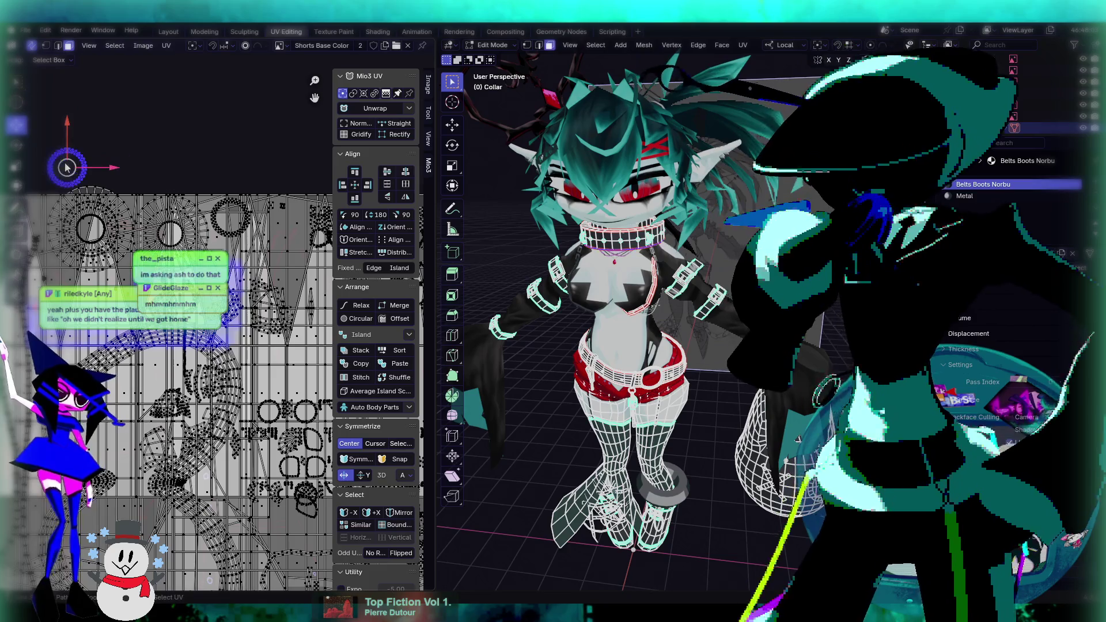
{"action": "left_click_drag", "start_coordinate": [65, 167], "coordinate": [239, 257]}
Nudge that circle left, then move the larger circle island down and left.
{"action": "scroll", "coordinate": [246, 219], "scroll_direction": "up", "scroll_amount": 3}
{"action": "left_click_drag", "start_coordinate": [244, 182], "coordinate": [231, 183]}
{"action": "scroll", "coordinate": [243, 187], "scroll_direction": "down", "scroll_amount": 5}
{"action": "scroll", "coordinate": [258, 215], "scroll_direction": "up", "scroll_amount": 5}
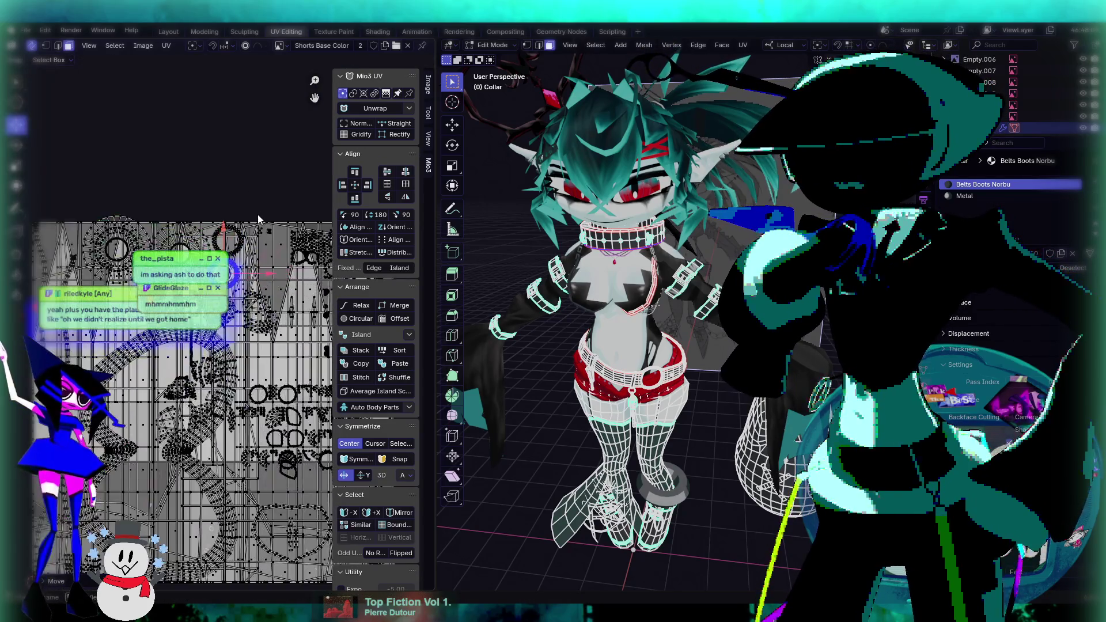
{"action": "left_click", "coordinate": [143, 232]}
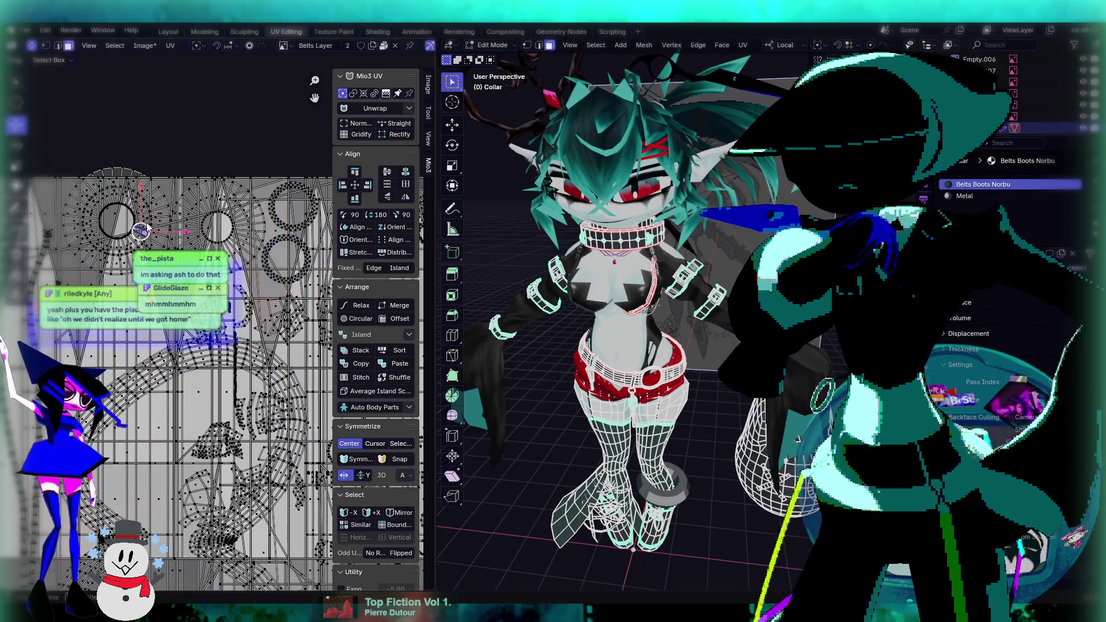
{"action": "left_click", "coordinate": [130, 173]}
{"action": "key", "text": "ctrl+l"}
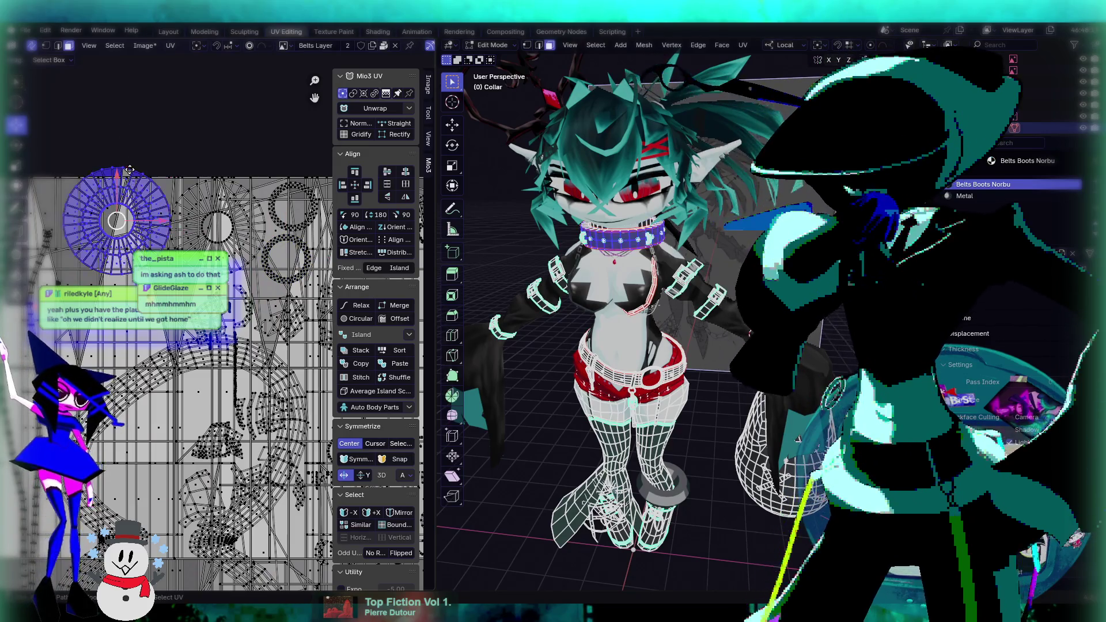
{"action": "key", "text": "g"}
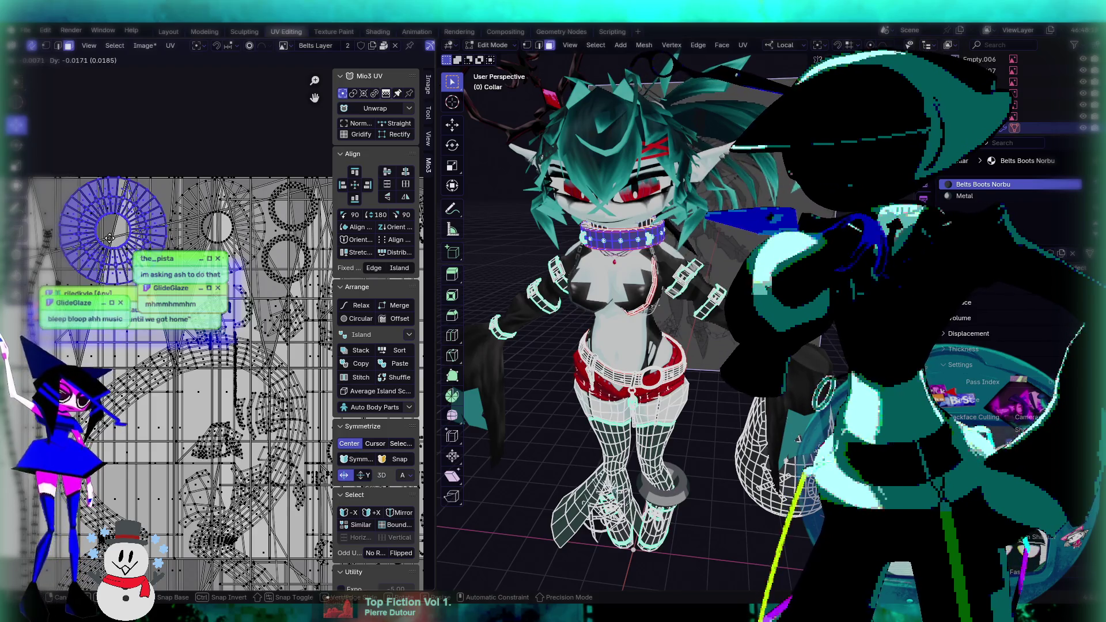
{"action": "left_click", "coordinate": [109, 239]}
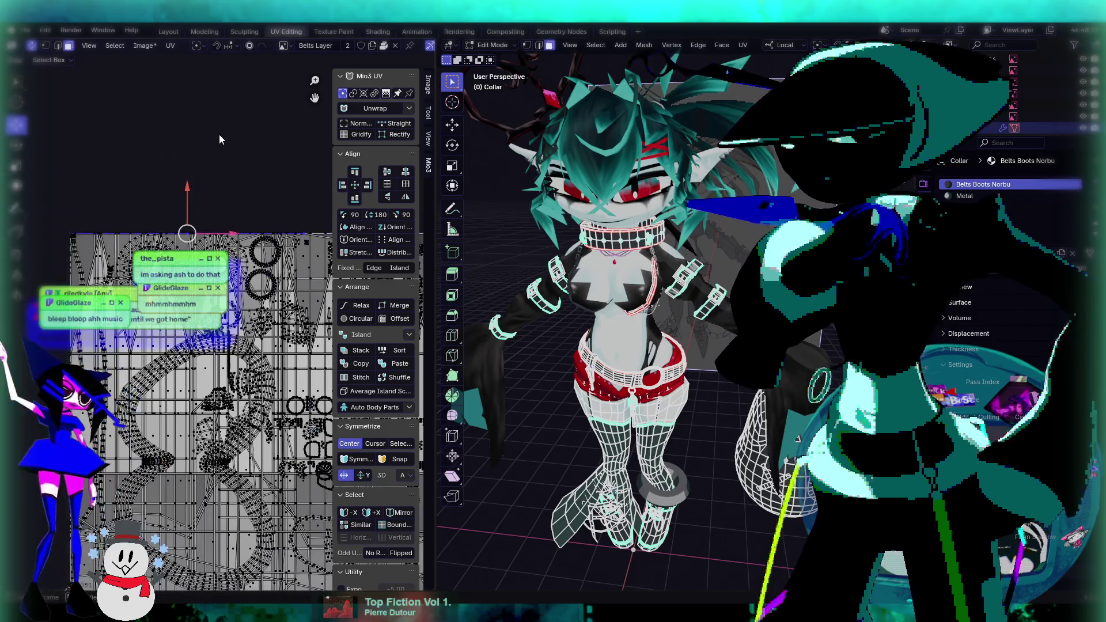
Check the collar in Object Mode, then switch to Texture Paint framed on the collar.
{"action": "key", "text": "Tab"}
{"action": "key", "text": "Tab"}
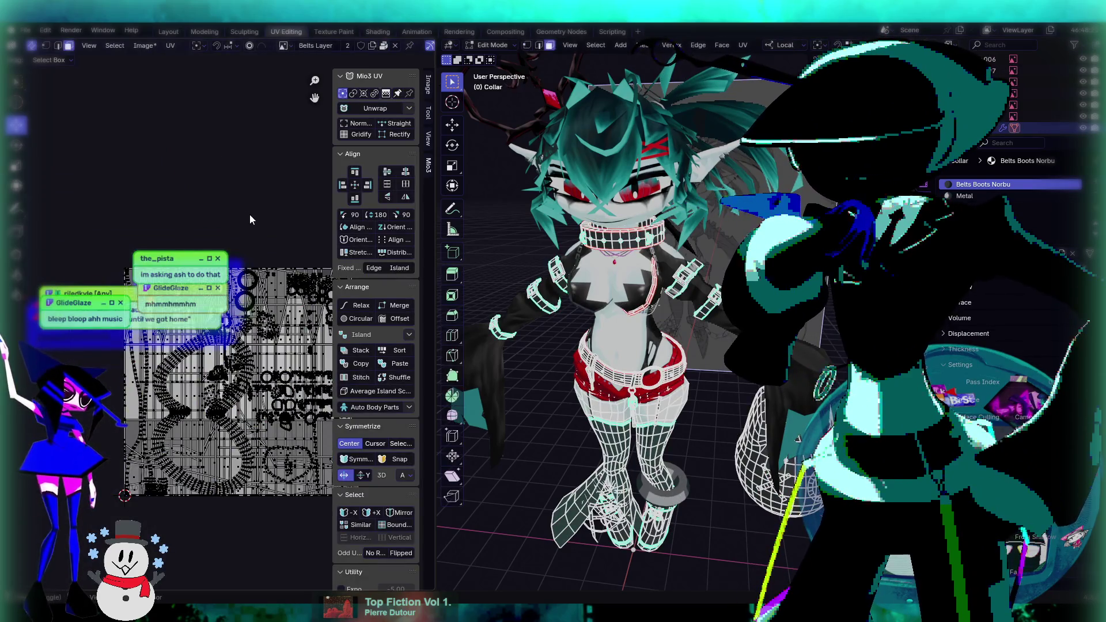
{"action": "scroll", "coordinate": [233, 196], "scroll_direction": "up", "scroll_amount": 2}
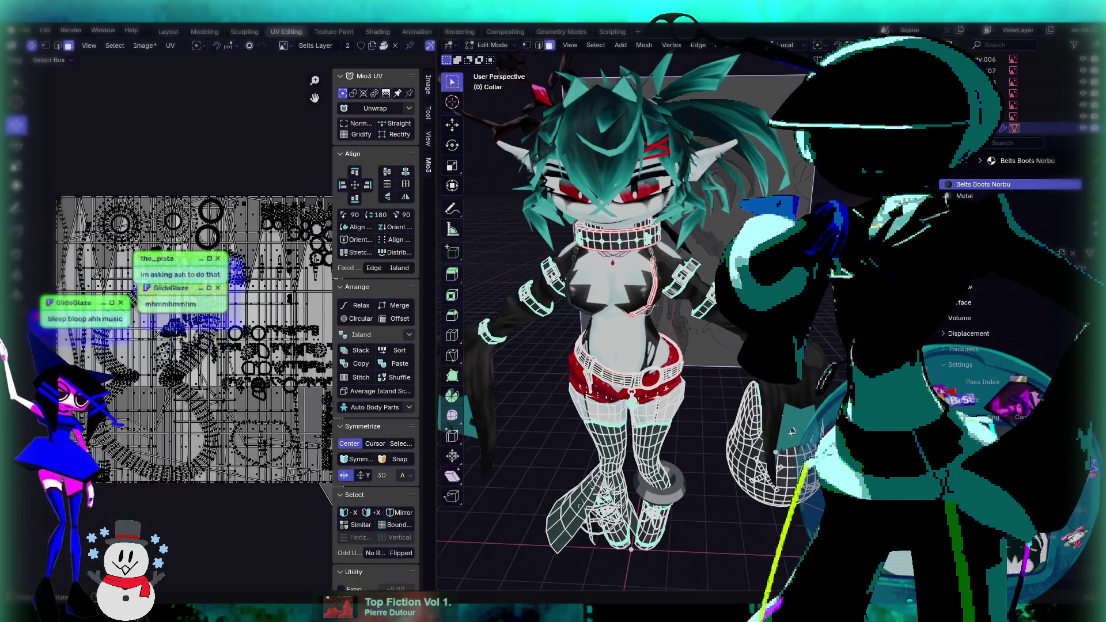
{"action": "key", "text": "Tab"}
{"action": "scroll", "coordinate": [572, 230], "scroll_direction": "up", "scroll_amount": 3}
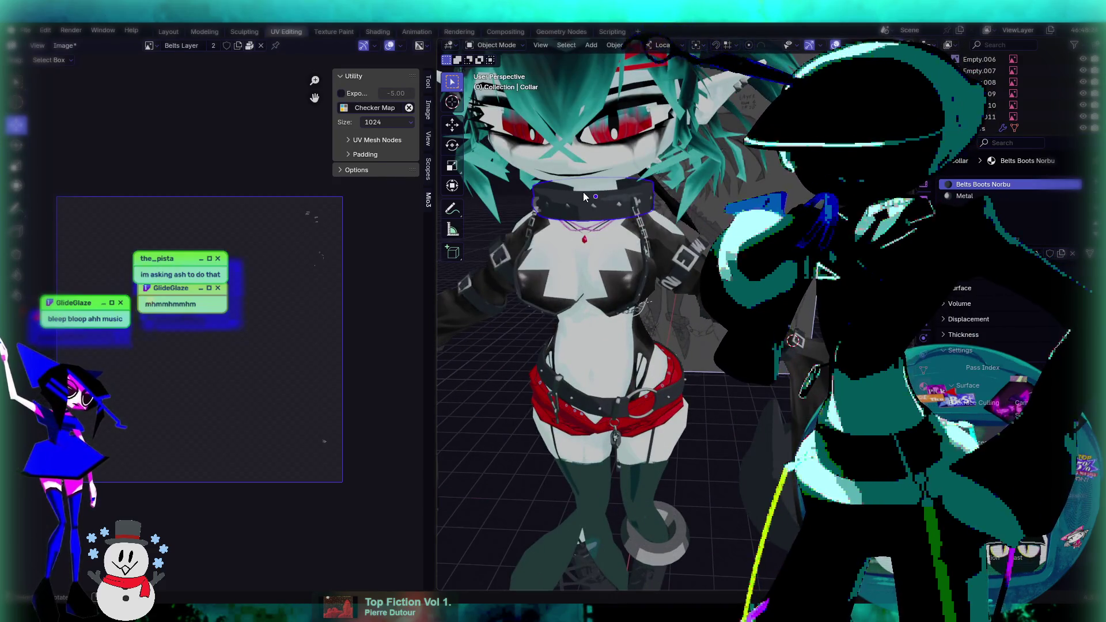
{"action": "key", "text": "Tab"}
{"action": "middle_click_drag", "start_coordinate": [649, 221], "coordinate": [678, 245]}
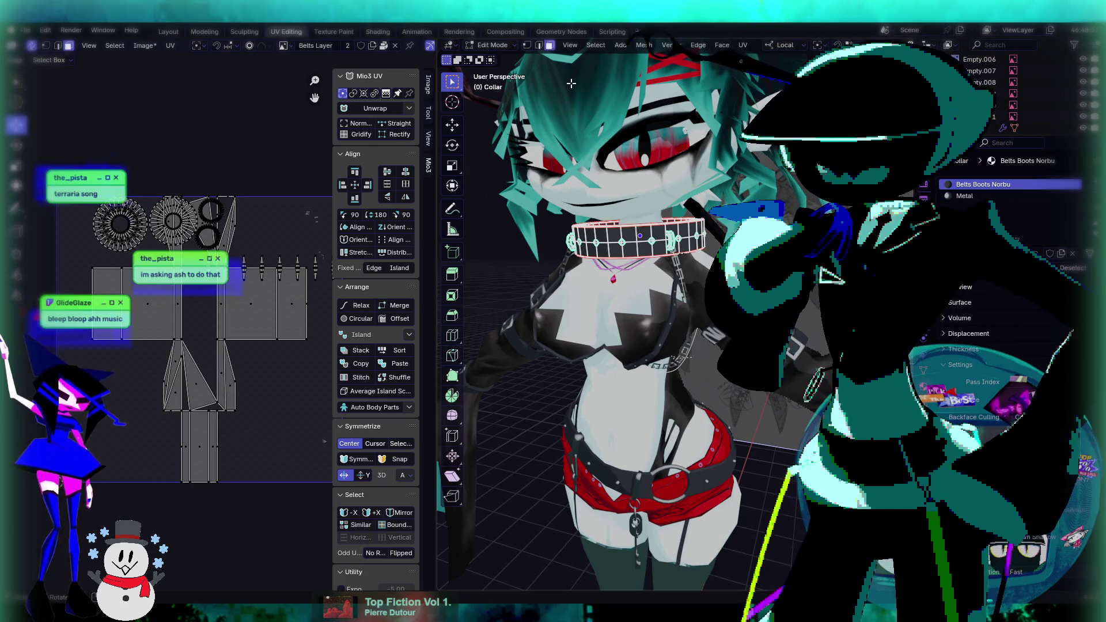
{"action": "key", "text": "Tab"}
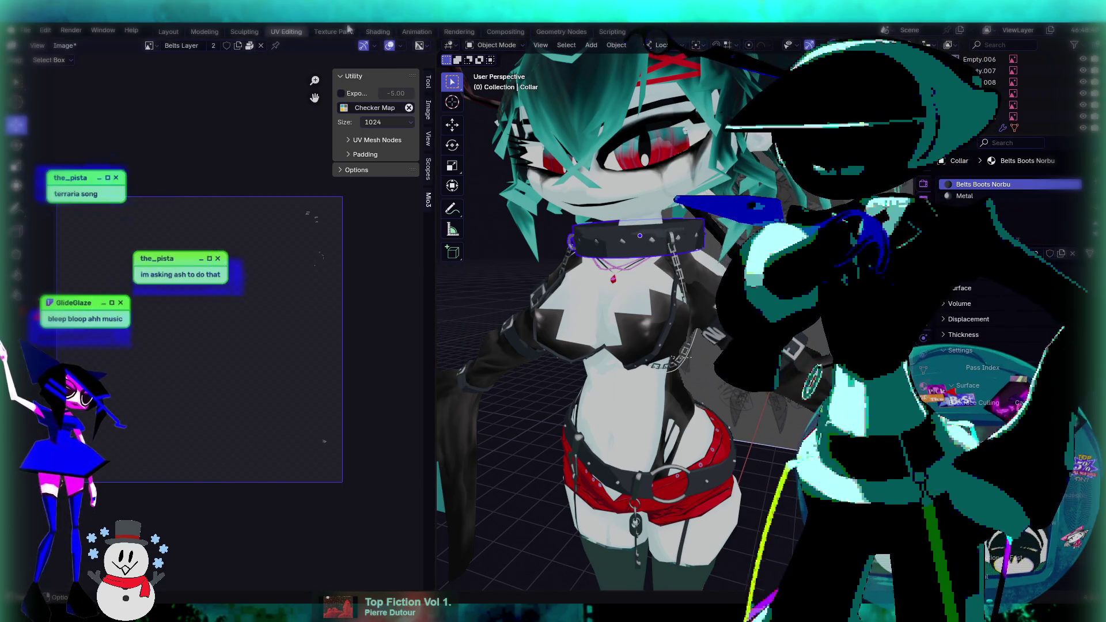
{"action": "key", "text": "ctrl+Page_Down"}
{"action": "key", "text": "KP_Decimal"}
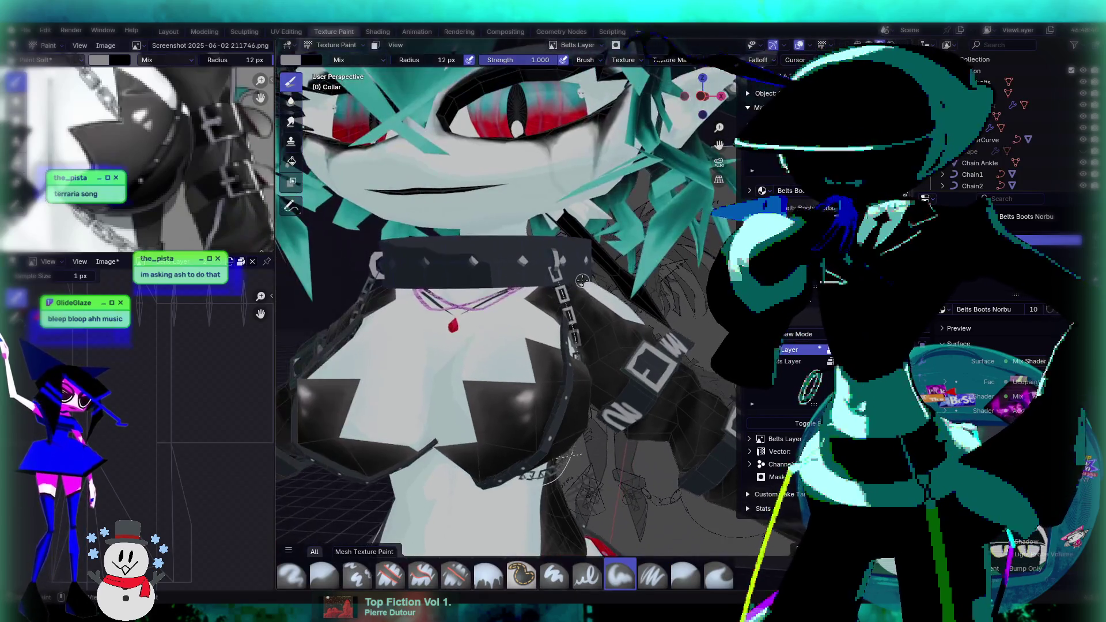
Cycle the collar through Edit and Object Mode into Texture Paint mode, facing it front.
{"action": "left_click", "coordinate": [326, 45]}
{"action": "left_click", "coordinate": [329, 69]}
{"action": "left_click", "coordinate": [332, 45]}
{"action": "left_click", "coordinate": [332, 58]}
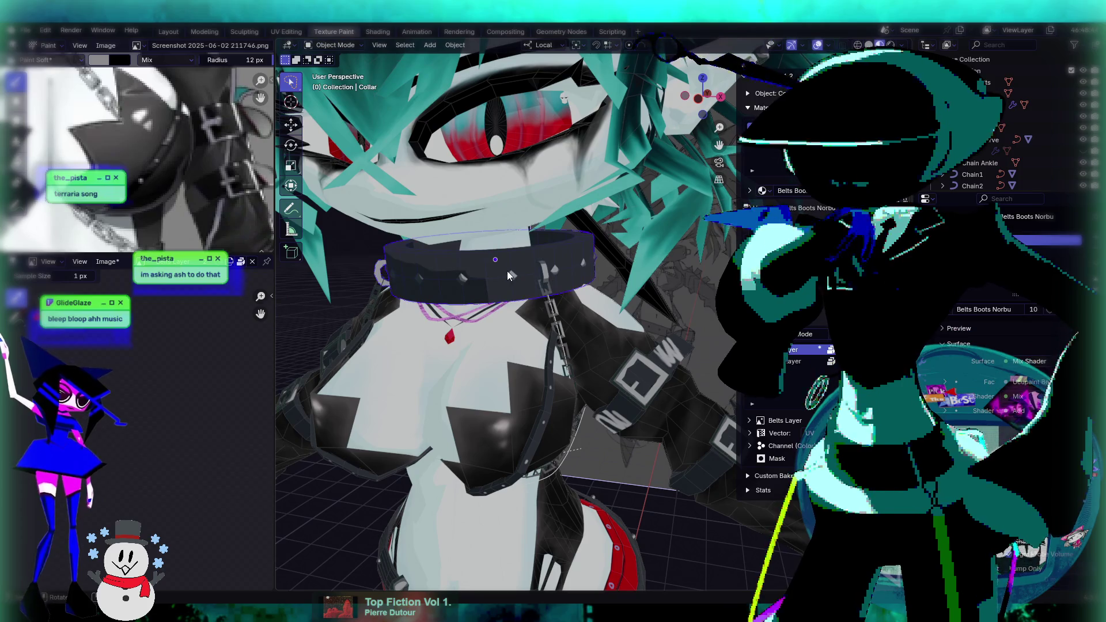
{"action": "left_click", "coordinate": [332, 45]}
{"action": "left_click", "coordinate": [334, 122]}
{"action": "scroll", "coordinate": [544, 333], "scroll_direction": "up", "scroll_amount": 2}
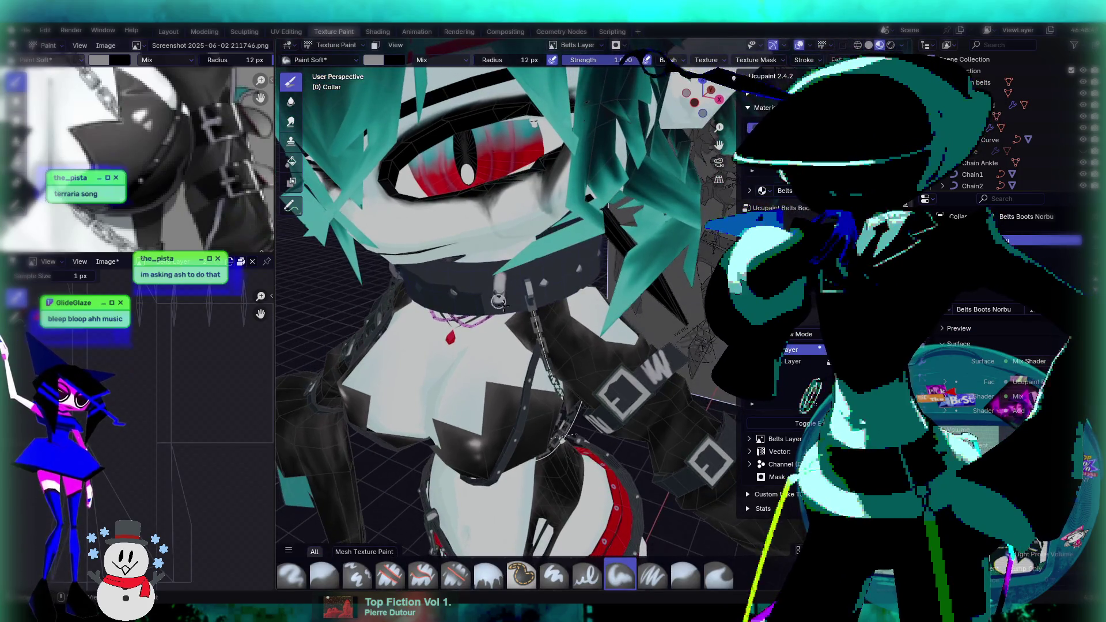
{"action": "middle_click_drag", "start_coordinate": [524, 314], "coordinate": [526, 286]}
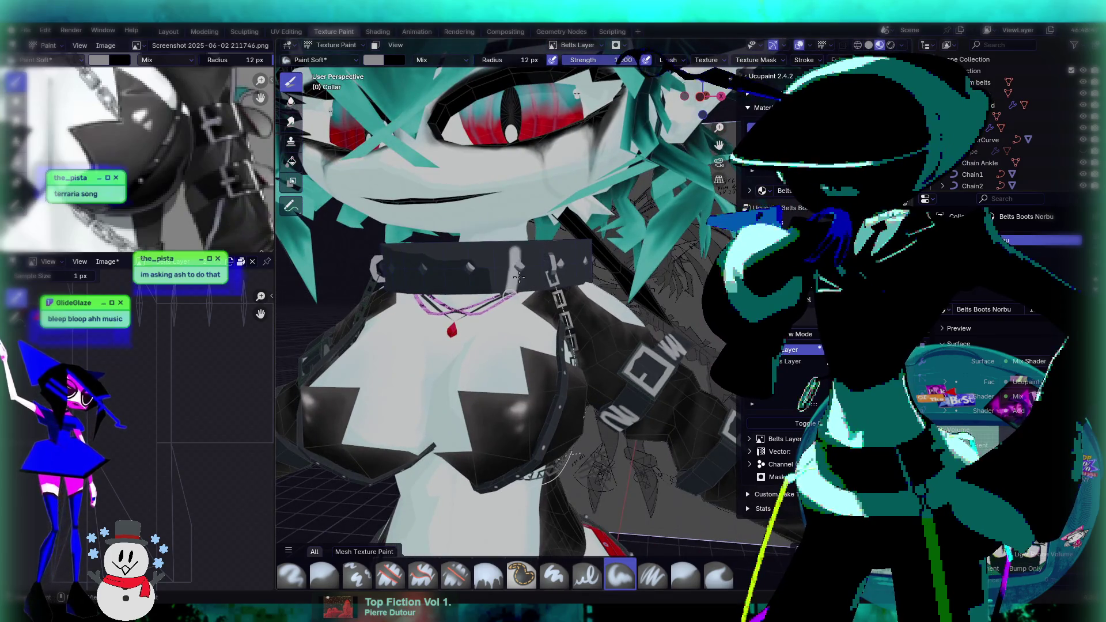
{"action": "scroll", "coordinate": [451, 190], "scroll_direction": "up", "scroll_amount": 2}
Paint light test strokes across the collar and undo them with Ctrl+Z.
{"action": "mouse_move", "coordinate": [451, 189]}
{"action": "left_mouse_down"}
{"action": "mouse_move", "coordinate": [380, 207]}
{"action": "mouse_move", "coordinate": [286, 259]}
{"action": "mouse_move", "coordinate": [385, 190]}
{"action": "mouse_move", "coordinate": [403, 193]}
{"action": "left_mouse_up"}
{"action": "mouse_move", "coordinate": [403, 193]}
{"action": "middle_mouse_down"}
{"action": "mouse_move", "coordinate": [425, 279]}
{"action": "mouse_move", "coordinate": [490, 255]}
{"action": "middle_mouse_up"}
{"action": "key", "text": "ctrl+z"}
{"action": "mouse_move", "coordinate": [438, 230]}
{"action": "left_mouse_down"}
{"action": "mouse_move", "coordinate": [577, 230]}
{"action": "mouse_move", "coordinate": [455, 276]}
{"action": "mouse_move", "coordinate": [443, 269]}
{"action": "mouse_move", "coordinate": [602, 293]}
{"action": "left_mouse_up"}
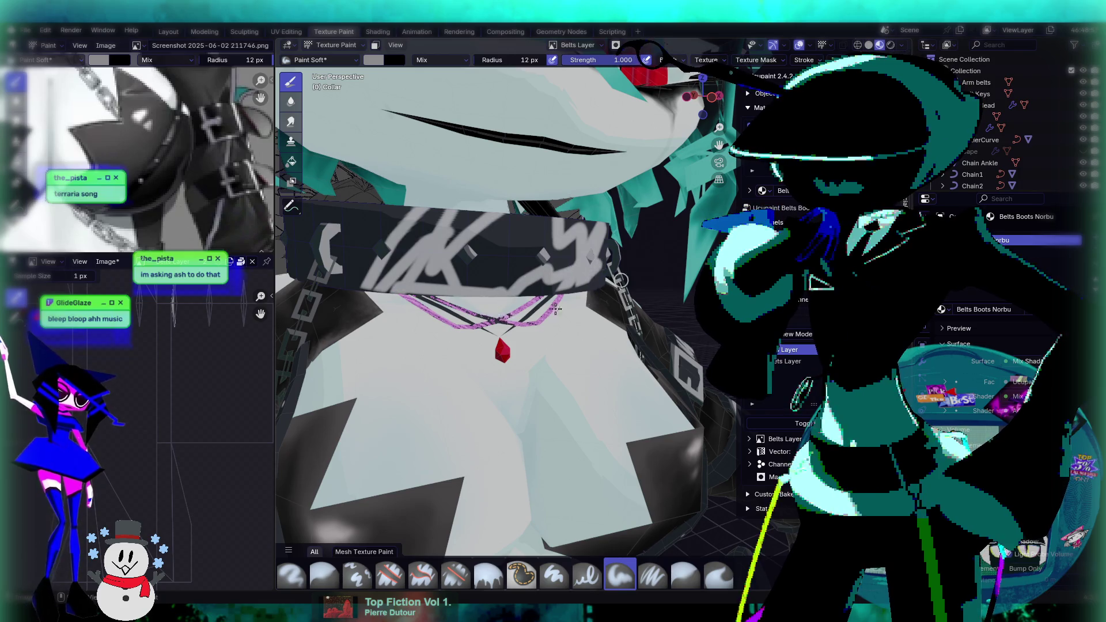
{"action": "mouse_move", "coordinate": [564, 294]}
{"action": "middle_mouse_down"}
{"action": "mouse_move", "coordinate": [504, 274]}
{"action": "mouse_move", "coordinate": [587, 295]}
{"action": "mouse_move", "coordinate": [554, 284]}
{"action": "middle_mouse_up"}
{"action": "key", "text": "ctrl+z"}
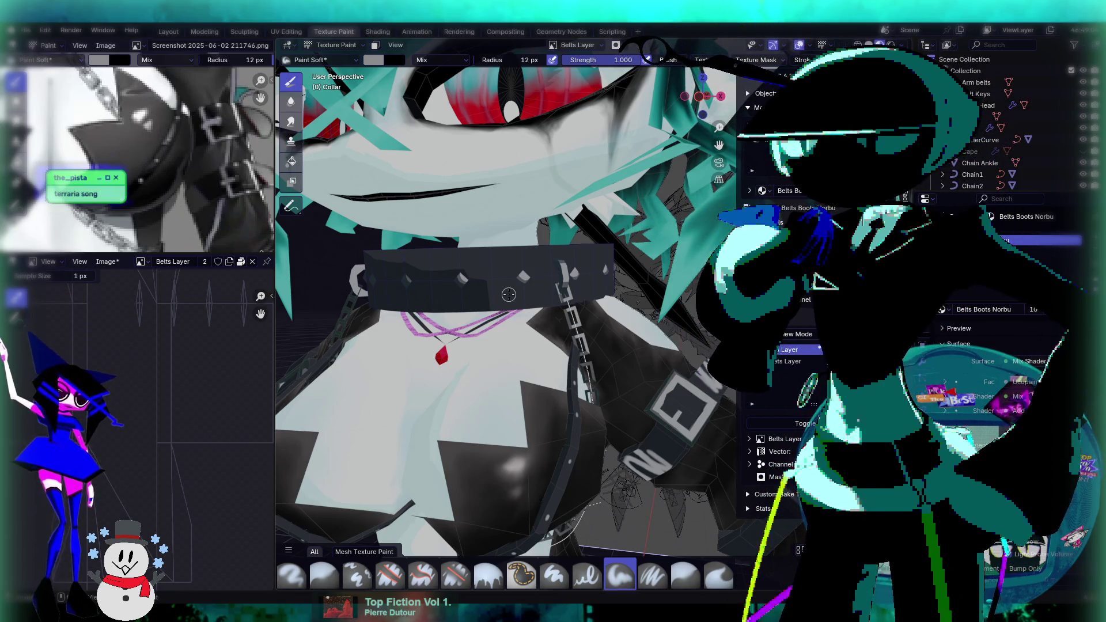
{"action": "mouse_move", "coordinate": [510, 336]}
{"action": "middle_mouse_down"}
{"action": "mouse_move", "coordinate": [466, 333]}
{"action": "mouse_move", "coordinate": [528, 298]}
{"action": "middle_mouse_up"}
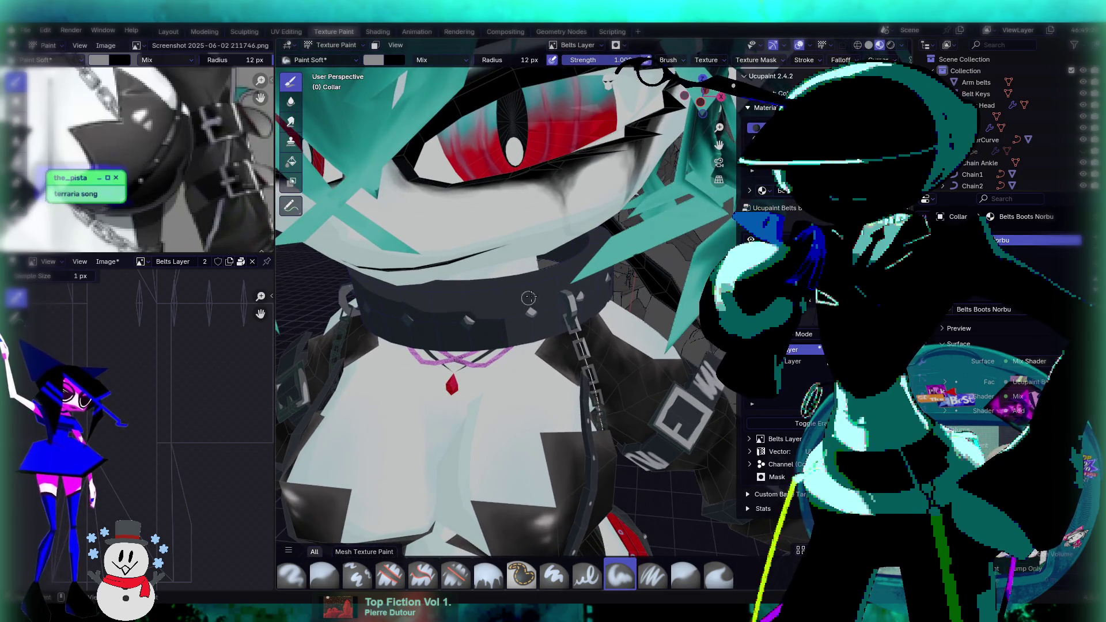
Paint a light streak along the collar's top edge at brush strength 0.370.
{"action": "scroll", "coordinate": [528, 297], "scroll_direction": "up", "scroll_amount": 2}
{"action": "scroll", "coordinate": [529, 298], "scroll_direction": "up", "scroll_amount": 2}
{"action": "left_click_drag", "start_coordinate": [528, 259], "coordinate": [608, 246]}
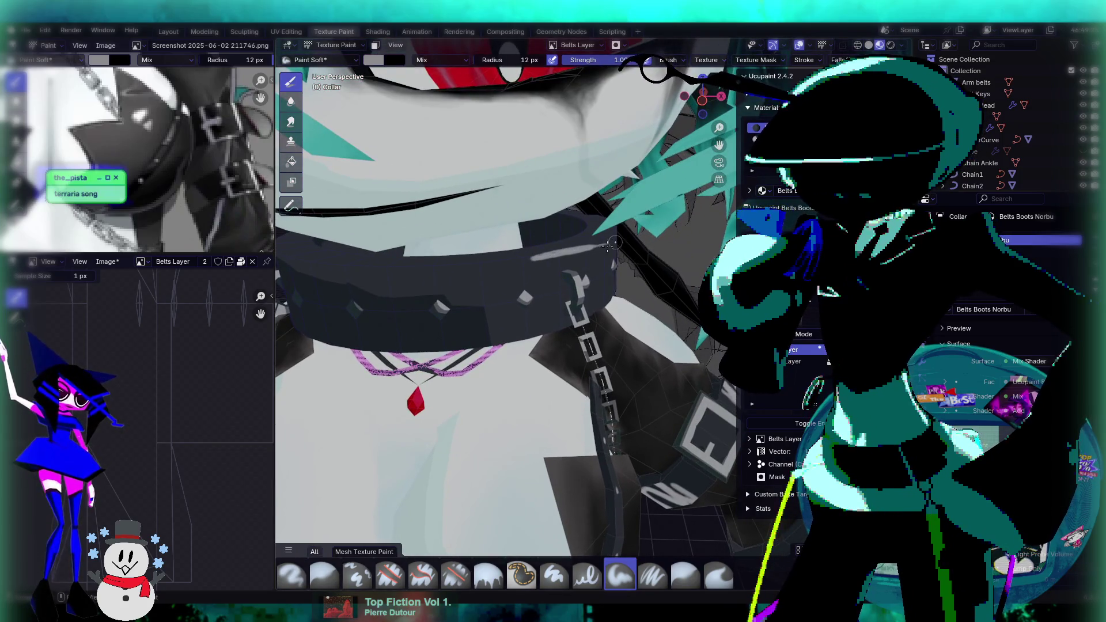
{"action": "key", "text": "ctrl+z"}
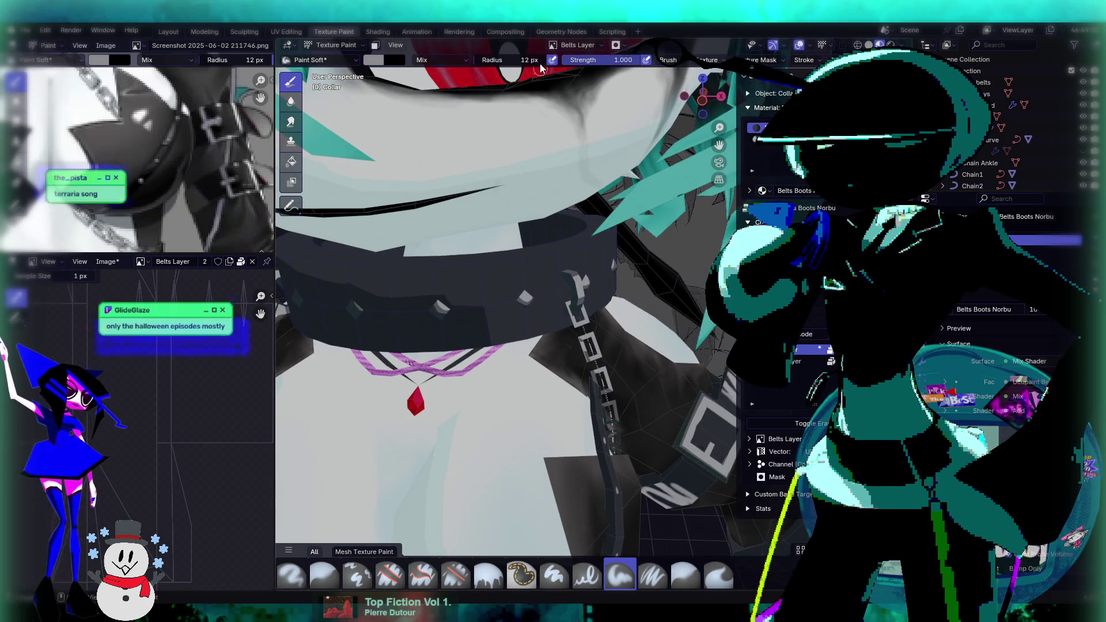
{"action": "left_click_drag", "start_coordinate": [582, 60], "coordinate": [572, 60]}
{"action": "left_click_drag", "start_coordinate": [510, 264], "coordinate": [605, 248]}
Orbit closer to the collar and gem, darkening parts of the light streak.
{"action": "middle_click_drag", "start_coordinate": [585, 265], "coordinate": [507, 280]}
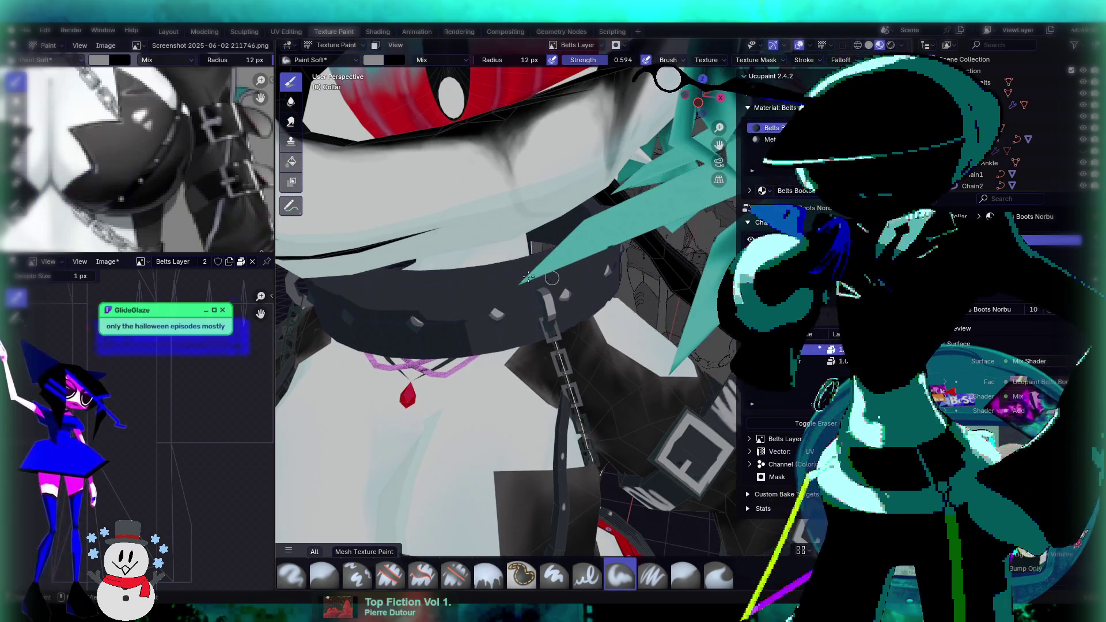
{"action": "mouse_move", "coordinate": [506, 280]}
{"action": "middle_mouse_down"}
{"action": "mouse_move", "coordinate": [558, 279]}
{"action": "mouse_move", "coordinate": [524, 266]}
{"action": "middle_mouse_up"}
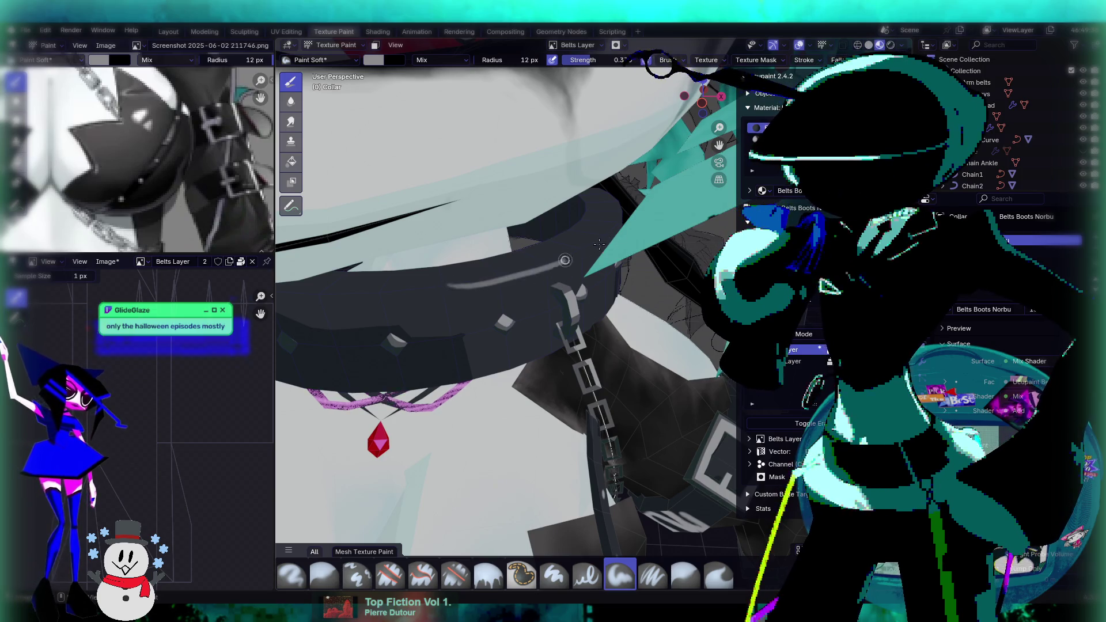
{"action": "middle_click_drag", "start_coordinate": [525, 267], "coordinate": [619, 255]}
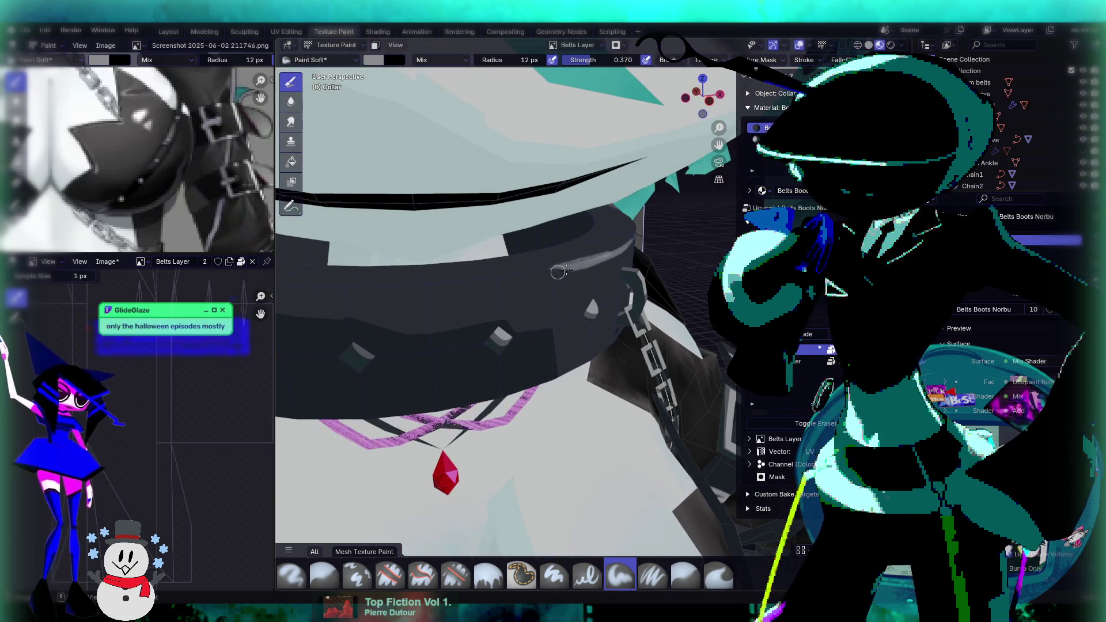
{"action": "left_click_drag", "start_coordinate": [550, 271], "coordinate": [553, 274]}
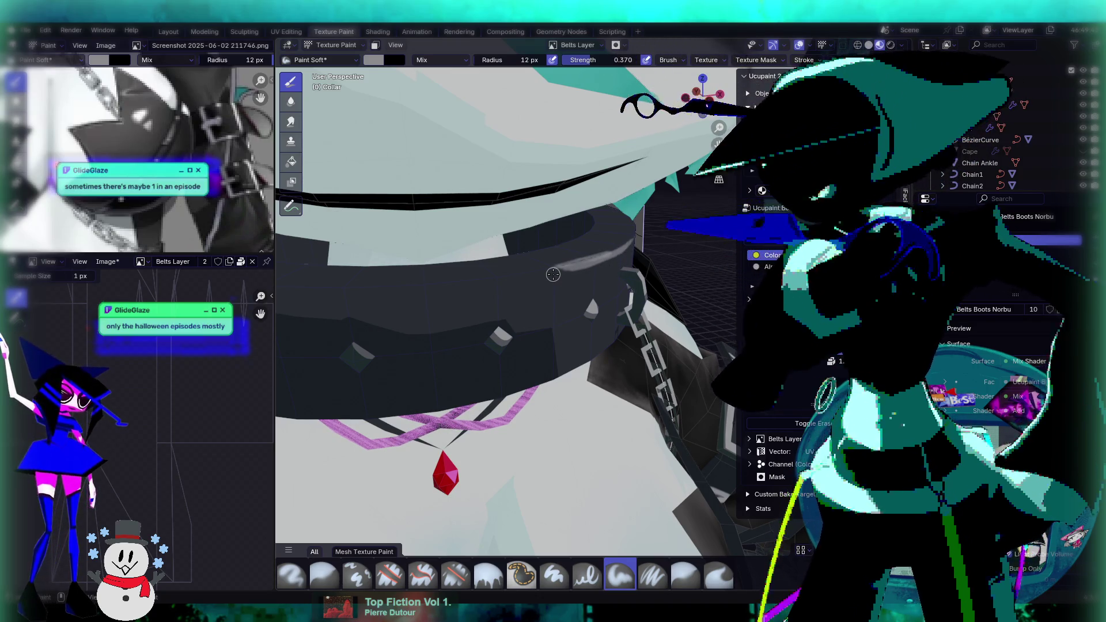
{"action": "mouse_move", "coordinate": [553, 274]}
{"action": "middle_mouse_down"}
{"action": "mouse_move", "coordinate": [522, 313]}
{"action": "mouse_move", "coordinate": [539, 314]}
{"action": "mouse_move", "coordinate": [550, 285]}
{"action": "mouse_move", "coordinate": [482, 253]}
{"action": "mouse_move", "coordinate": [494, 238]}
{"action": "mouse_move", "coordinate": [553, 226]}
{"action": "mouse_move", "coordinate": [561, 210]}
{"action": "middle_mouse_up"}
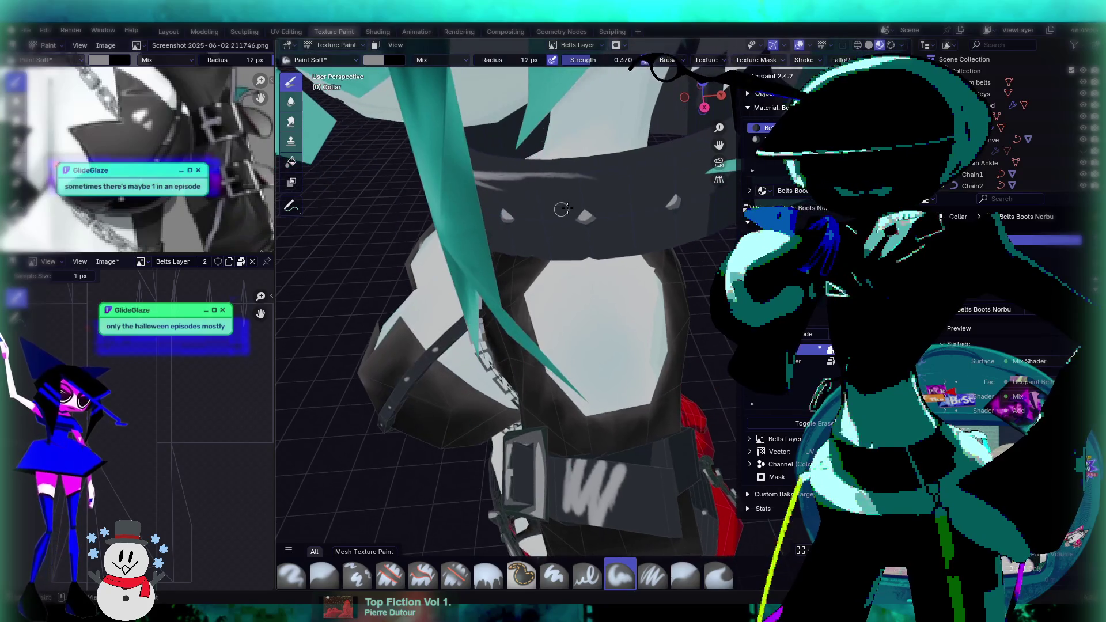
{"action": "left_click_drag", "start_coordinate": [557, 180], "coordinate": [542, 176]}
{"action": "left_click_drag", "start_coordinate": [628, 168], "coordinate": [672, 159]}
Repaint the collar's light streak from a front view and extend it further left.
{"action": "middle_click_drag", "start_coordinate": [500, 217], "coordinate": [529, 225]}
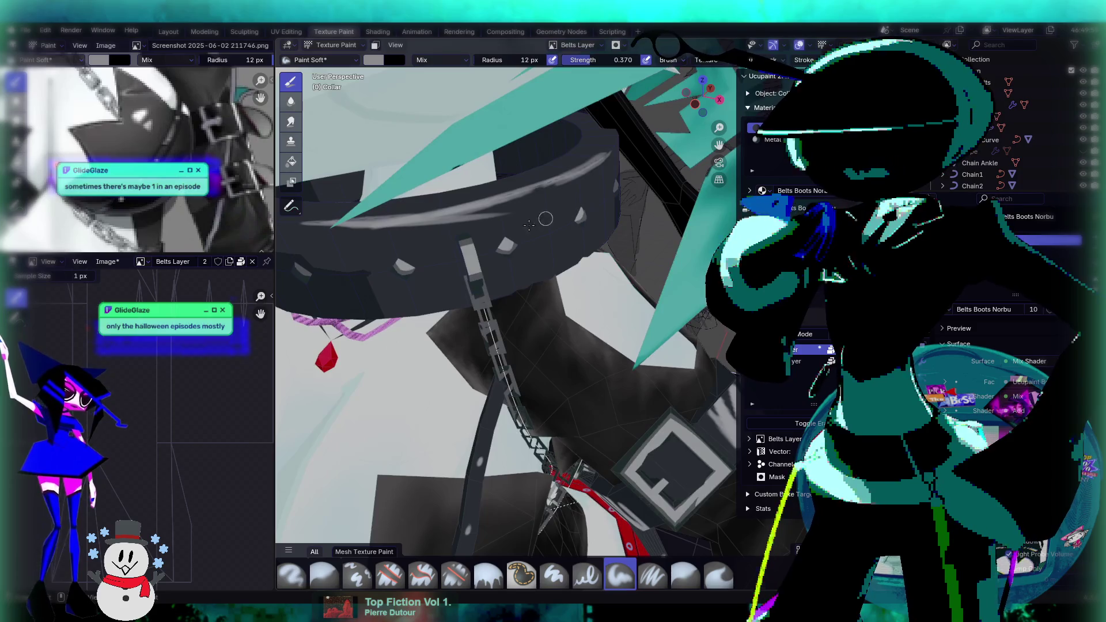
{"action": "mouse_move", "coordinate": [458, 230]}
{"action": "middle_mouse_down"}
{"action": "mouse_move", "coordinate": [629, 227]}
{"action": "mouse_move", "coordinate": [577, 197]}
{"action": "middle_mouse_up"}
{"action": "left_click_drag", "start_coordinate": [577, 197], "coordinate": [647, 192]}
{"action": "key", "text": "ctrl+z"}
{"action": "mouse_move", "coordinate": [568, 195]}
{"action": "left_mouse_down"}
{"action": "mouse_move", "coordinate": [688, 195]}
{"action": "mouse_move", "coordinate": [516, 196]}
{"action": "left_mouse_up"}
{"action": "middle_click_drag", "start_coordinate": [574, 232], "coordinate": [619, 236]}
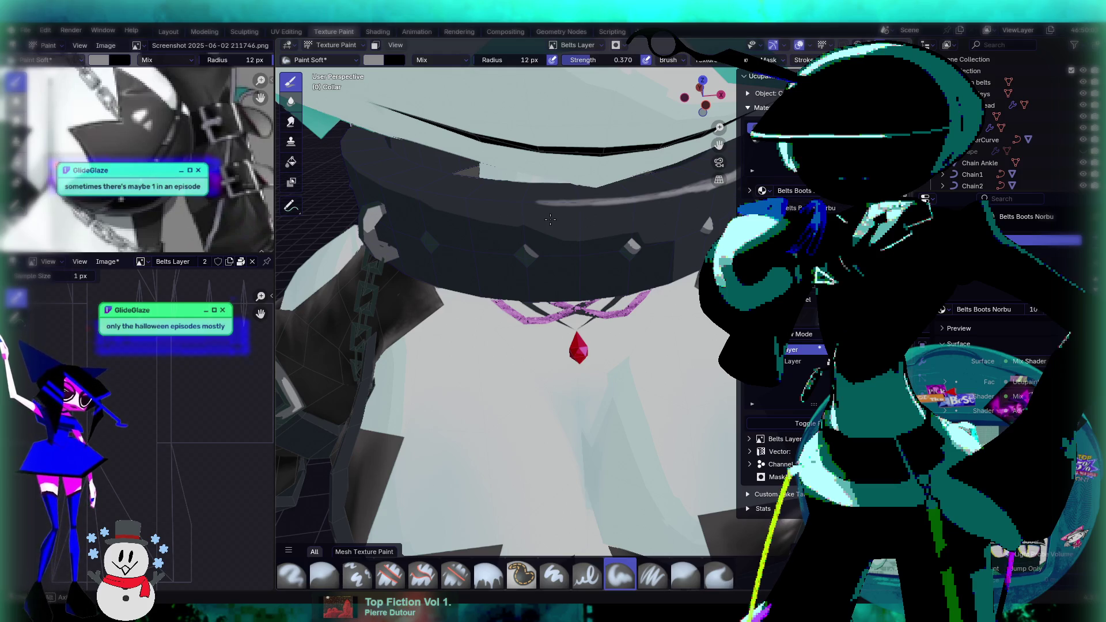
{"action": "middle_click_drag", "start_coordinate": [550, 220], "coordinate": [550, 219]}
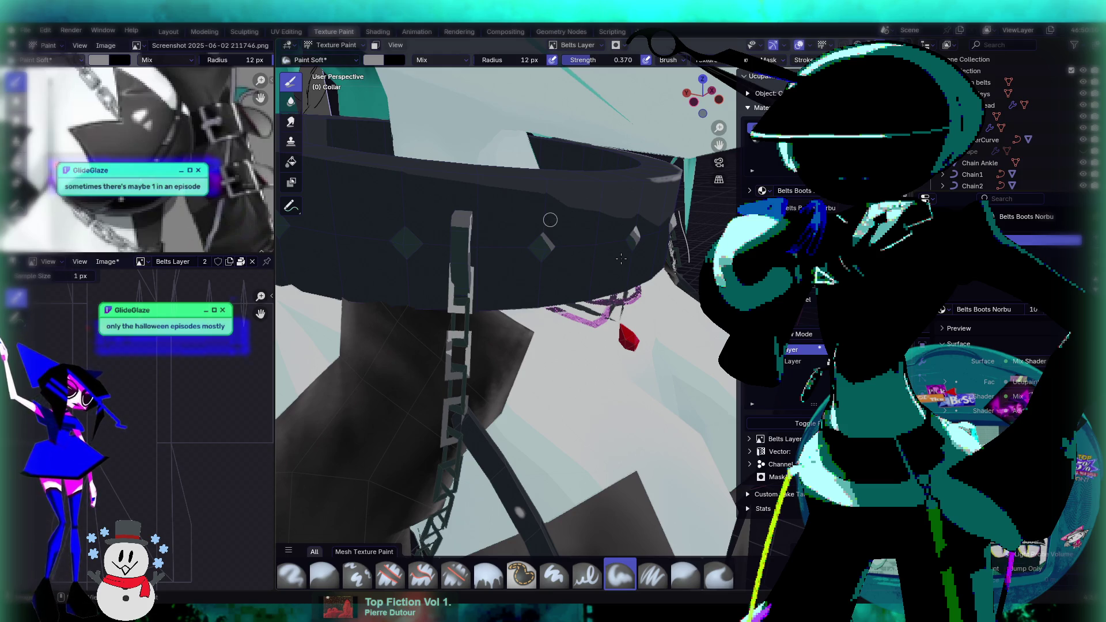
Darken and extend the collar's top-edge highlight, then select the Soften/Blur tool.
{"action": "mouse_move", "coordinate": [621, 258]}
{"action": "middle_mouse_down"}
{"action": "mouse_move", "coordinate": [603, 233]}
{"action": "mouse_move", "coordinate": [531, 266]}
{"action": "middle_mouse_up"}
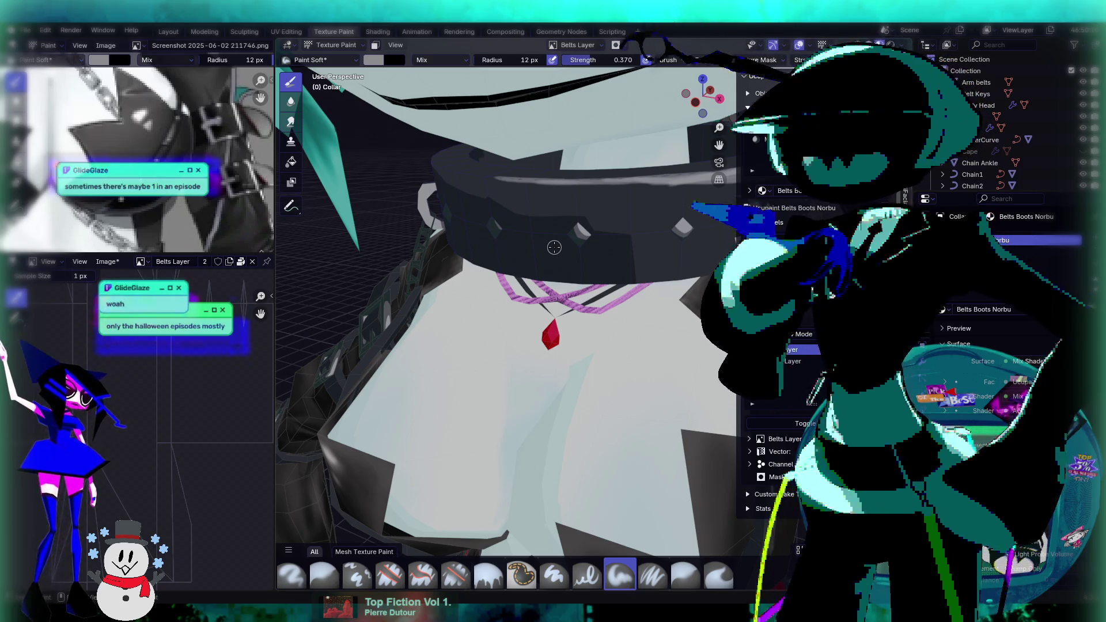
{"action": "mouse_move", "coordinate": [590, 234]}
{"action": "middle_mouse_down"}
{"action": "mouse_move", "coordinate": [615, 220]}
{"action": "mouse_move", "coordinate": [554, 212]}
{"action": "mouse_move", "coordinate": [570, 210]}
{"action": "middle_mouse_up"}
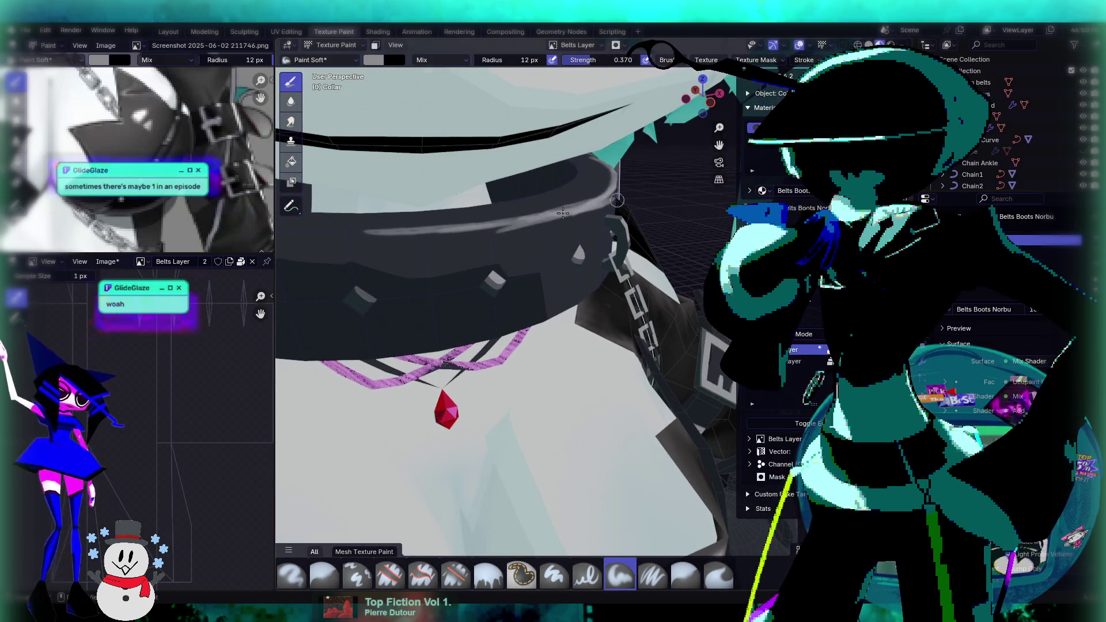
{"action": "middle_click_drag", "start_coordinate": [452, 242], "coordinate": [538, 227]}
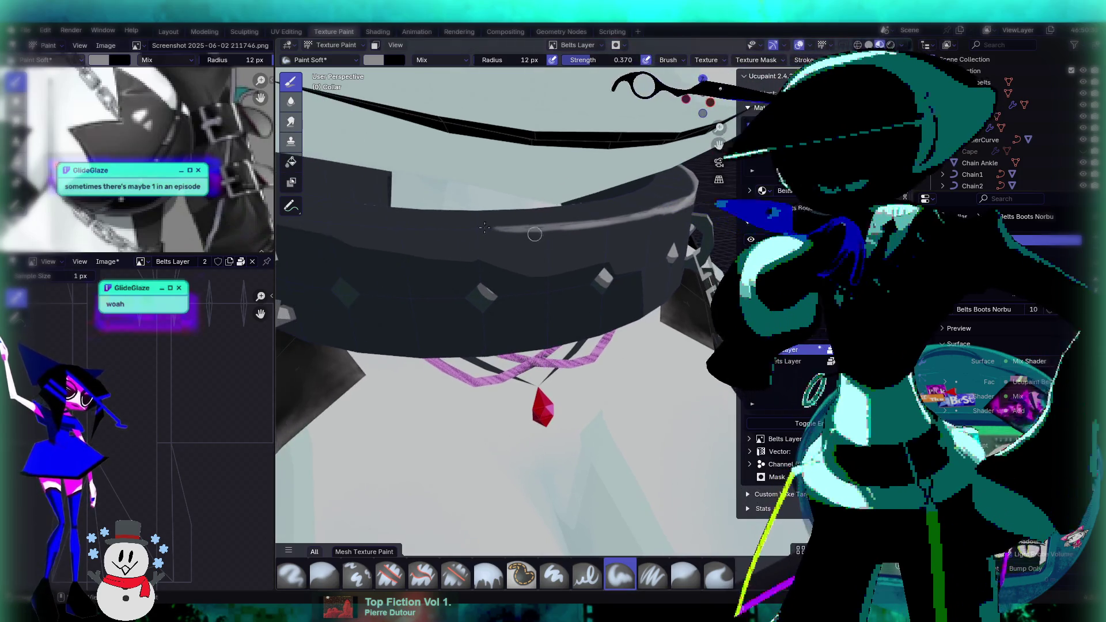
{"action": "left_click_drag", "start_coordinate": [546, 226], "coordinate": [480, 233]}
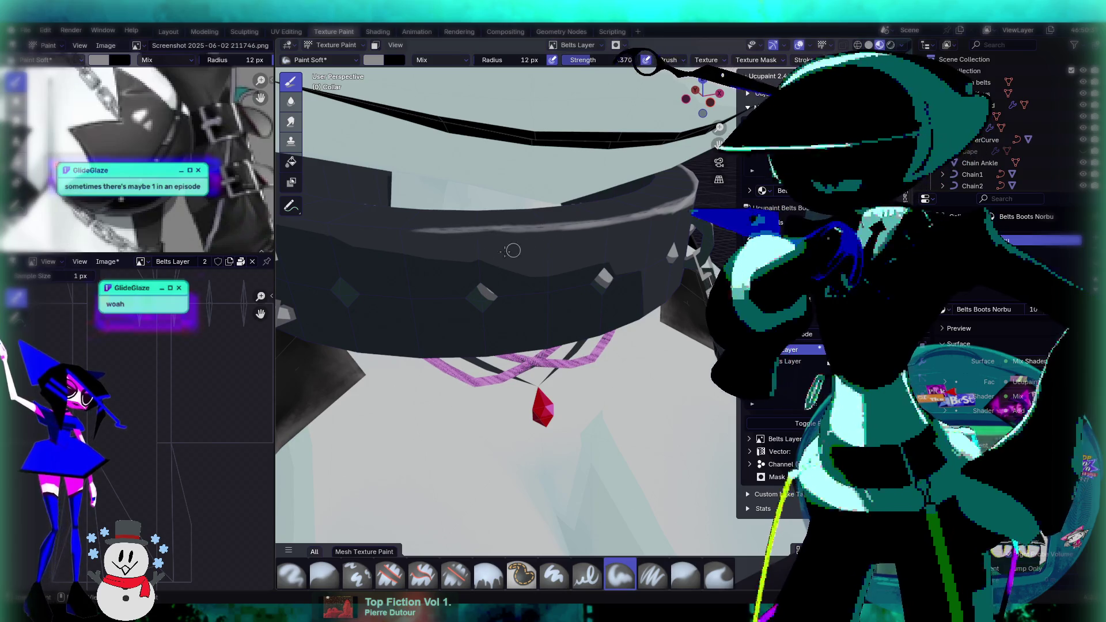
{"action": "middle_click_drag", "start_coordinate": [483, 251], "coordinate": [550, 248], "text": "shift"}
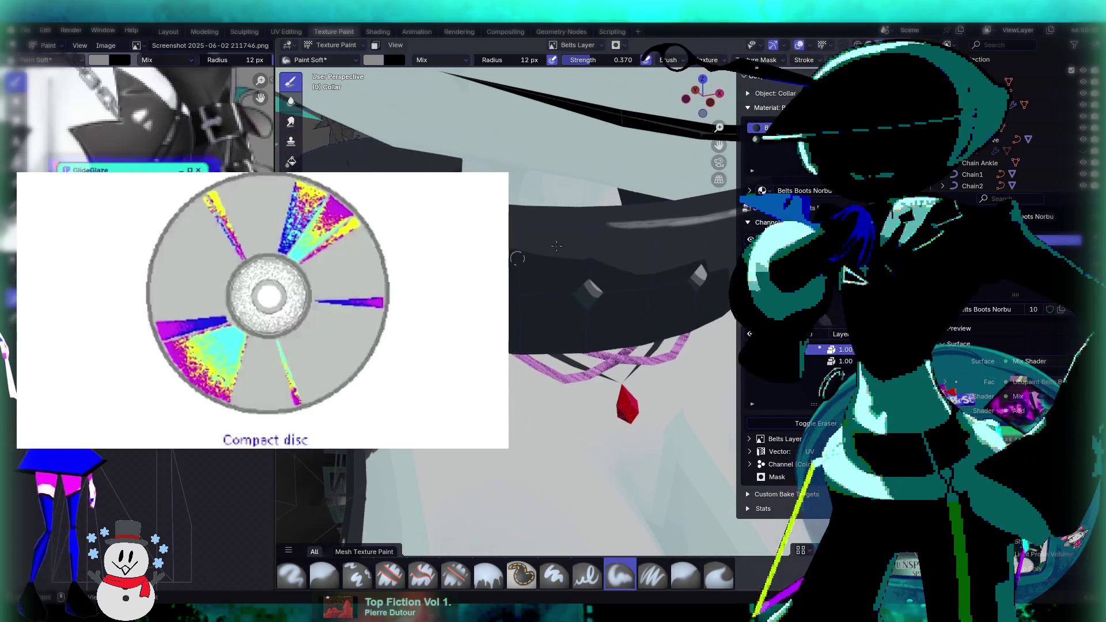
{"action": "left_click_drag", "start_coordinate": [569, 224], "coordinate": [542, 226]}
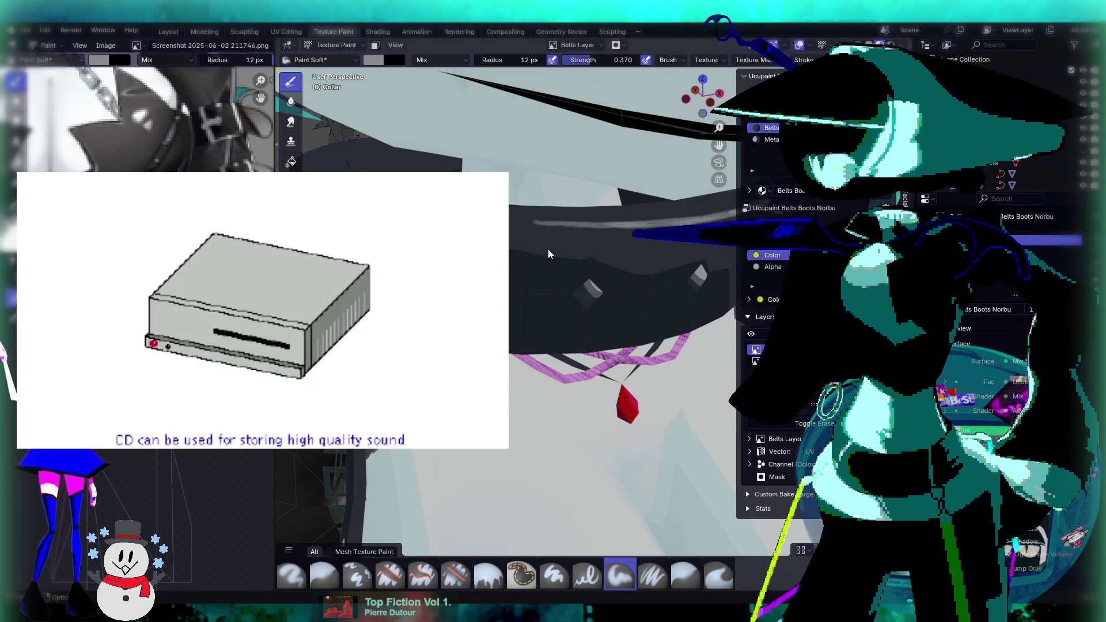
{"action": "mouse_move", "coordinate": [548, 254]}
{"action": "middle_mouse_down"}
{"action": "mouse_move", "coordinate": [557, 269]}
{"action": "mouse_move", "coordinate": [585, 264]}
{"action": "mouse_move", "coordinate": [559, 241]}
{"action": "middle_mouse_up"}
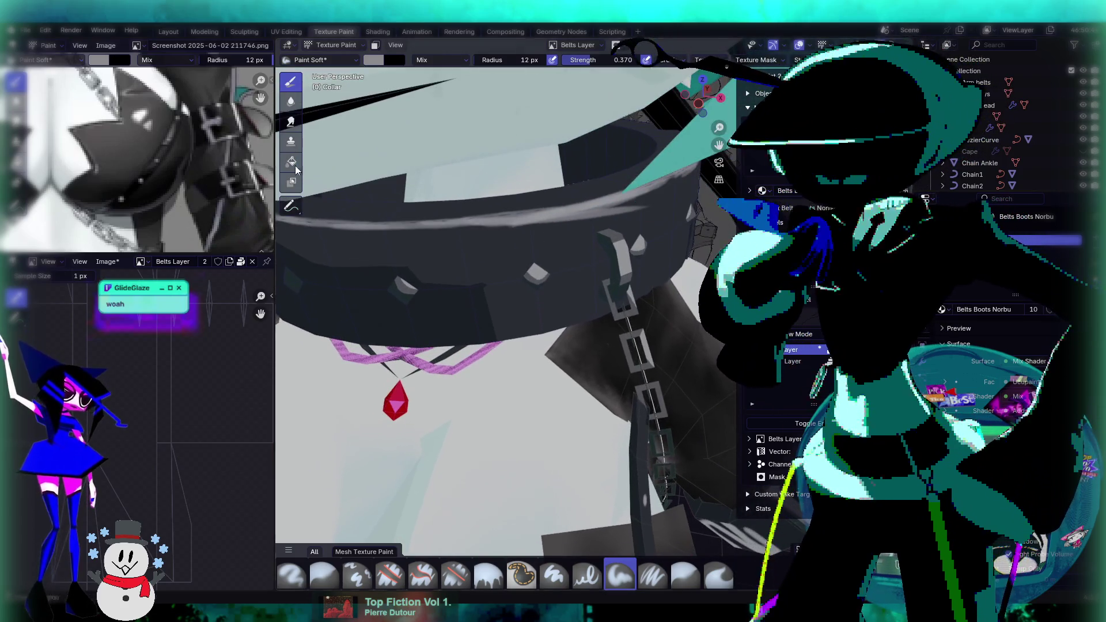
{"action": "left_click", "coordinate": [292, 102]}
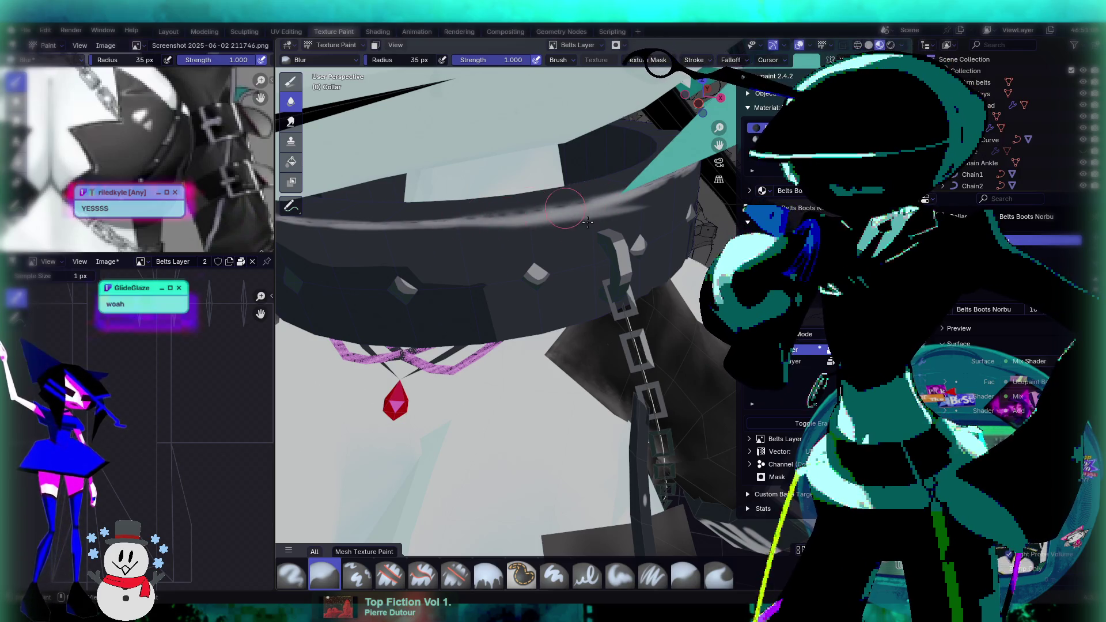
Orbit and zoom around the collar, chain and buckle to inspect the painted highlight.
{"action": "middle_click_drag", "start_coordinate": [587, 223], "coordinate": [592, 217]}
{"action": "mouse_move", "coordinate": [692, 180]}
{"action": "middle_mouse_down"}
{"action": "mouse_move", "coordinate": [576, 224]}
{"action": "mouse_move", "coordinate": [612, 218]}
{"action": "mouse_move", "coordinate": [595, 223]}
{"action": "middle_mouse_up"}
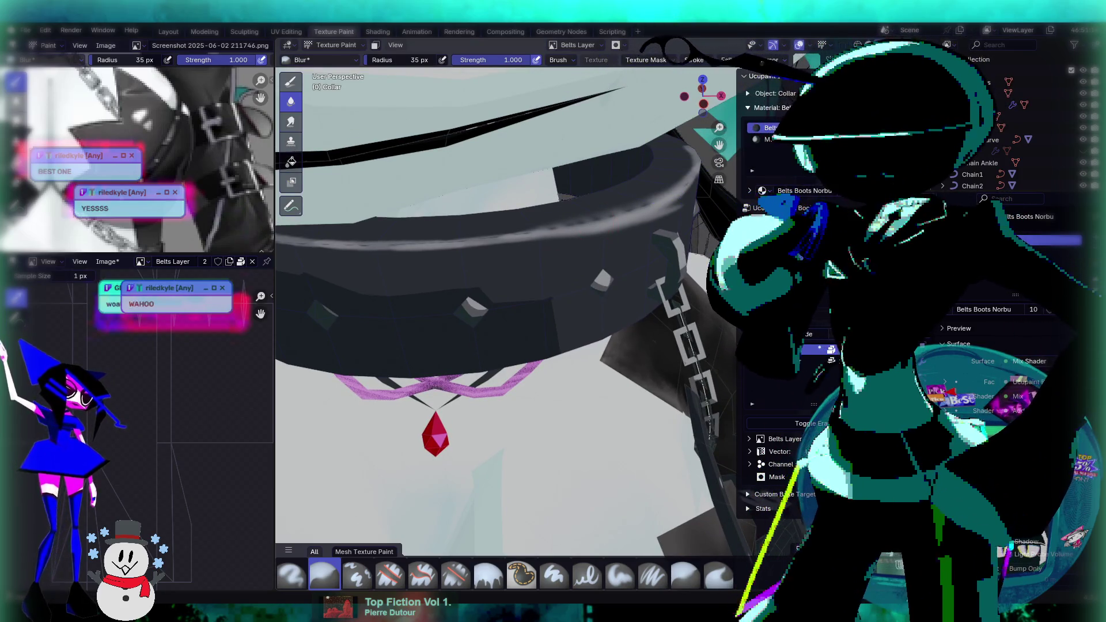
{"action": "middle_click_drag", "start_coordinate": [638, 279], "coordinate": [587, 296]}
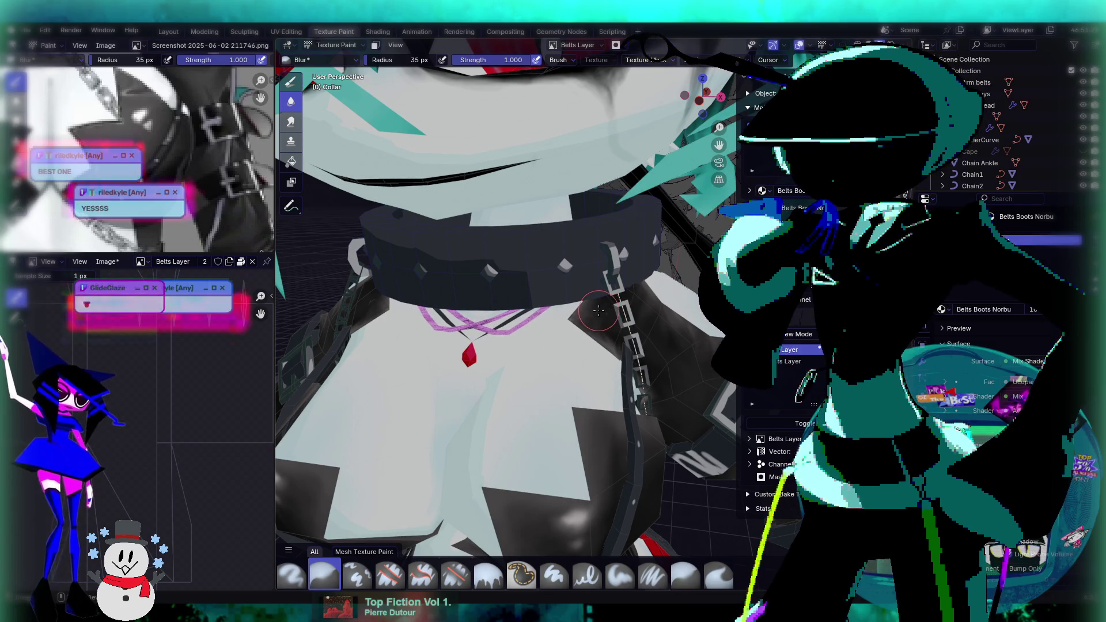
{"action": "middle_click_drag", "start_coordinate": [604, 301], "coordinate": [593, 303]}
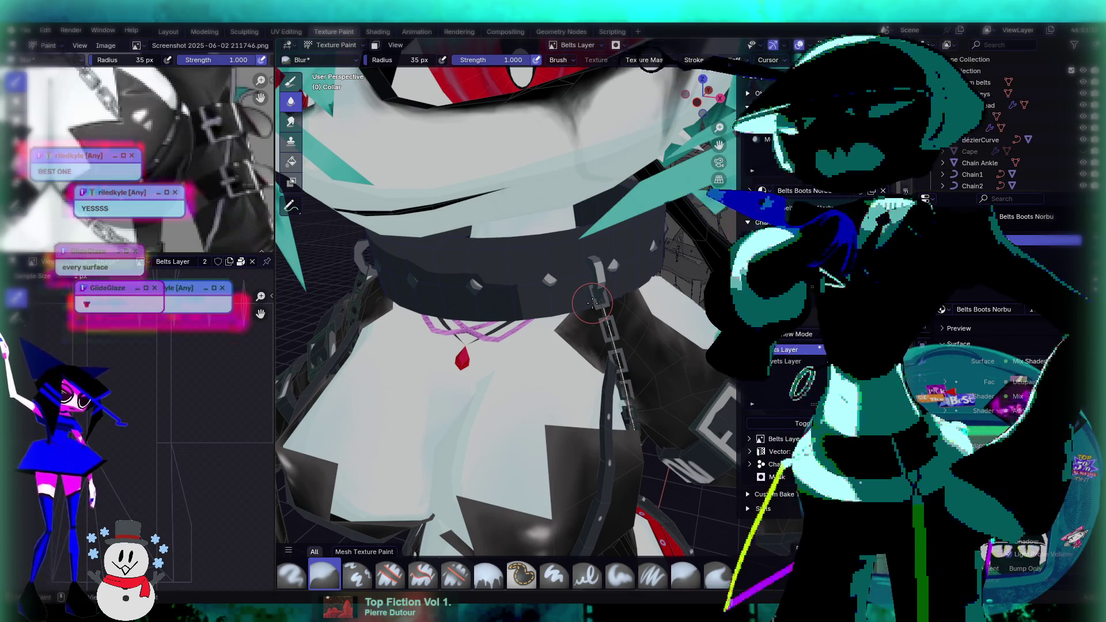
{"action": "middle_click_drag", "start_coordinate": [578, 320], "coordinate": [599, 276]}
{"action": "mouse_move", "coordinate": [672, 259]}
{"action": "middle_mouse_down"}
{"action": "mouse_move", "coordinate": [622, 271]}
{"action": "mouse_move", "coordinate": [574, 252]}
{"action": "mouse_move", "coordinate": [596, 228]}
{"action": "mouse_move", "coordinate": [593, 197]}
{"action": "mouse_move", "coordinate": [652, 209]}
{"action": "mouse_move", "coordinate": [593, 211]}
{"action": "mouse_move", "coordinate": [623, 227]}
{"action": "middle_mouse_up"}
{"action": "scroll", "coordinate": [573, 252], "scroll_direction": "up", "scroll_amount": 4}
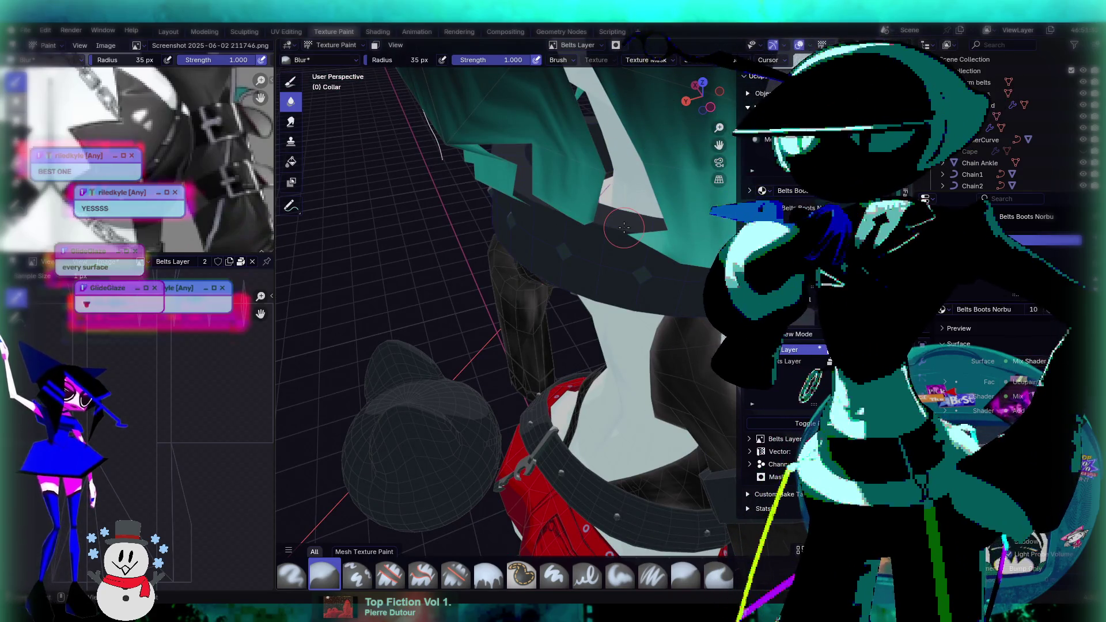
{"action": "mouse_move", "coordinate": [611, 240]}
{"action": "middle_mouse_down"}
{"action": "mouse_move", "coordinate": [468, 176]}
{"action": "mouse_move", "coordinate": [533, 267]}
{"action": "middle_mouse_up"}
{"action": "scroll", "coordinate": [512, 227], "scroll_direction": "up", "scroll_amount": 5}
{"action": "scroll", "coordinate": [533, 267], "scroll_direction": "up", "scroll_amount": 5}
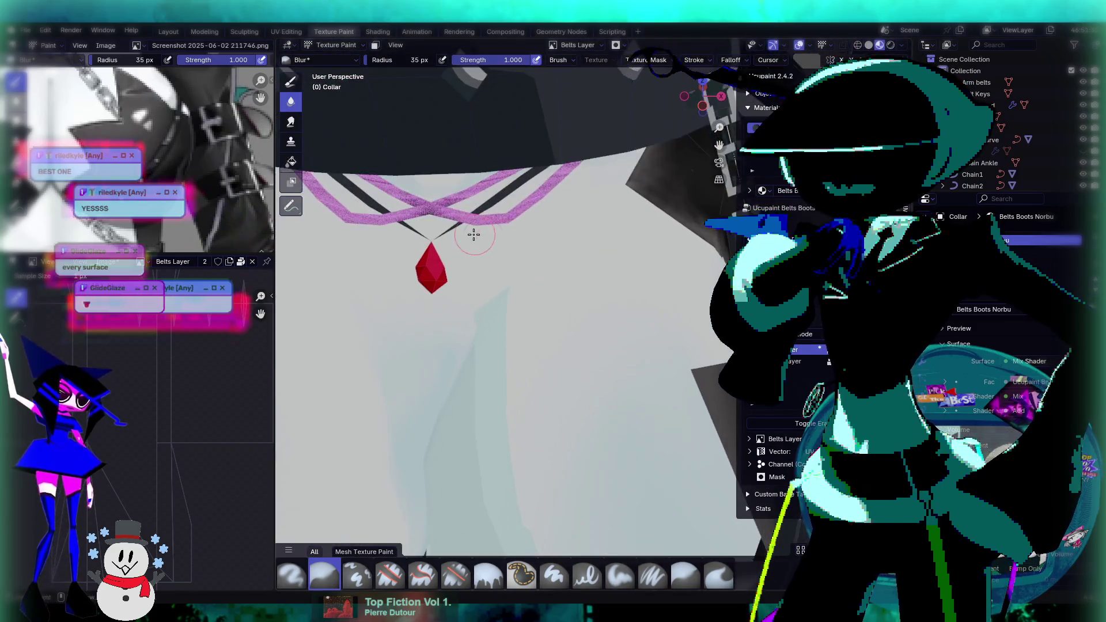
Open the UV Editing workspace and select the pink necklace object, Plane.001.
{"action": "left_click", "coordinate": [287, 32]}
{"action": "scroll", "coordinate": [549, 247], "scroll_direction": "up", "scroll_amount": 5}
{"action": "mouse_move", "coordinate": [550, 246]}
{"action": "middle_mouse_down"}
{"action": "mouse_move", "coordinate": [584, 278]}
{"action": "mouse_move", "coordinate": [637, 279]}
{"action": "mouse_move", "coordinate": [617, 263]}
{"action": "mouse_move", "coordinate": [691, 284]}
{"action": "middle_mouse_up"}
{"action": "left_click", "coordinate": [612, 261]}
Put Plane.001 in Edit Mode with all geometry selected, framing the chest.
{"action": "key", "text": "Tab"}
{"action": "key", "text": "a"}
{"action": "scroll", "coordinate": [647, 267], "scroll_direction": "down", "scroll_amount": 3}
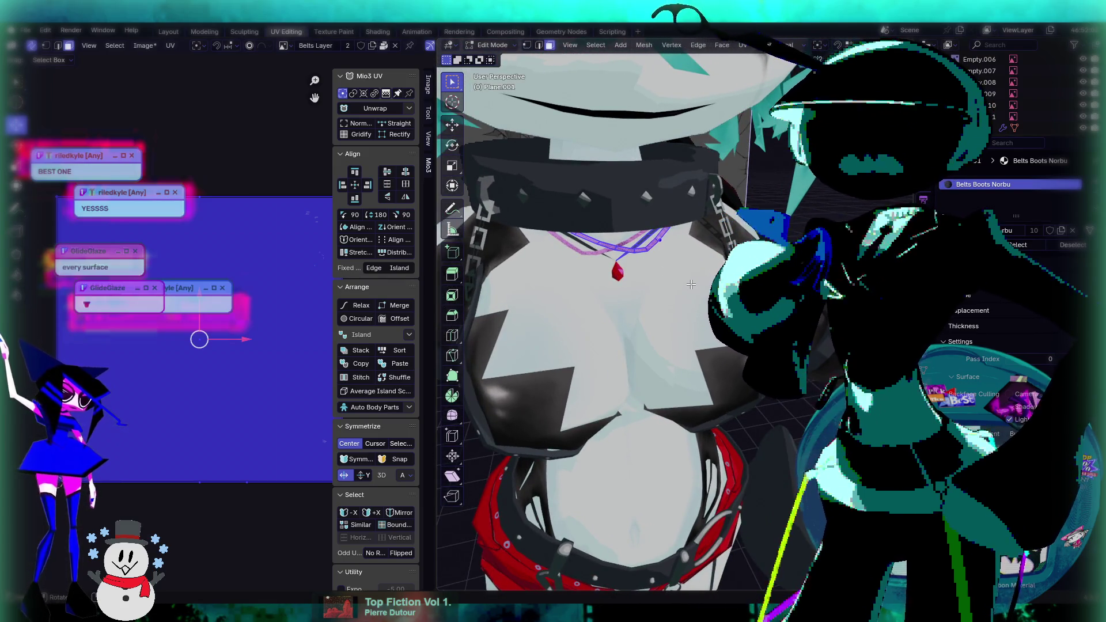
{"action": "scroll", "coordinate": [685, 277], "scroll_direction": "down", "scroll_amount": 4}
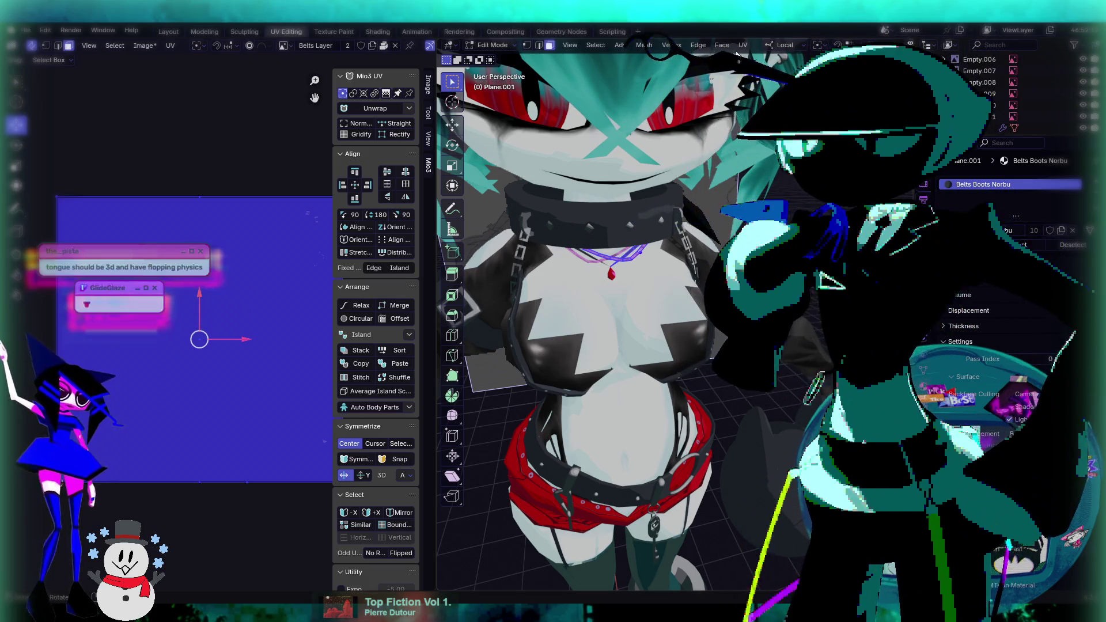
{"action": "scroll", "coordinate": [696, 220], "scroll_direction": "down", "scroll_amount": 3}
{"action": "middle_click_drag", "start_coordinate": [695, 221], "coordinate": [687, 157]}
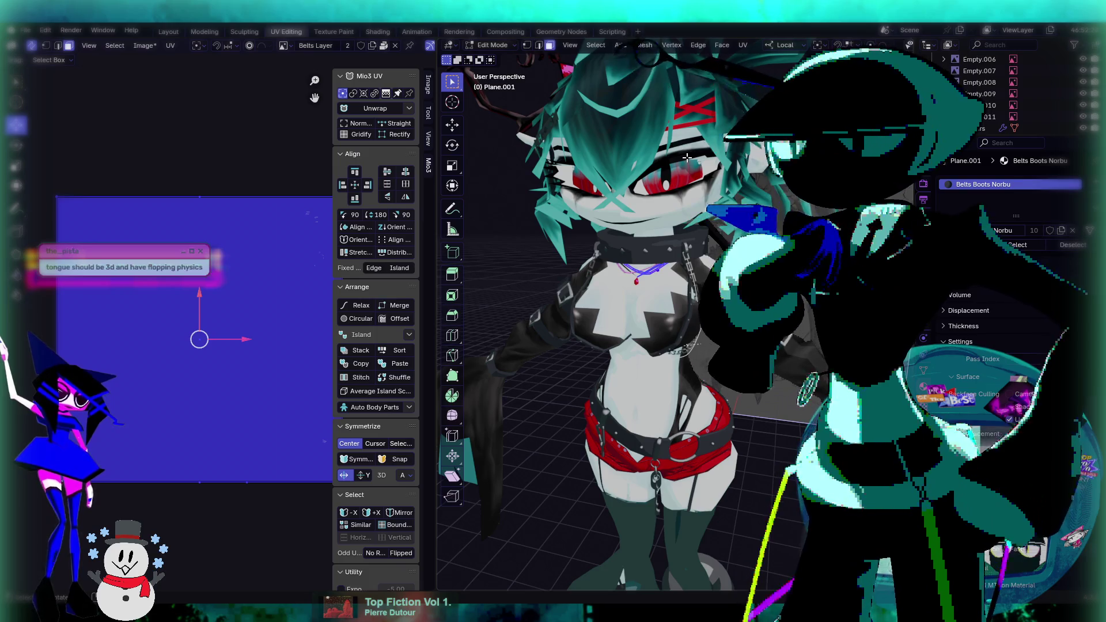
{"action": "mouse_move", "coordinate": [688, 158]}
{"action": "middle_mouse_down"}
{"action": "mouse_move", "coordinate": [686, 288]}
{"action": "mouse_move", "coordinate": [712, 380]}
{"action": "mouse_move", "coordinate": [706, 281]}
{"action": "mouse_move", "coordinate": [666, 277]}
{"action": "mouse_move", "coordinate": [691, 184]}
{"action": "middle_mouse_up"}
{"action": "scroll", "coordinate": [687, 310], "scroll_direction": "up", "scroll_amount": 4}
{"action": "scroll", "coordinate": [719, 402], "scroll_direction": "up", "scroll_amount": 2}
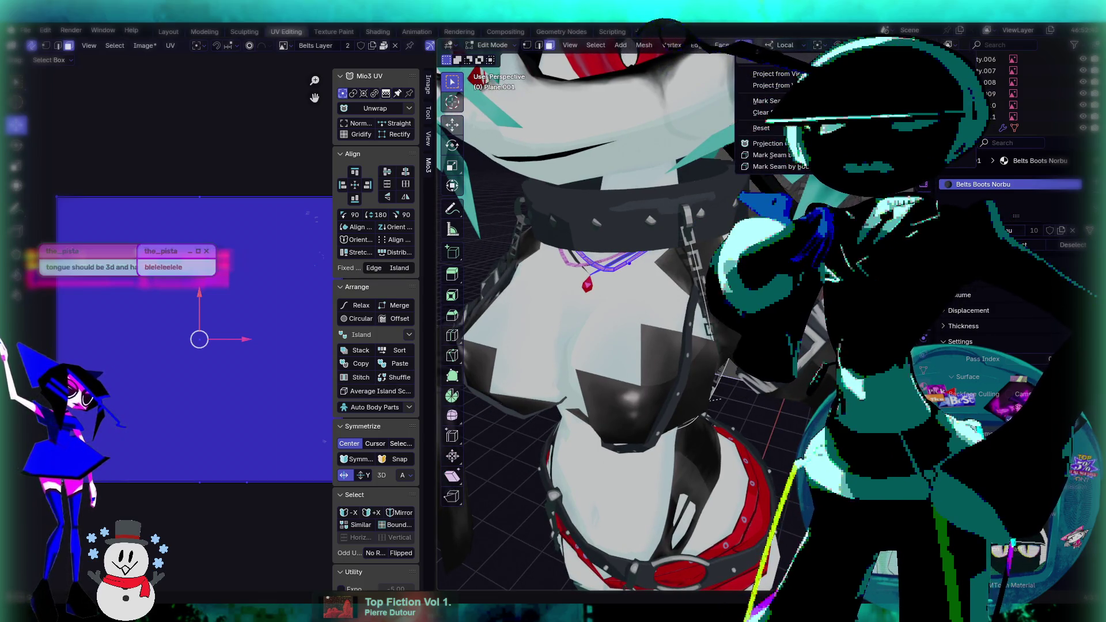
Smart UV Project the necklace, then project it from the front view and move the islands down.
{"action": "key", "text": "Return"}
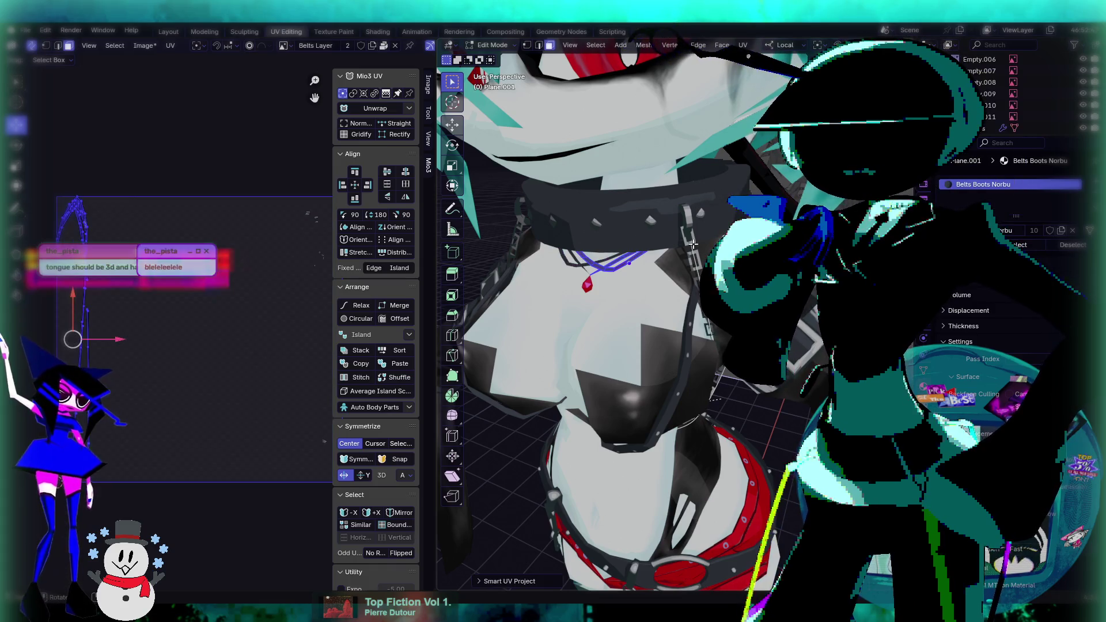
{"action": "key", "text": "a"}
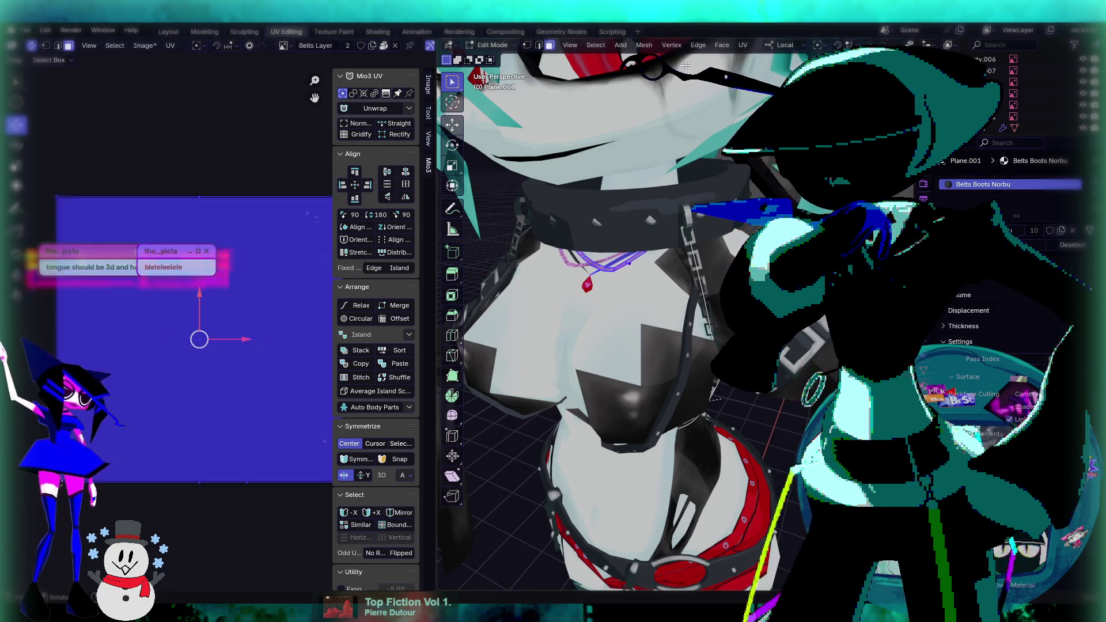
{"action": "key", "text": "KP_1"}
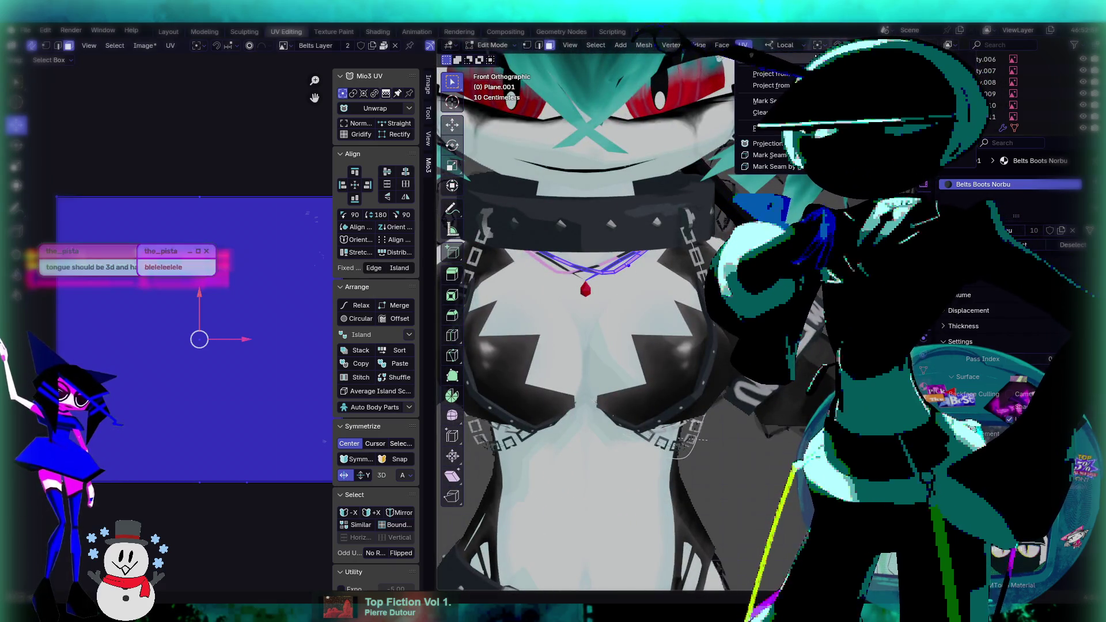
{"action": "left_click", "coordinate": [772, 73]}
{"action": "scroll", "coordinate": [227, 329], "scroll_direction": "down", "scroll_amount": 2}
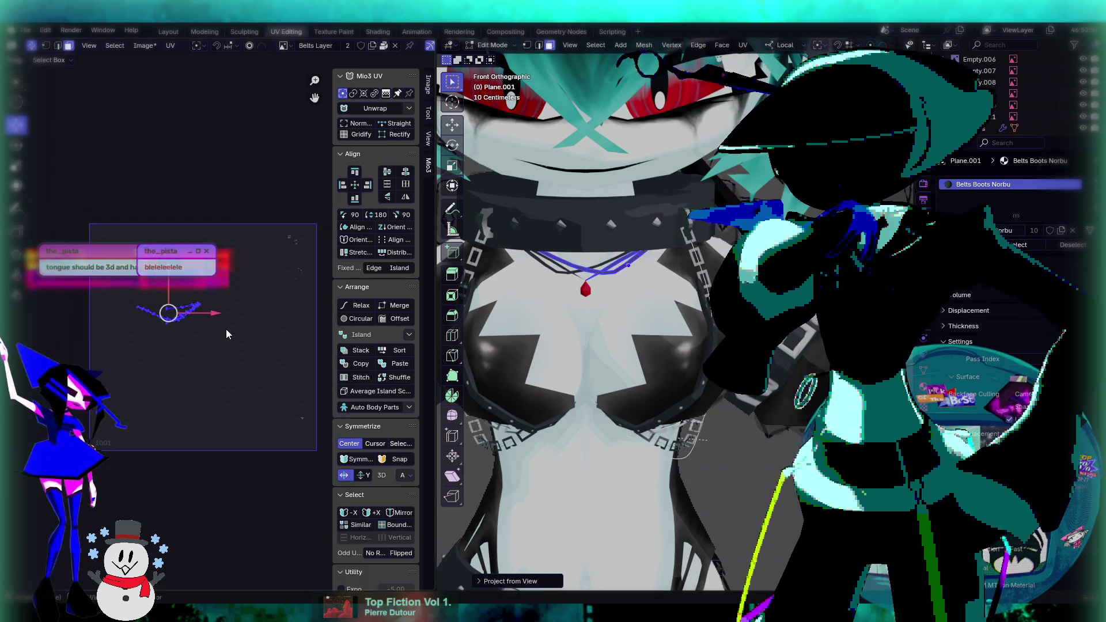
{"action": "key", "text": "g"}
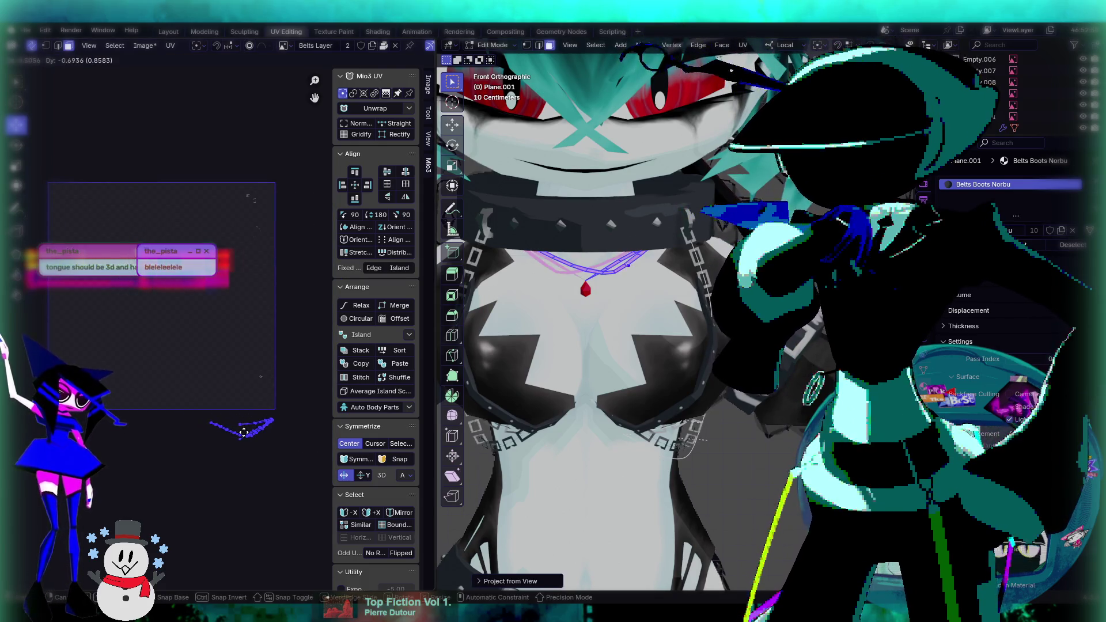
{"action": "left_click", "coordinate": [277, 463]}
{"action": "middle_click_drag", "start_coordinate": [269, 460], "coordinate": [233, 385]}
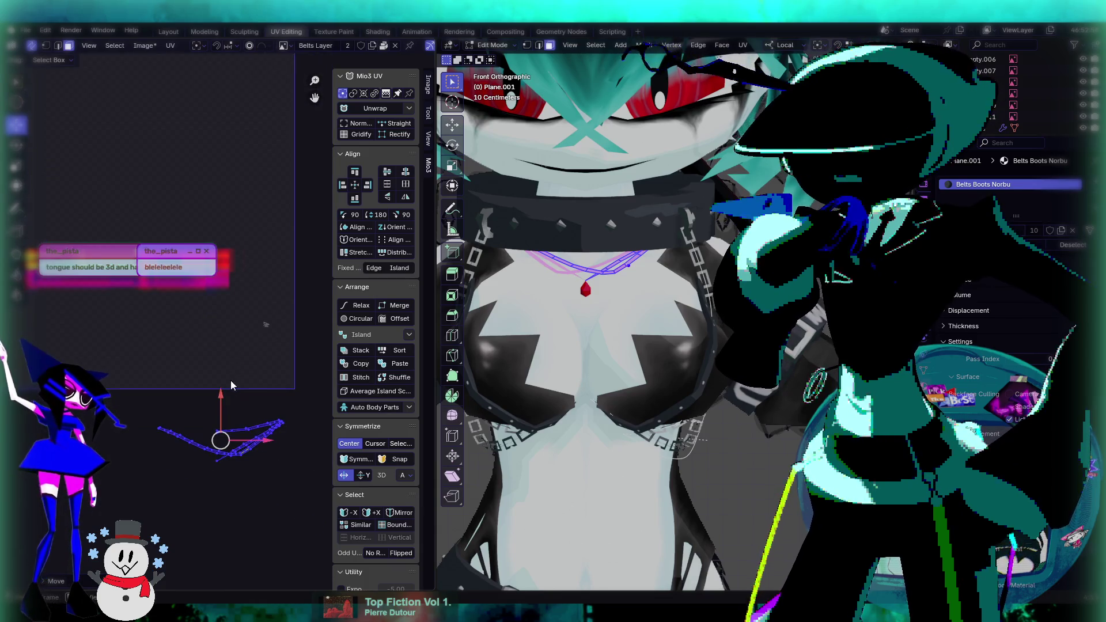
Re-project the chain UVs from the top view and move the resulting island.
{"action": "key", "text": "KP_7"}
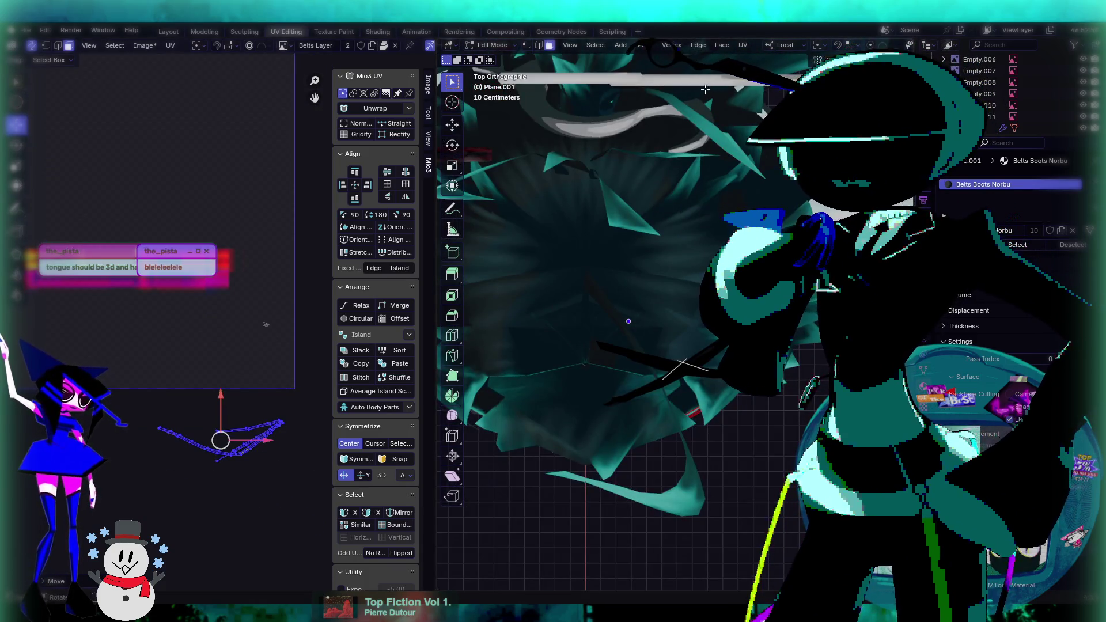
{"action": "left_click", "coordinate": [790, 74]}
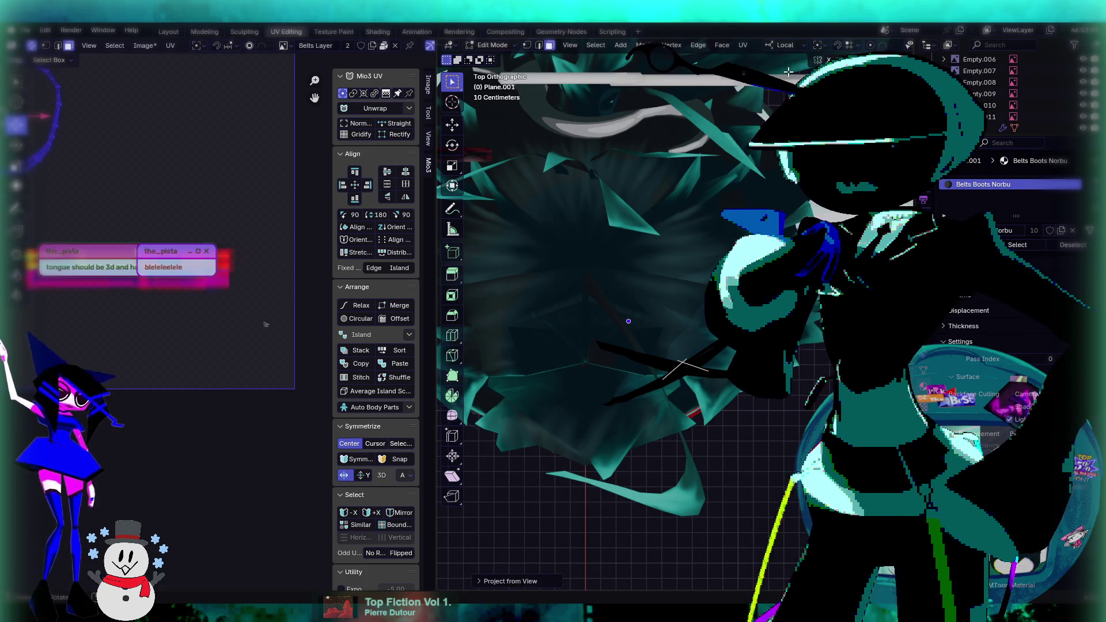
{"action": "key", "text": "g"}
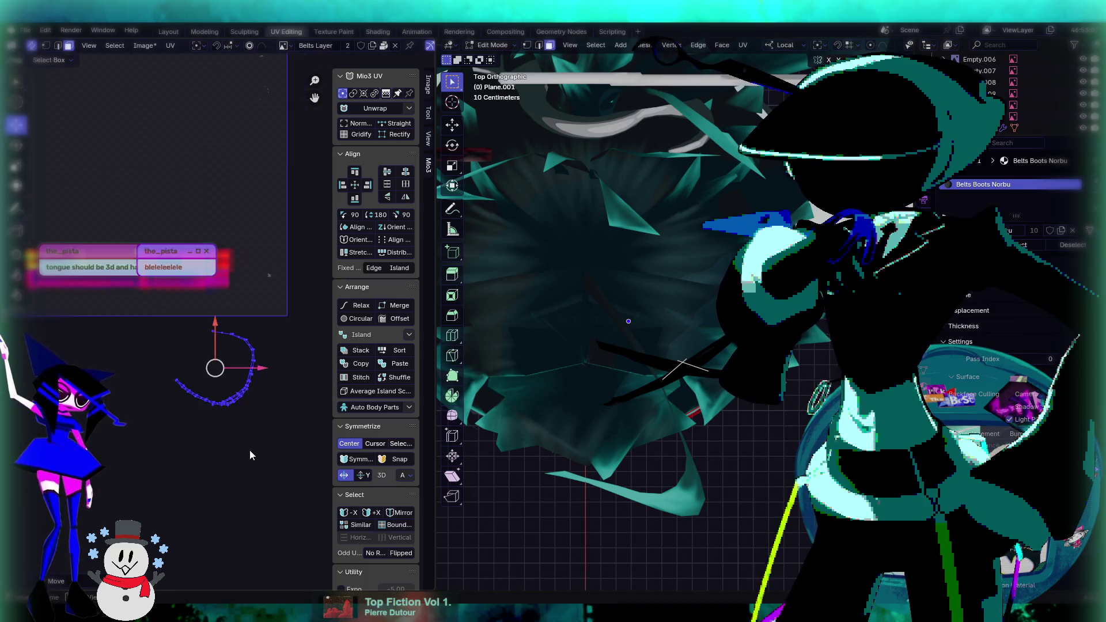
{"action": "scroll", "coordinate": [250, 451], "scroll_direction": "up", "scroll_amount": 5}
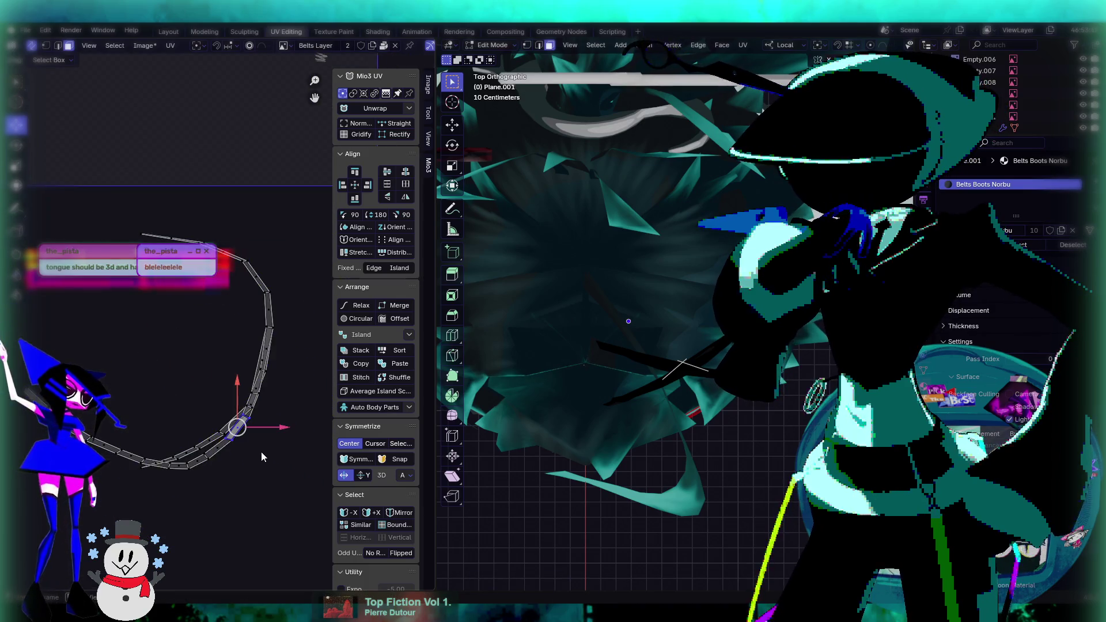
{"action": "scroll", "coordinate": [265, 455], "scroll_direction": "down", "scroll_amount": 3}
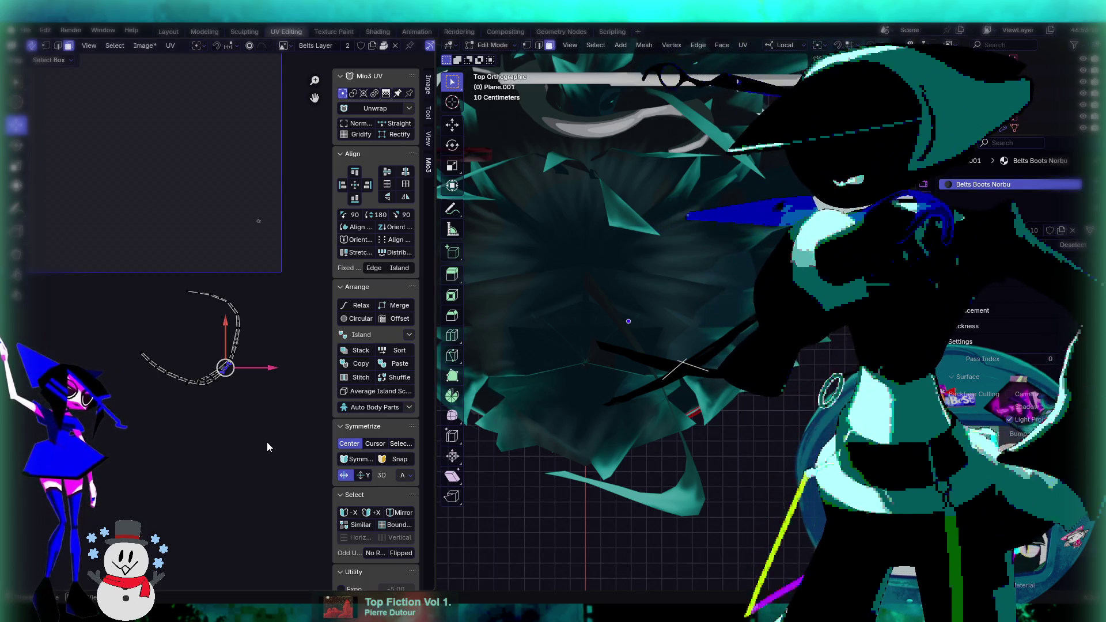
{"action": "scroll", "coordinate": [250, 424], "scroll_direction": "up", "scroll_amount": 2}
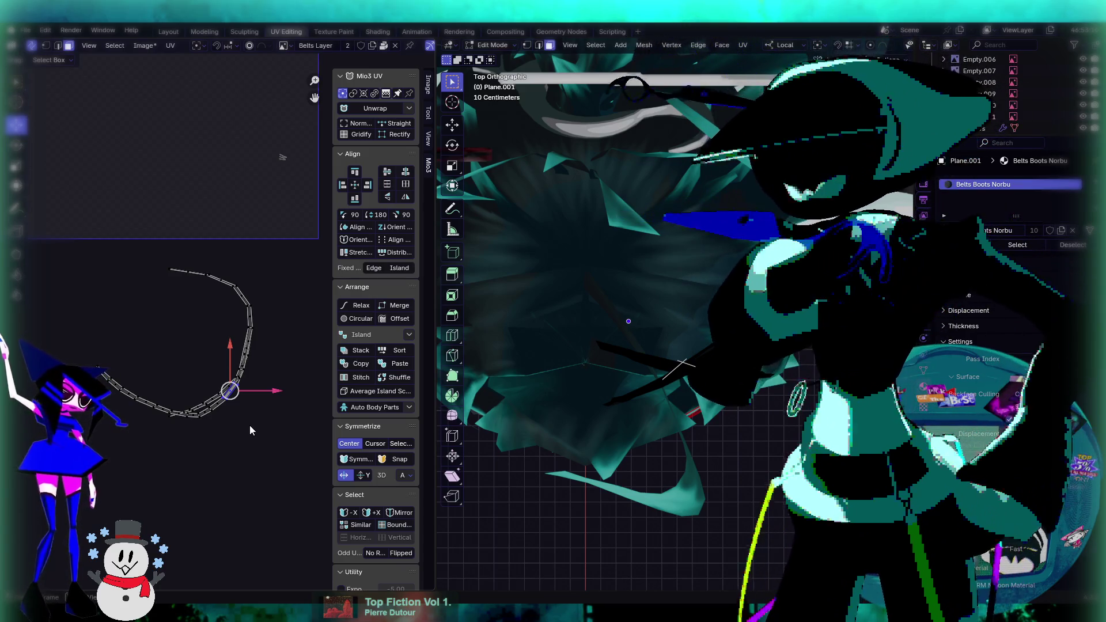
{"action": "scroll", "coordinate": [253, 407], "scroll_direction": "down", "scroll_amount": 3}
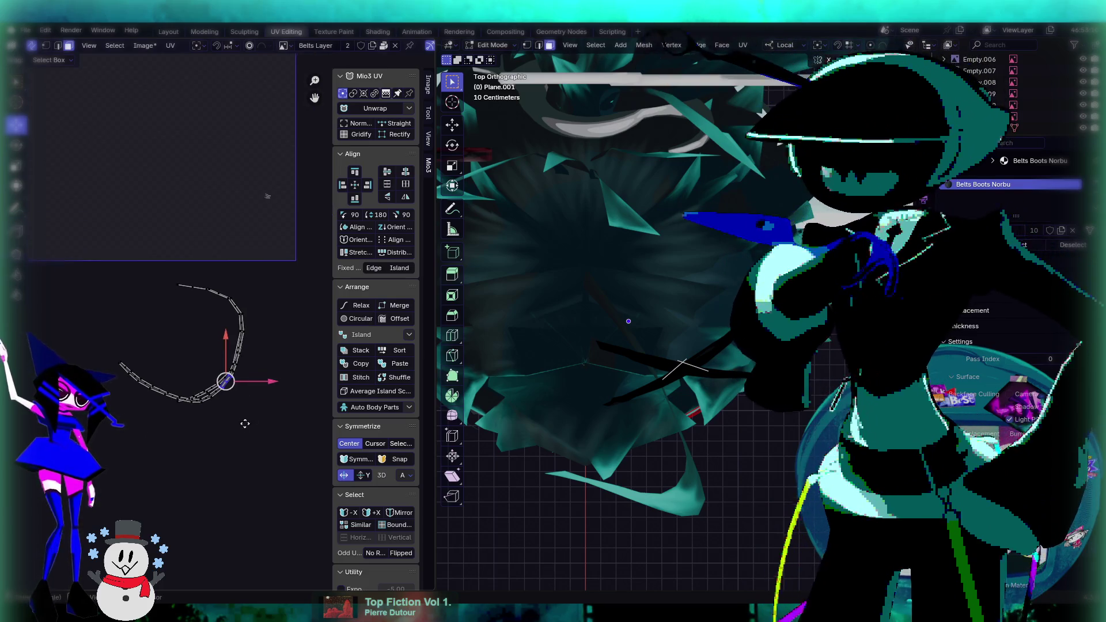
{"action": "scroll", "coordinate": [237, 441], "scroll_direction": "down", "scroll_amount": 2}
{"action": "mouse_move", "coordinate": [634, 346]}
{"action": "middle_mouse_down"}
{"action": "mouse_move", "coordinate": [677, 296]}
{"action": "mouse_move", "coordinate": [589, 370]}
{"action": "mouse_move", "coordinate": [575, 442]}
{"action": "mouse_move", "coordinate": [644, 391]}
{"action": "mouse_move", "coordinate": [570, 393]}
{"action": "middle_mouse_up"}
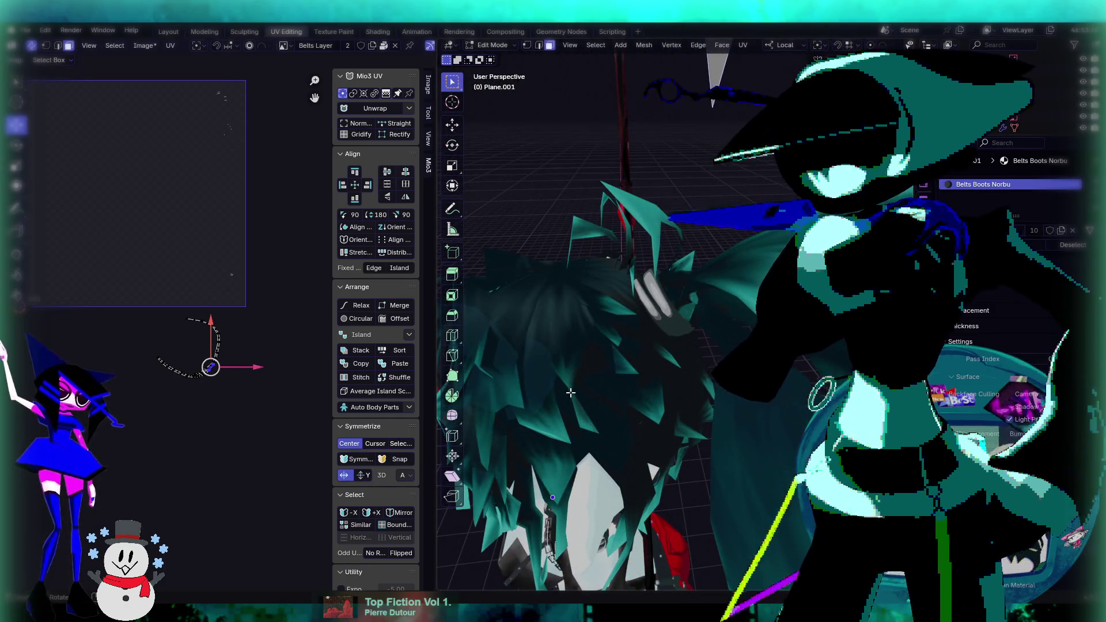
{"action": "scroll", "coordinate": [181, 383], "scroll_direction": "up", "scroll_amount": 3}
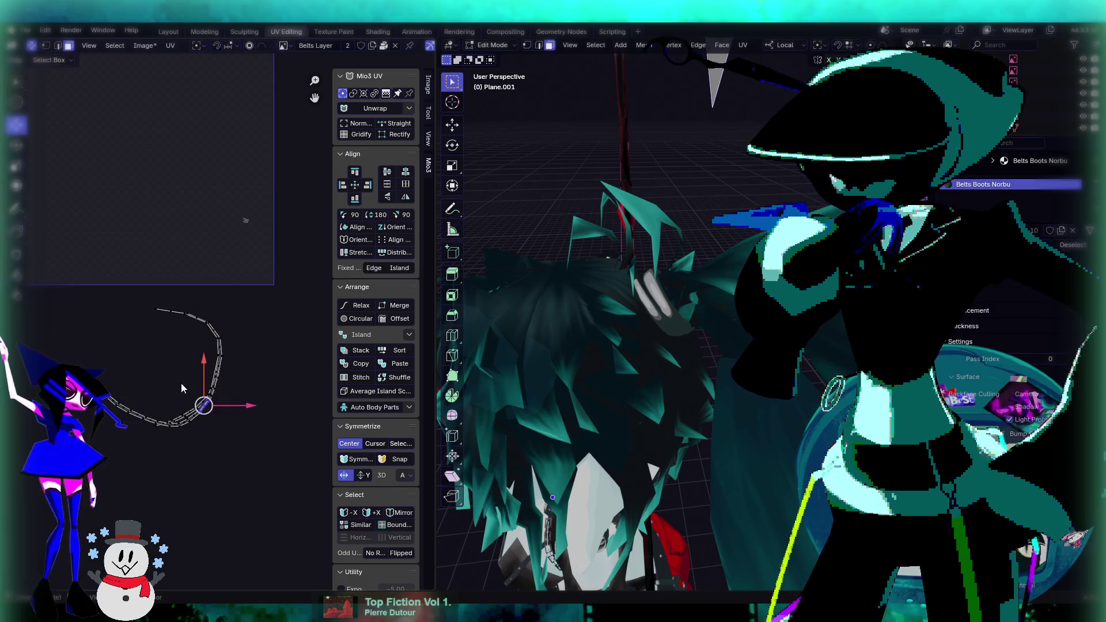
Select the chain island, centre it in the UV view, then clear the selection.
{"action": "left_click", "coordinate": [220, 377]}
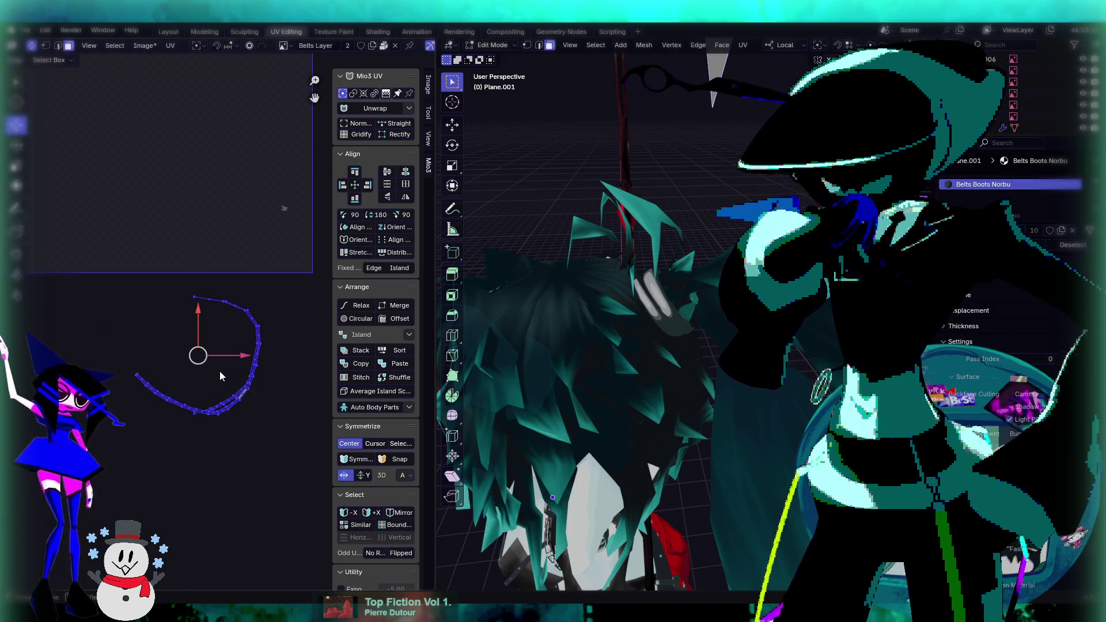
{"action": "scroll", "coordinate": [217, 332], "scroll_direction": "down", "scroll_amount": 2}
{"action": "scroll", "coordinate": [213, 291], "scroll_direction": "up", "scroll_amount": 4}
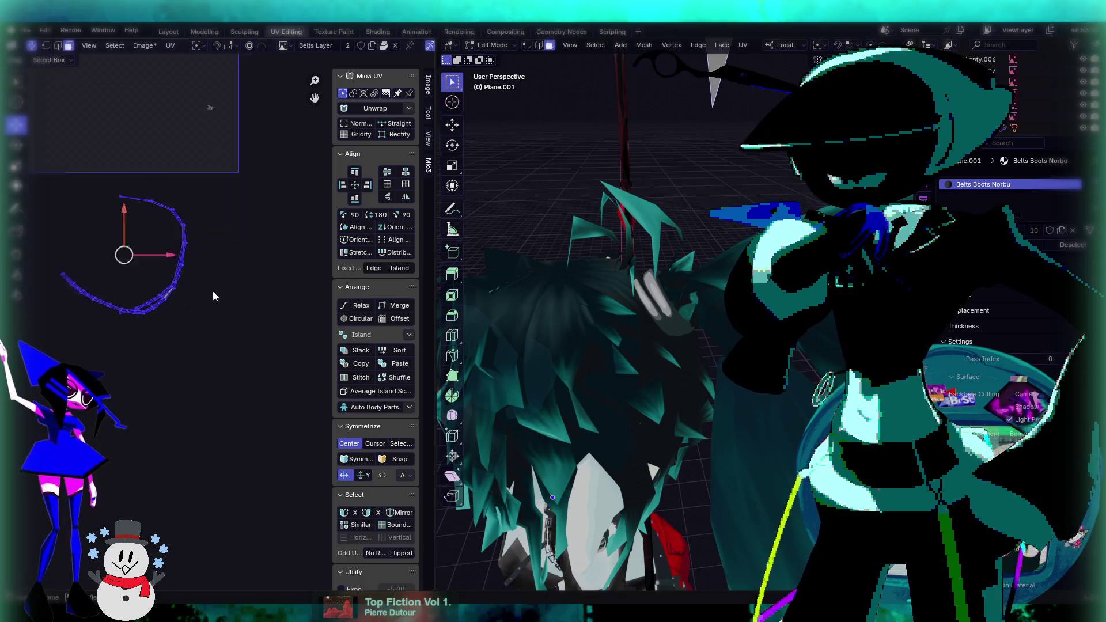
{"action": "middle_click_drag", "start_coordinate": [128, 296], "coordinate": [170, 309]}
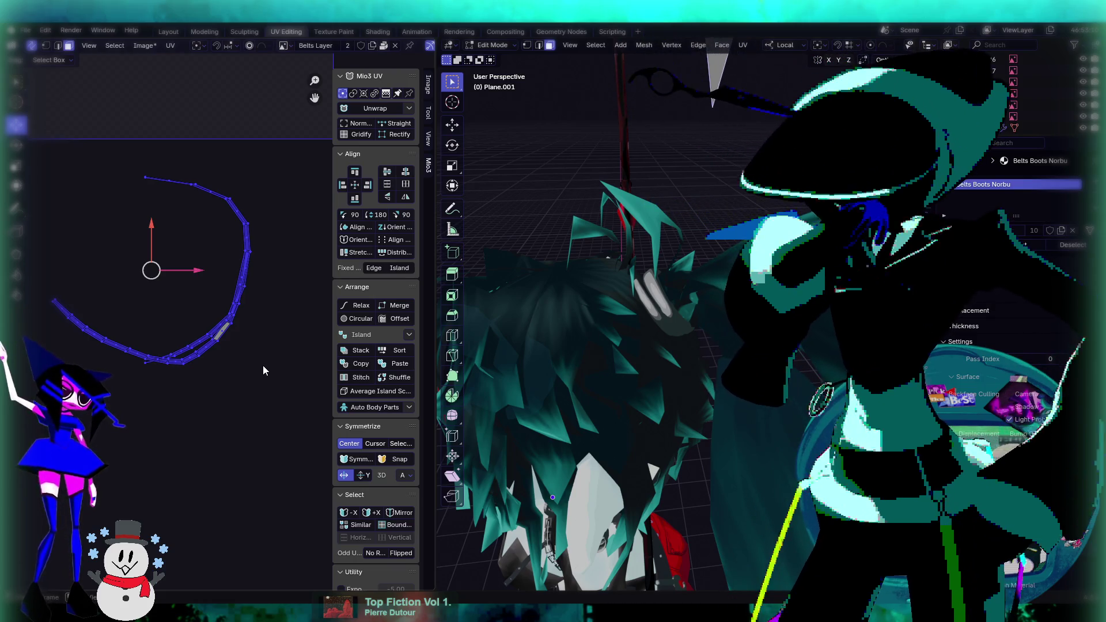
{"action": "scroll", "coordinate": [213, 376], "scroll_direction": "down", "scroll_amount": 2}
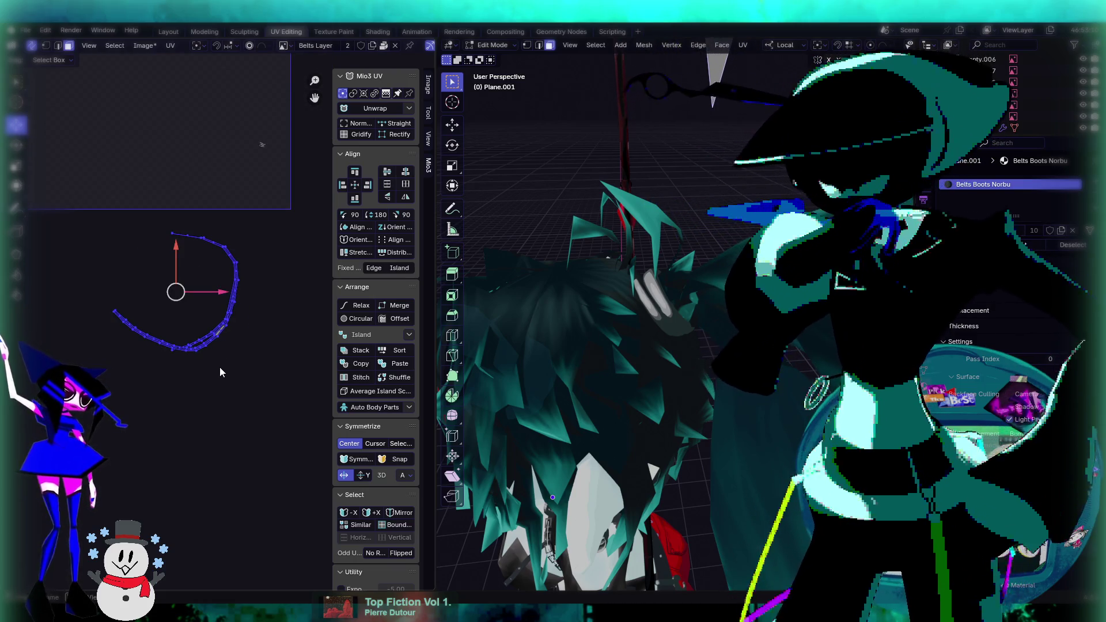
{"action": "left_click", "coordinate": [200, 346]}
{"action": "mouse_move", "coordinate": [576, 288]}
{"action": "middle_mouse_down"}
{"action": "mouse_move", "coordinate": [664, 252]}
{"action": "mouse_move", "coordinate": [674, 276]}
{"action": "middle_mouse_up"}
{"action": "left_click", "coordinate": [493, 45]}
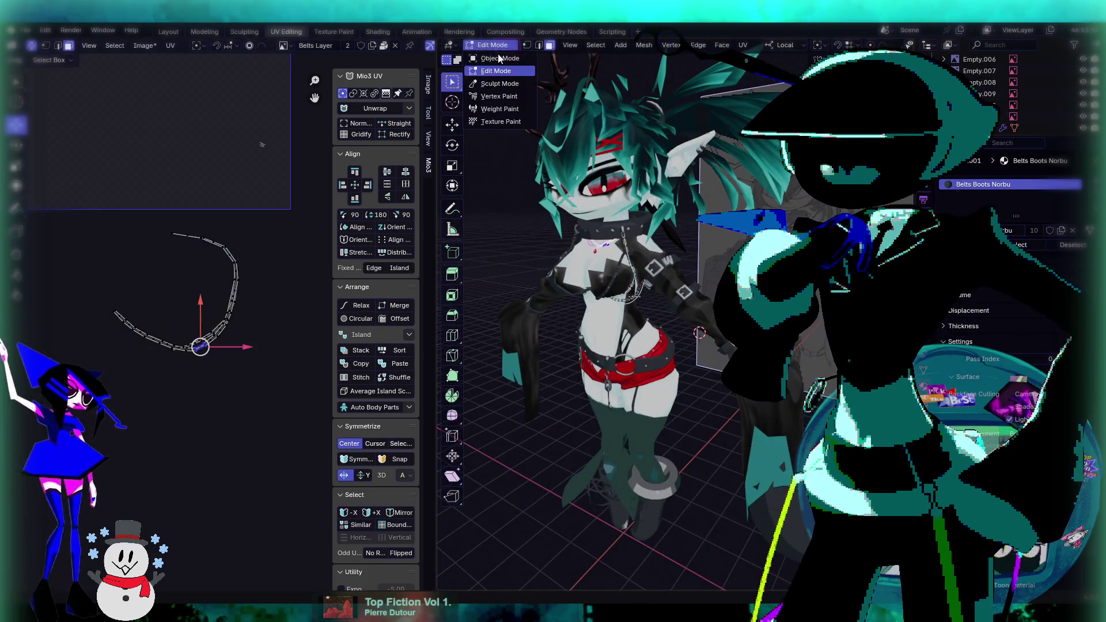
Back in Object Mode, click through Sleeves, Chest Support and Belt Keys, then select the Boots.
{"action": "left_click", "coordinate": [496, 55]}
{"action": "scroll", "coordinate": [663, 259], "scroll_direction": "up", "scroll_amount": 3}
{"action": "left_click", "coordinate": [567, 265]}
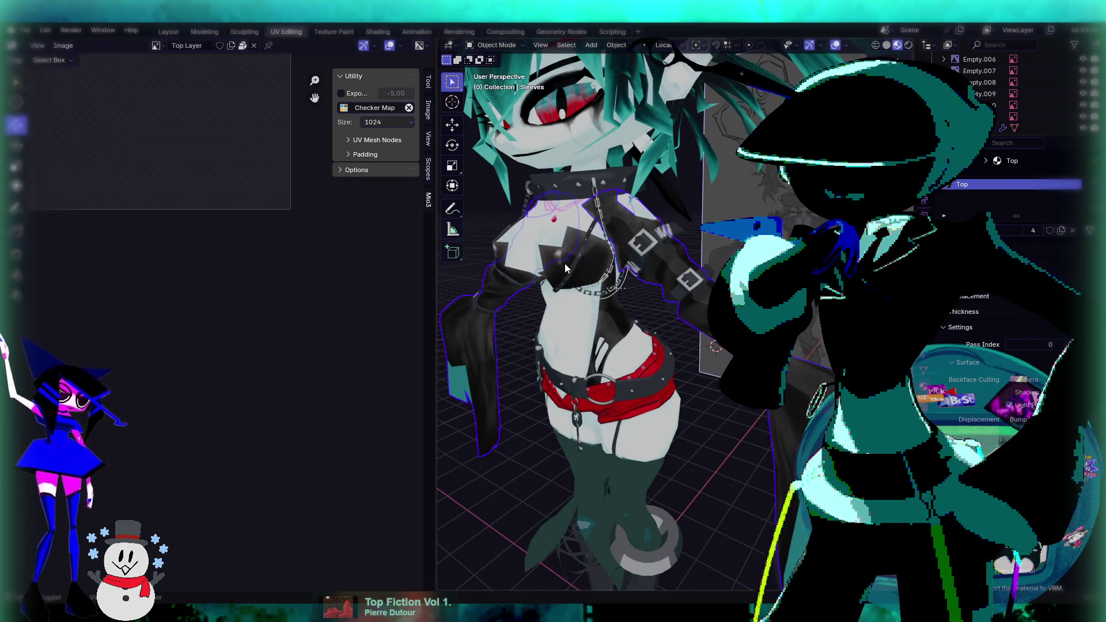
{"action": "scroll", "coordinate": [567, 275], "scroll_direction": "up", "scroll_amount": 2}
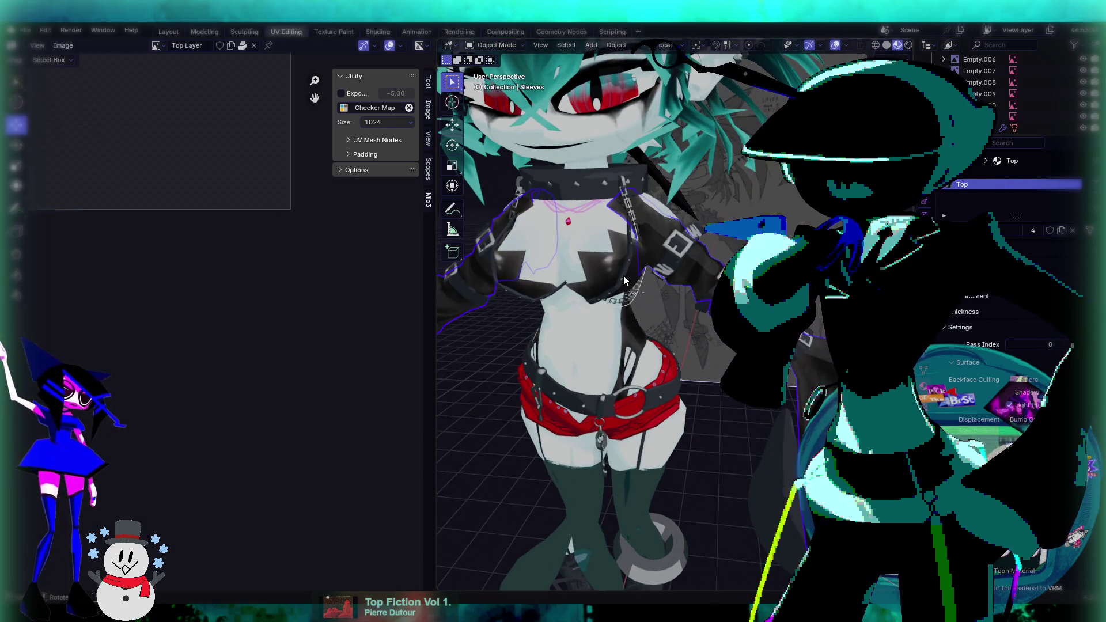
{"action": "scroll", "coordinate": [633, 277], "scroll_direction": "down", "scroll_amount": 1}
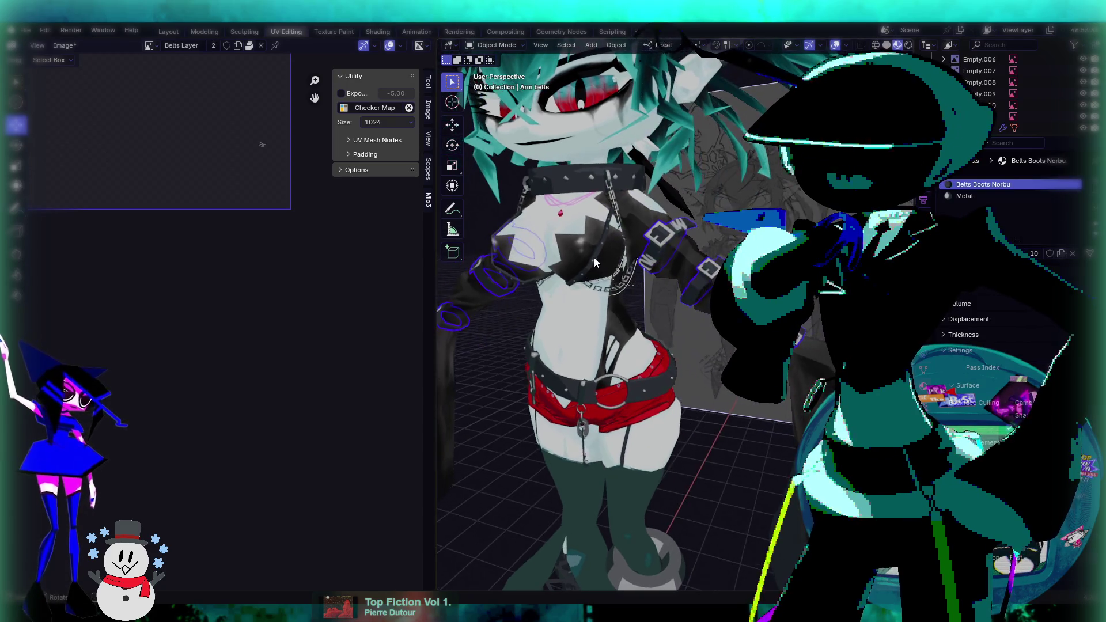
{"action": "left_click", "coordinate": [593, 259]}
{"action": "middle_click_drag", "start_coordinate": [655, 314], "coordinate": [643, 324]}
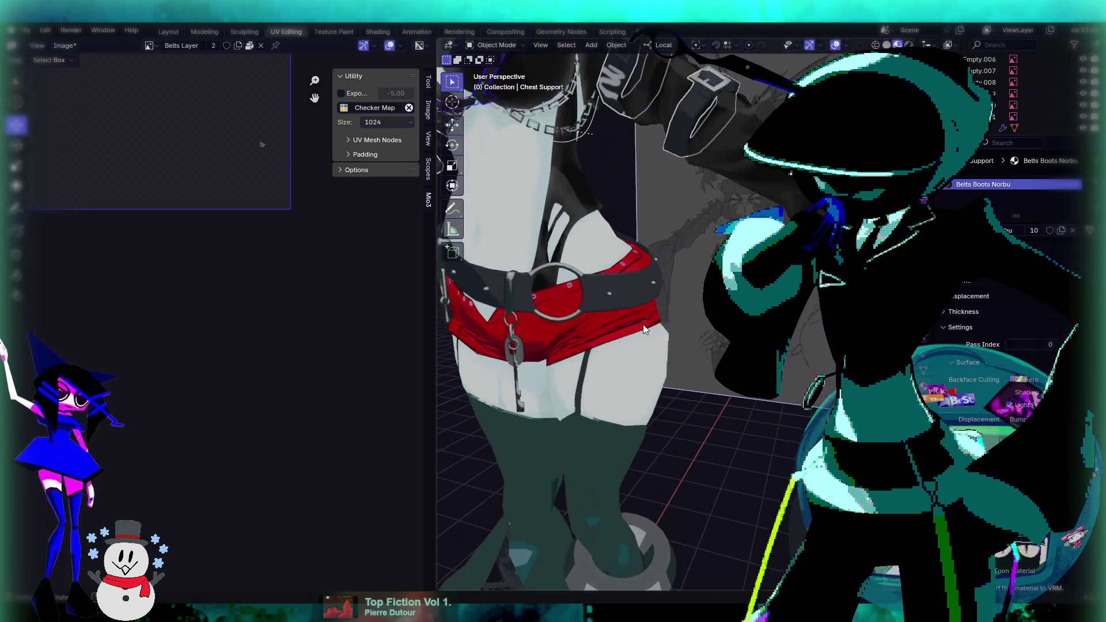
{"action": "left_click", "coordinate": [621, 282]}
{"action": "mouse_move", "coordinate": [621, 282]}
{"action": "middle_mouse_down"}
{"action": "mouse_move", "coordinate": [638, 305]}
{"action": "mouse_move", "coordinate": [661, 276]}
{"action": "middle_mouse_up"}
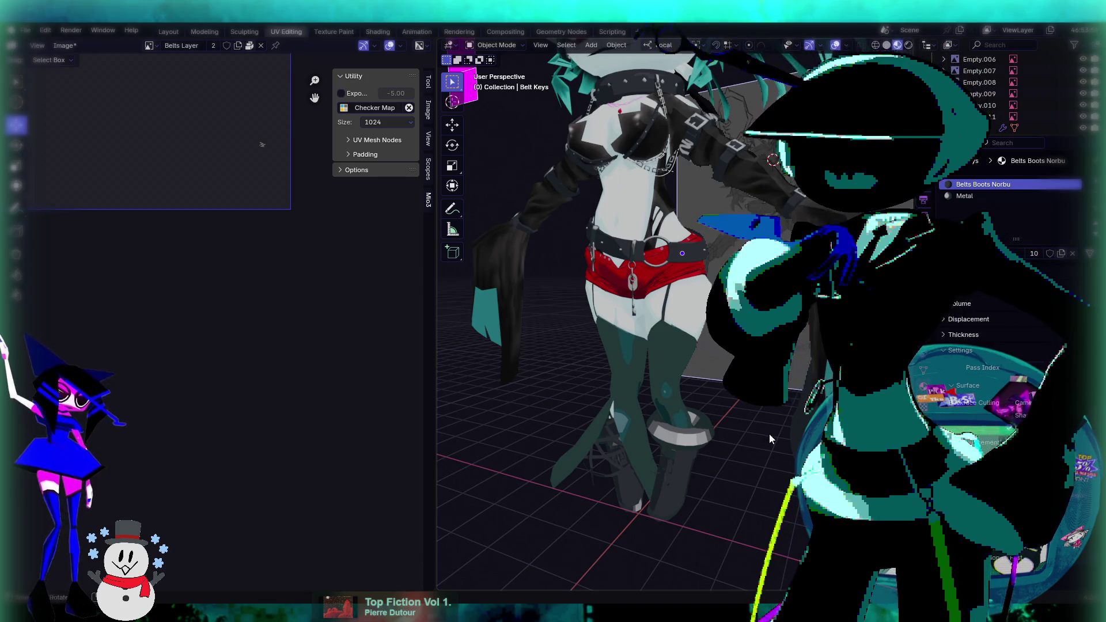
{"action": "scroll", "coordinate": [661, 358], "scroll_direction": "up", "scroll_amount": 4}
{"action": "left_click", "coordinate": [613, 391]}
{"action": "key", "text": "Tab"}
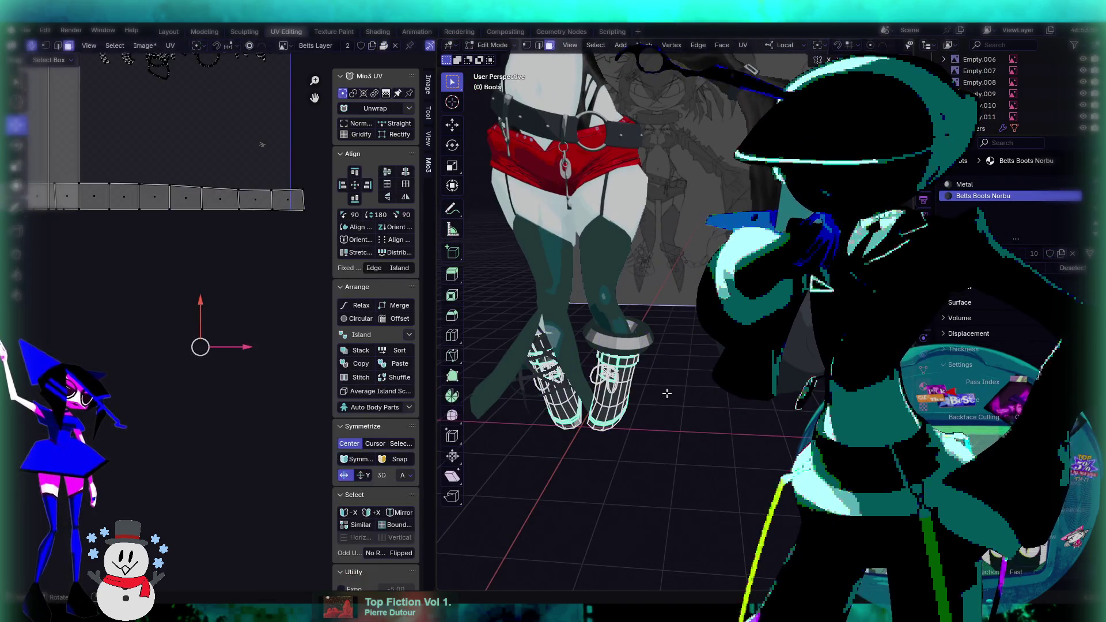
{"action": "key", "text": "a"}
{"action": "key", "text": "alt+a"}
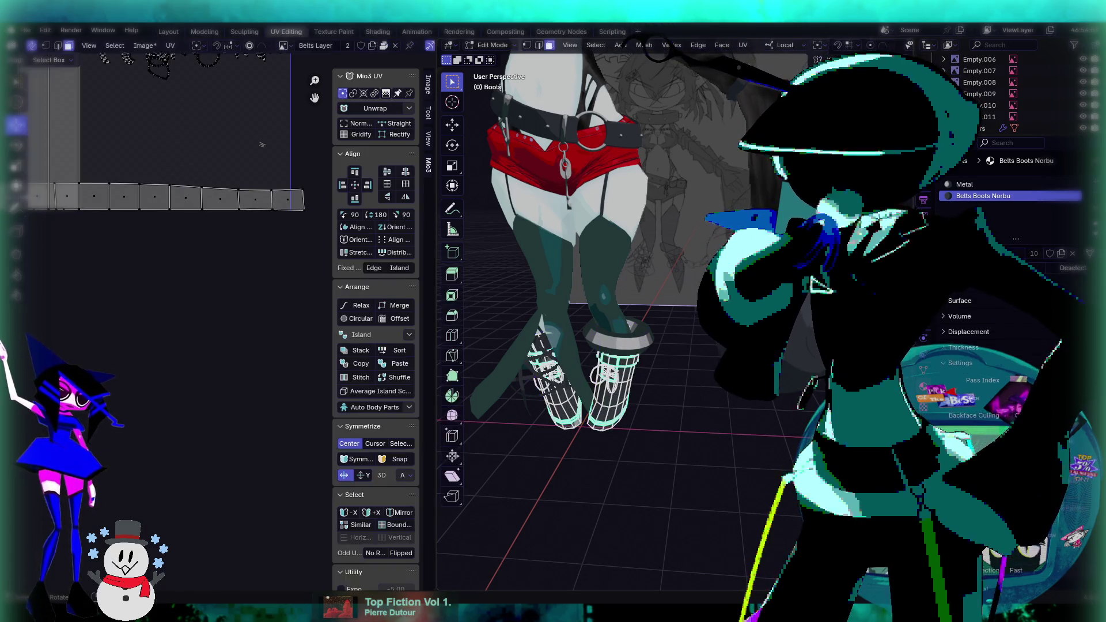
{"action": "key", "text": "a"}
{"action": "key", "text": "Tab"}
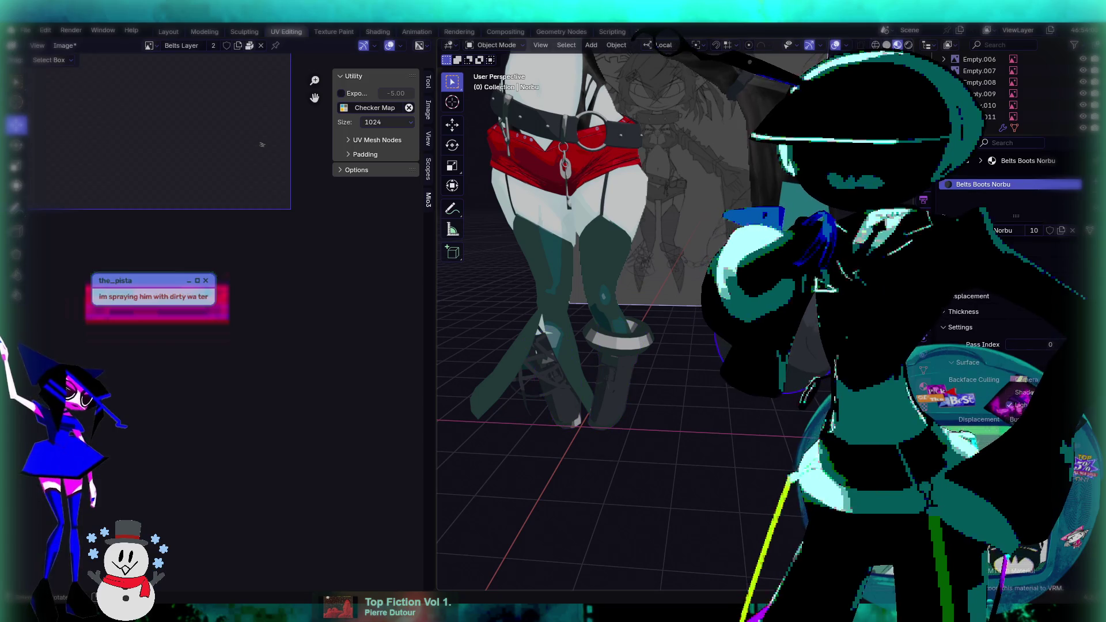
{"action": "key", "text": "Tab"}
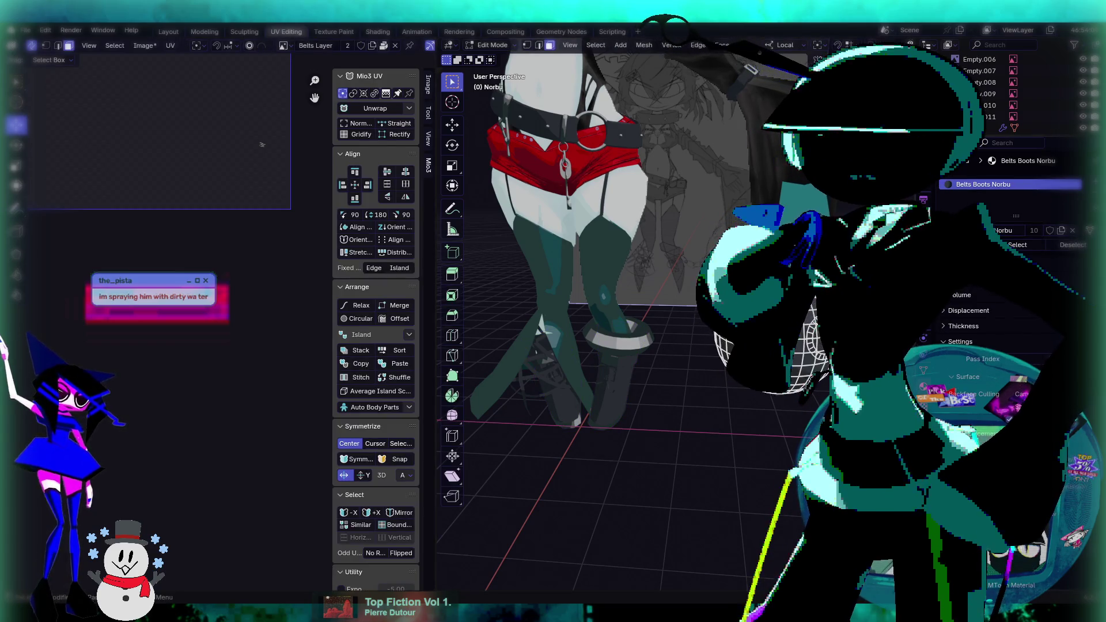
{"action": "key", "text": "Tab"}
{"action": "mouse_move", "coordinate": [655, 157]}
{"action": "middle_mouse_down"}
{"action": "mouse_move", "coordinate": [652, 243]}
{"action": "mouse_move", "coordinate": [604, 244]}
{"action": "middle_mouse_up"}
{"action": "left_click", "coordinate": [631, 247]}
{"action": "key", "text": "Tab"}
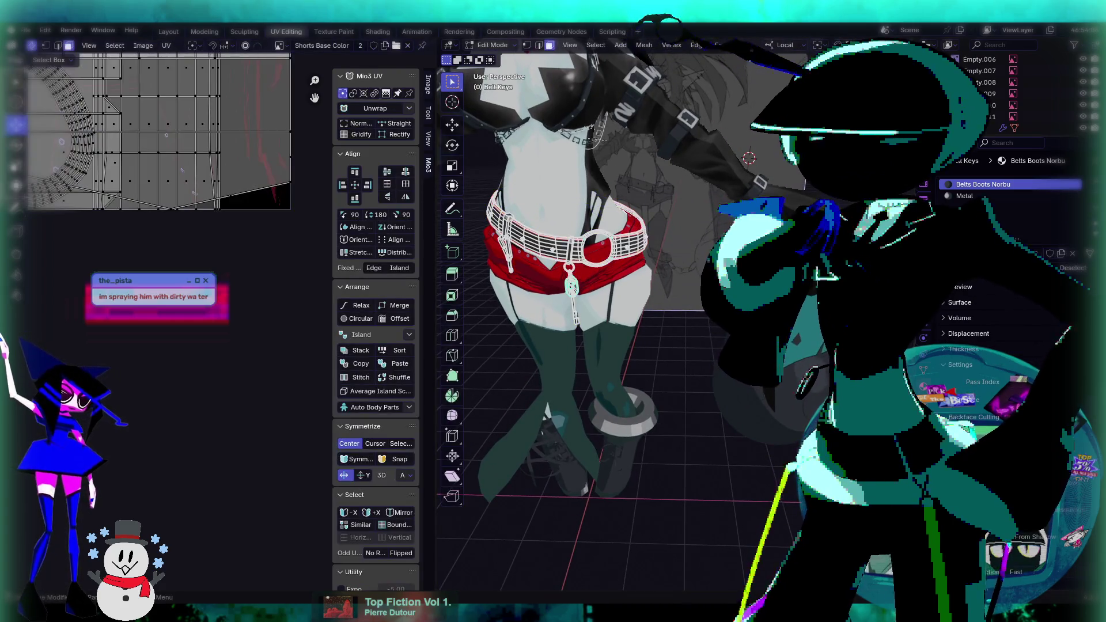
{"action": "key", "text": "Tab"}
{"action": "middle_click_drag", "start_coordinate": [576, 173], "coordinate": [576, 242]}
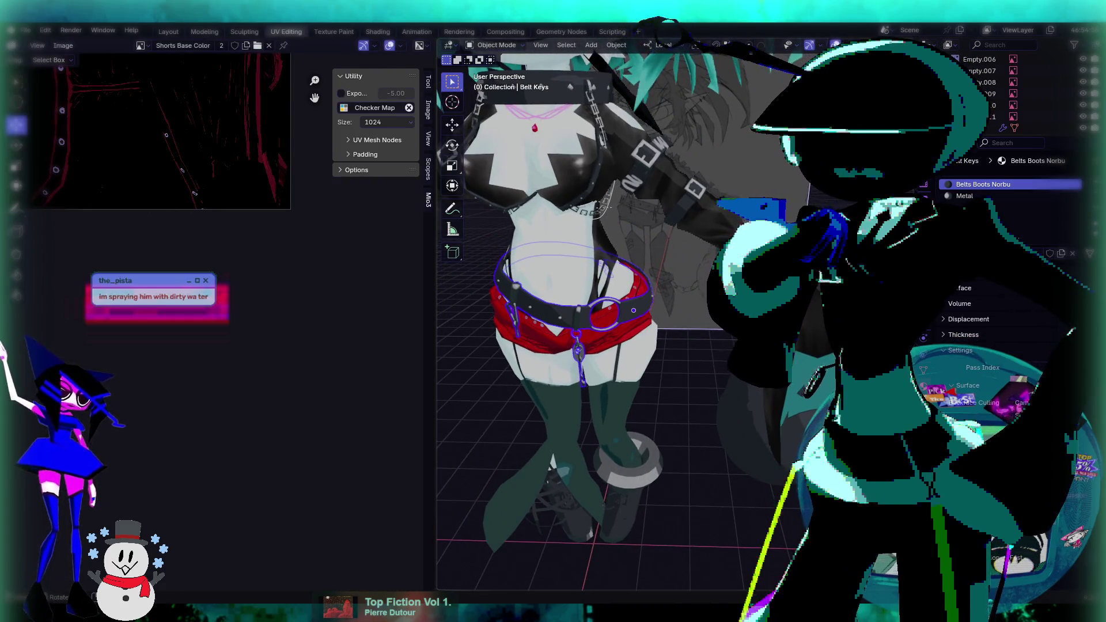
{"action": "left_click", "coordinate": [648, 155]}
{"action": "key", "text": "Tab"}
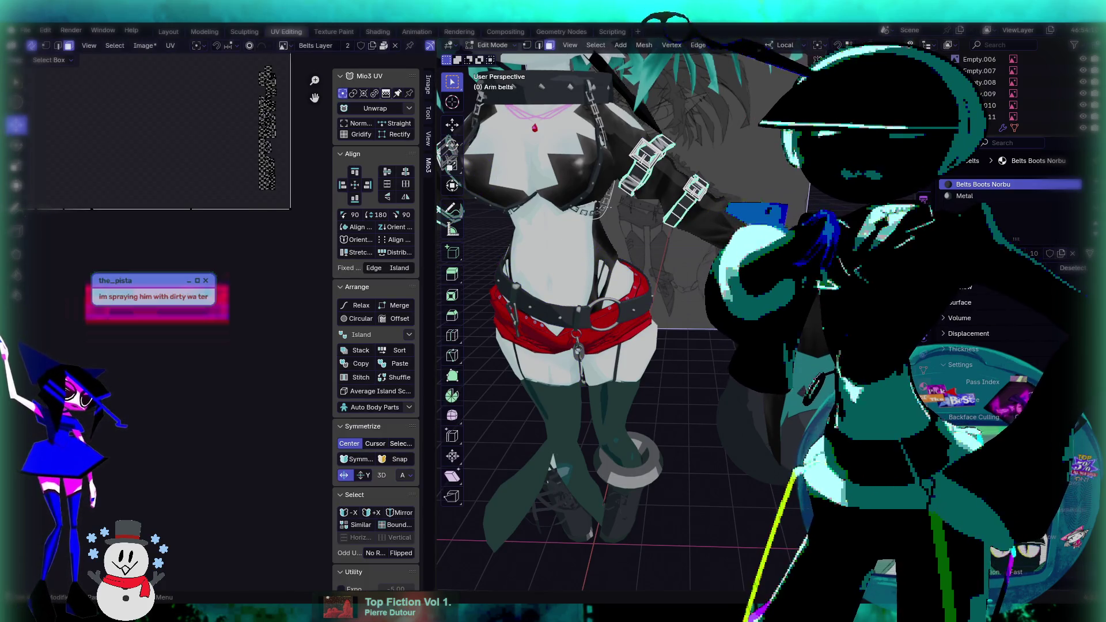
{"action": "key", "text": "Tab"}
{"action": "mouse_move", "coordinate": [611, 172]}
{"action": "middle_mouse_down"}
{"action": "mouse_move", "coordinate": [611, 189]}
{"action": "mouse_move", "coordinate": [582, 215]}
{"action": "mouse_move", "coordinate": [636, 250]}
{"action": "middle_mouse_up"}
{"action": "scroll", "coordinate": [633, 248], "scroll_direction": "up", "scroll_amount": 3}
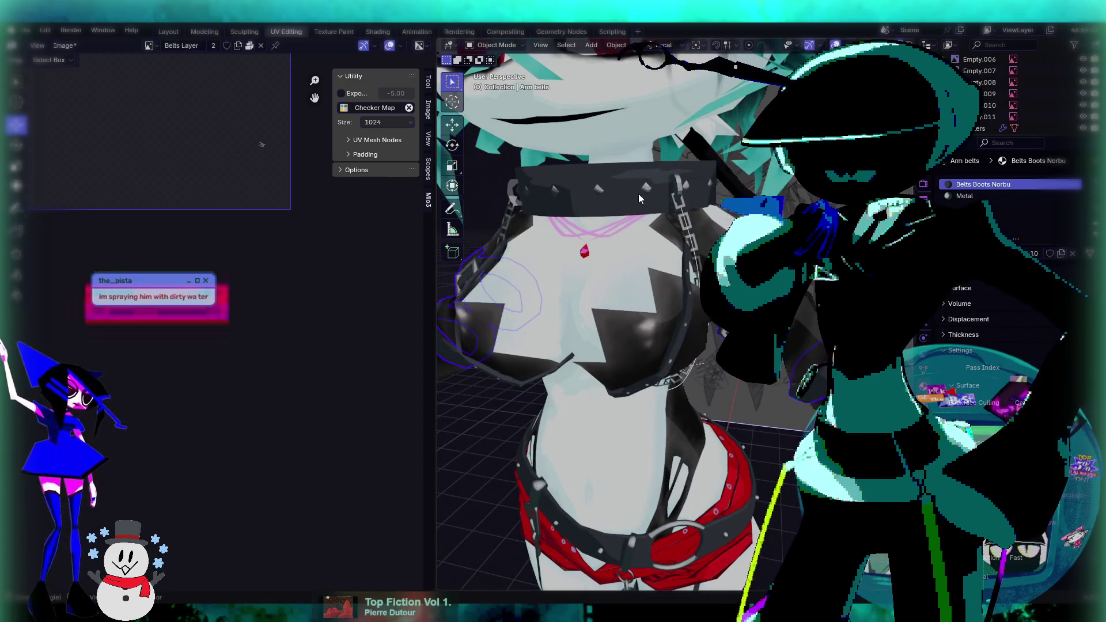
{"action": "middle_click_drag", "start_coordinate": [638, 199], "coordinate": [640, 224]}
{"action": "scroll", "coordinate": [640, 220], "scroll_direction": "down", "scroll_amount": 5}
{"action": "mouse_move", "coordinate": [639, 220]}
{"action": "middle_mouse_down"}
{"action": "mouse_move", "coordinate": [639, 278]}
{"action": "mouse_move", "coordinate": [626, 308]}
{"action": "mouse_move", "coordinate": [669, 278]}
{"action": "mouse_move", "coordinate": [620, 276]}
{"action": "mouse_move", "coordinate": [659, 272]}
{"action": "mouse_move", "coordinate": [660, 299]}
{"action": "mouse_move", "coordinate": [707, 310]}
{"action": "middle_mouse_up"}
{"action": "left_click", "coordinate": [675, 340]}
{"action": "scroll", "coordinate": [691, 323], "scroll_direction": "up", "scroll_amount": 2}
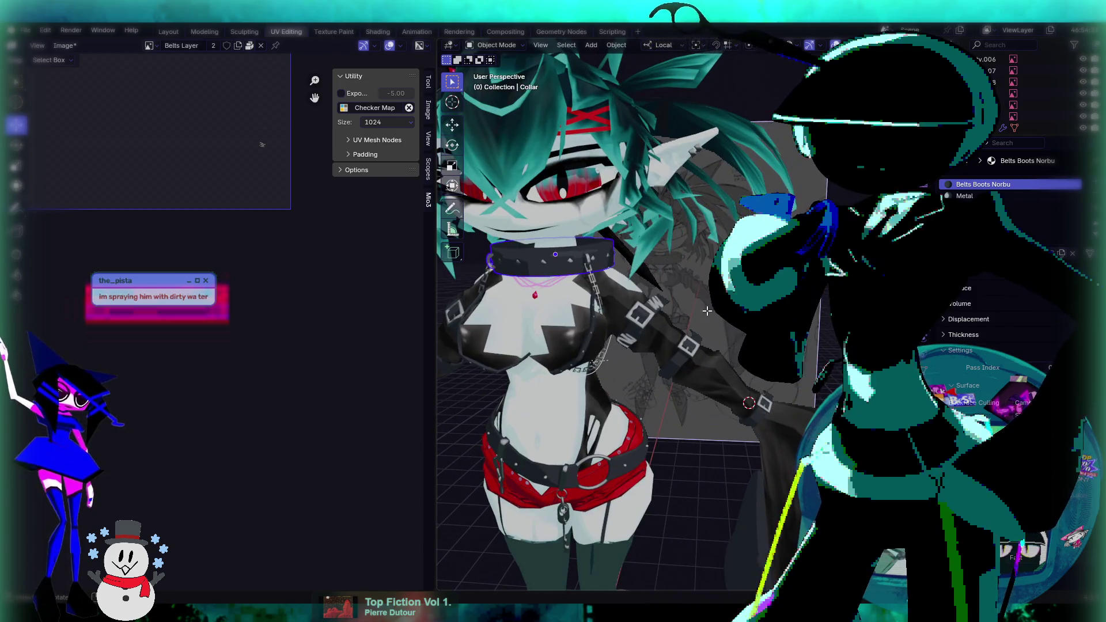
{"action": "key", "text": "Tab"}
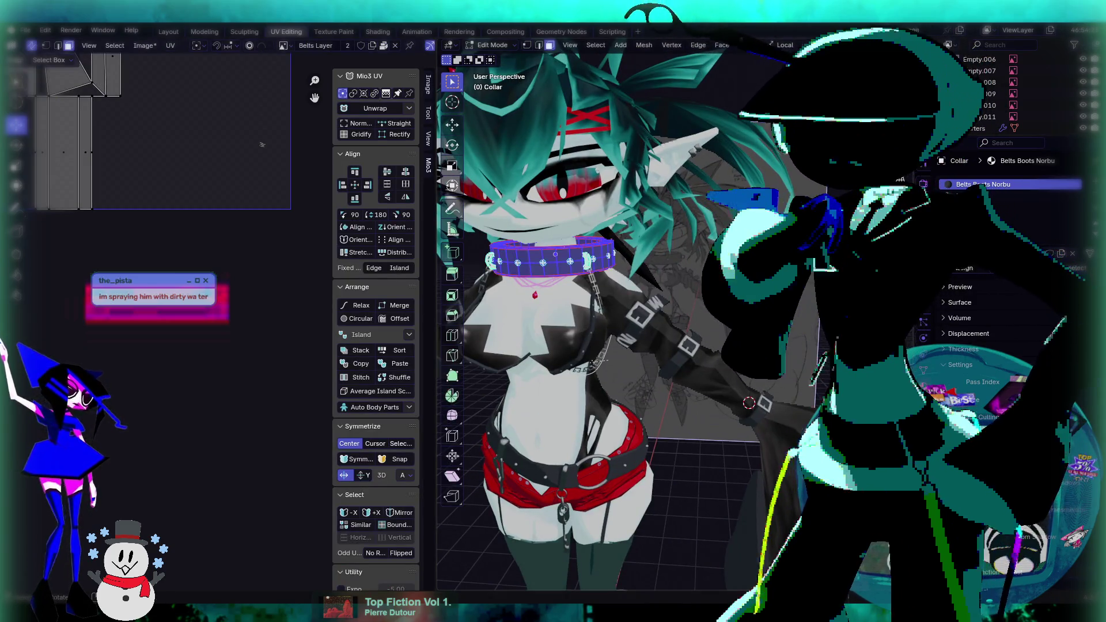
{"action": "key", "text": "Tab"}
{"action": "mouse_move", "coordinate": [658, 345]}
{"action": "middle_mouse_down"}
{"action": "mouse_move", "coordinate": [649, 277]}
{"action": "mouse_move", "coordinate": [635, 268]}
{"action": "mouse_move", "coordinate": [669, 225]}
{"action": "mouse_move", "coordinate": [696, 284]}
{"action": "mouse_move", "coordinate": [690, 137]}
{"action": "mouse_move", "coordinate": [717, 164]}
{"action": "mouse_move", "coordinate": [700, 201]}
{"action": "middle_mouse_up"}
{"action": "left_click", "coordinate": [694, 203]}
{"action": "scroll", "coordinate": [669, 210], "scroll_direction": "up", "scroll_amount": 3}
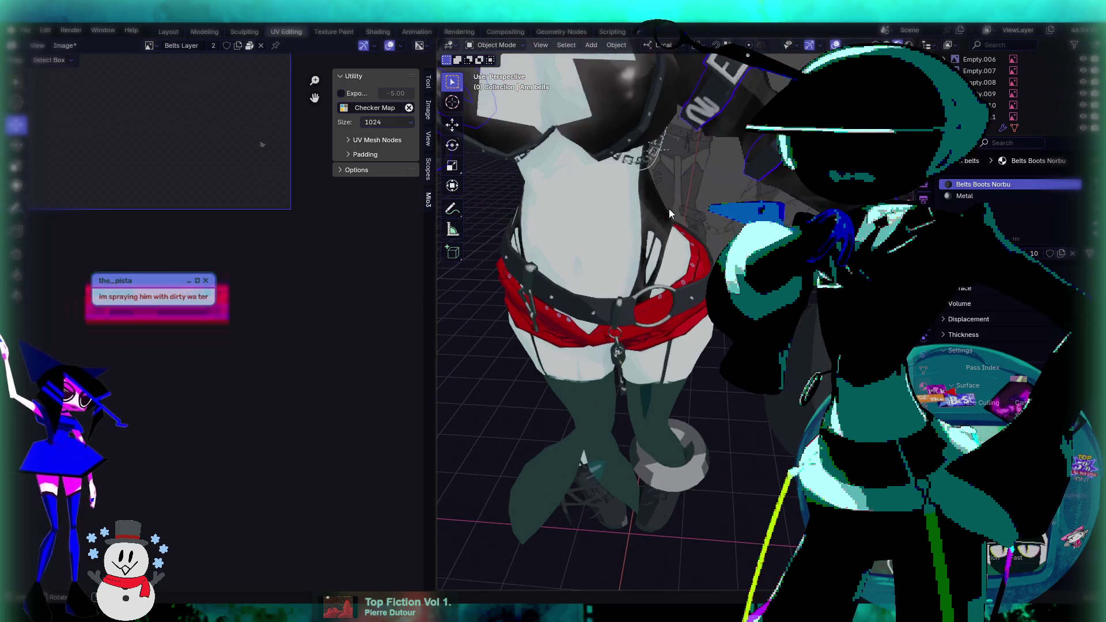
{"action": "left_click", "coordinate": [641, 133]}
{"action": "middle_click_drag", "start_coordinate": [666, 237], "coordinate": [666, 240]}
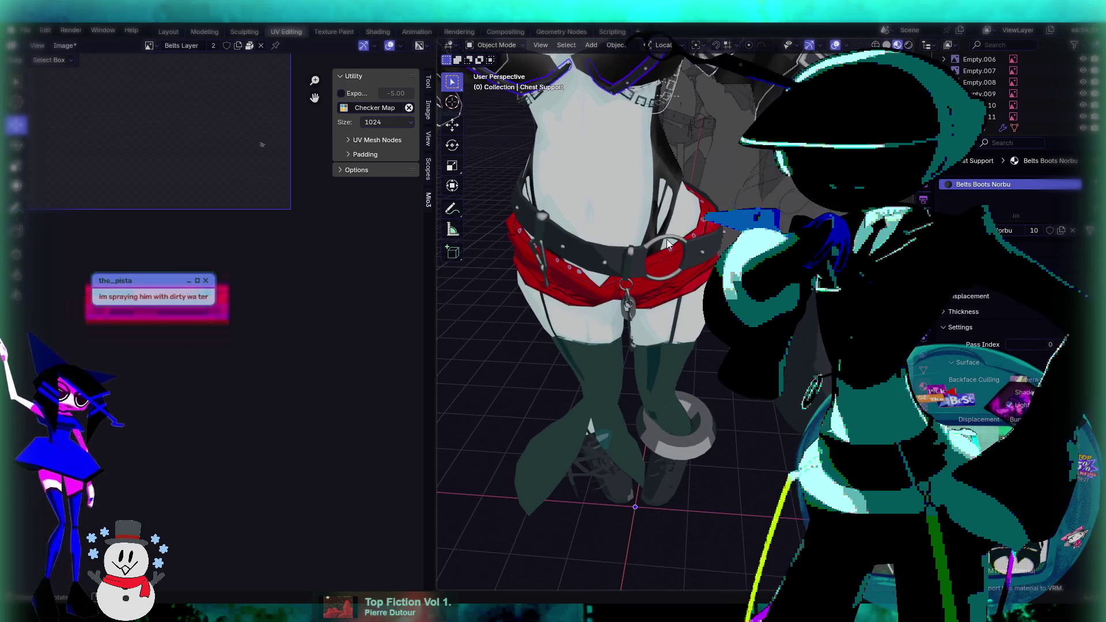
{"action": "left_click", "coordinate": [664, 288]}
{"action": "middle_click_drag", "start_coordinate": [665, 289], "coordinate": [690, 158]}
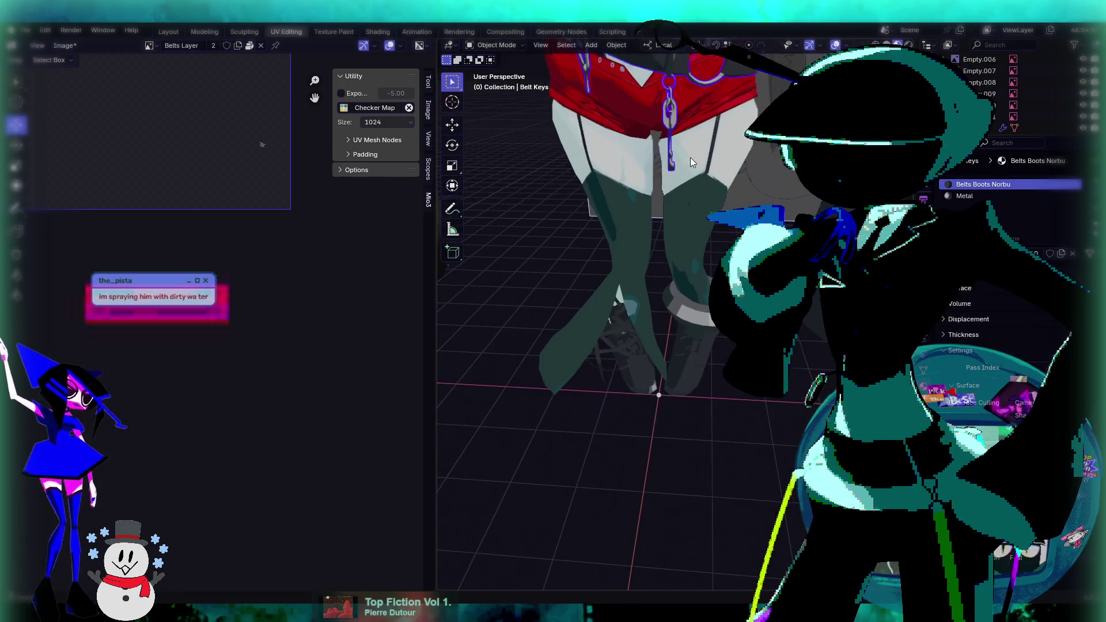
{"action": "left_click", "coordinate": [710, 157]}
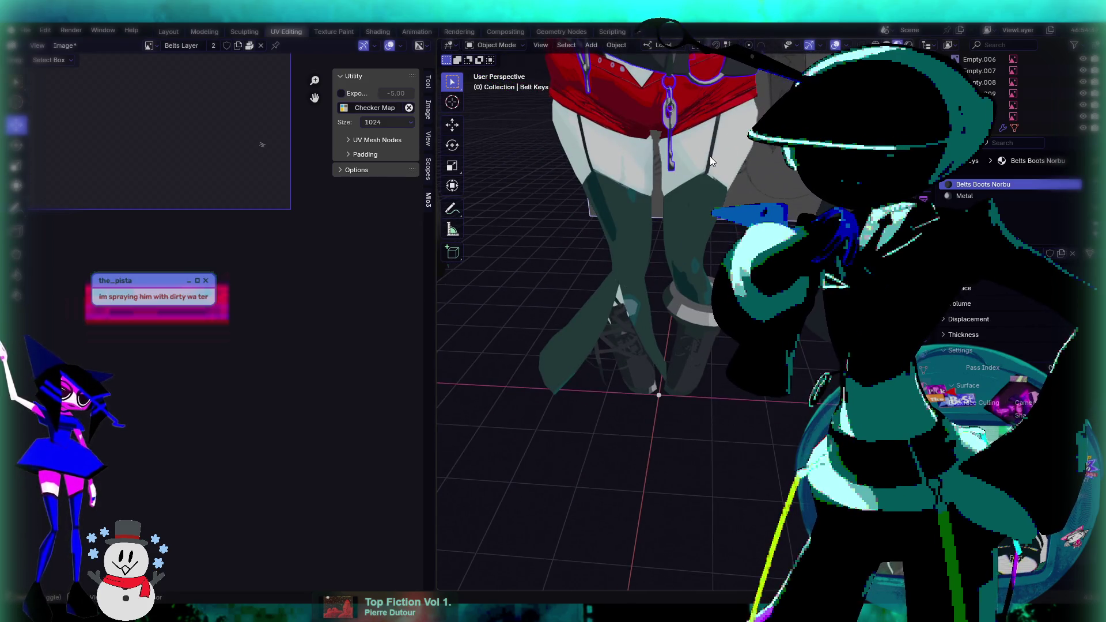
{"action": "left_click", "coordinate": [633, 245]}
{"action": "middle_click_drag", "start_coordinate": [652, 302], "coordinate": [625, 225]}
{"action": "left_click", "coordinate": [622, 220]}
{"action": "key", "text": "Tab"}
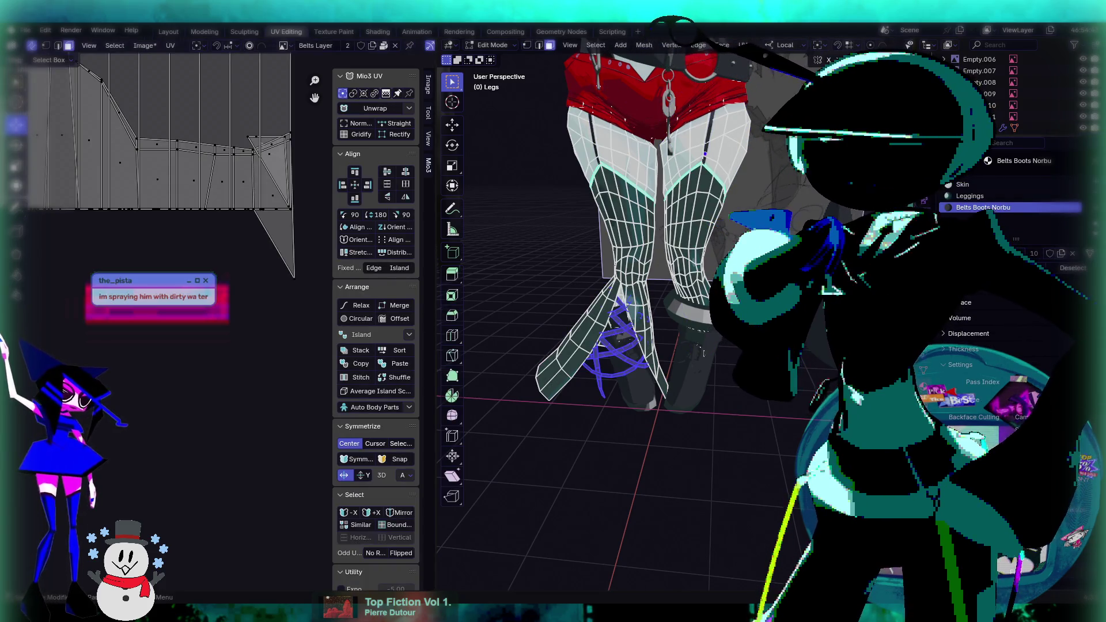
{"action": "key", "text": "Tab"}
{"action": "left_click", "coordinate": [694, 134]}
{"action": "key", "text": "Tab"}
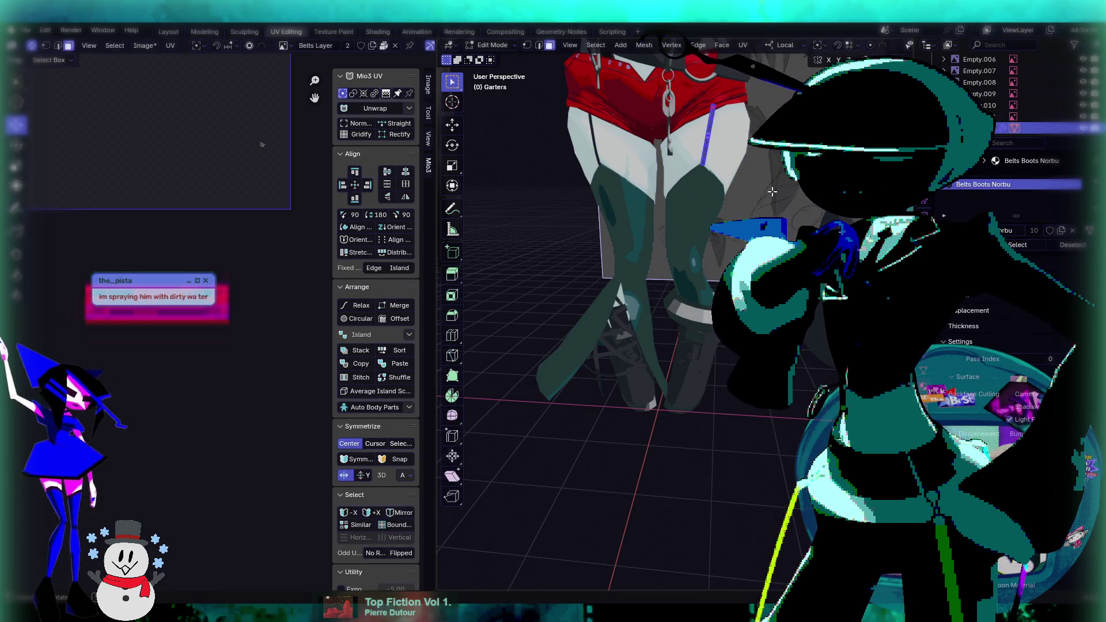
{"action": "key", "text": "Tab"}
{"action": "left_click", "coordinate": [689, 385]}
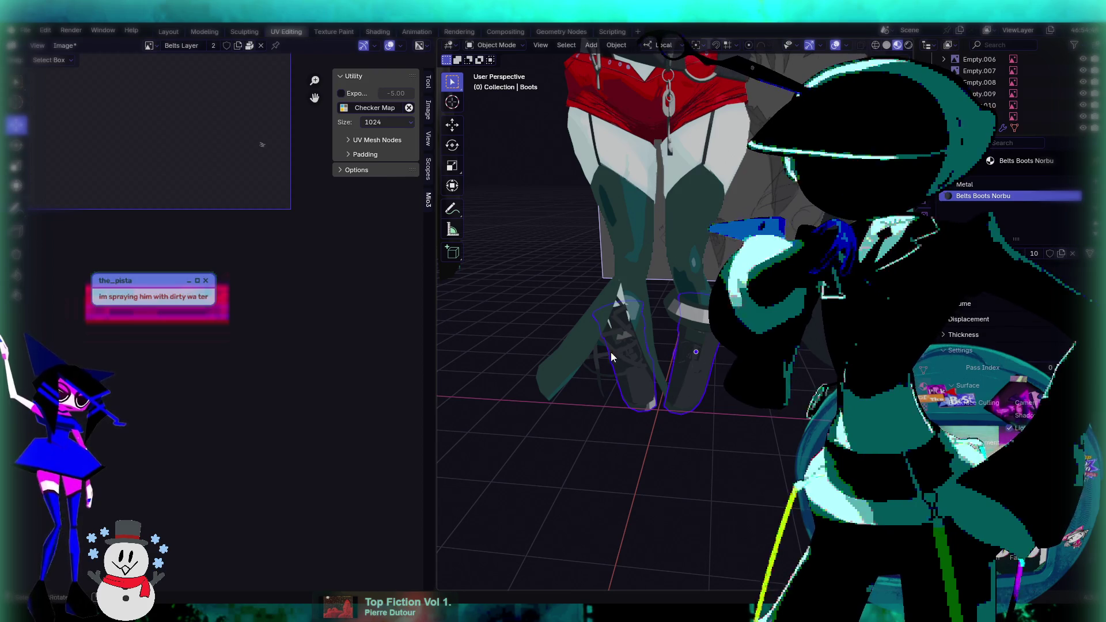
{"action": "left_click", "coordinate": [590, 334]}
{"action": "key", "text": "KP_Decimal"}
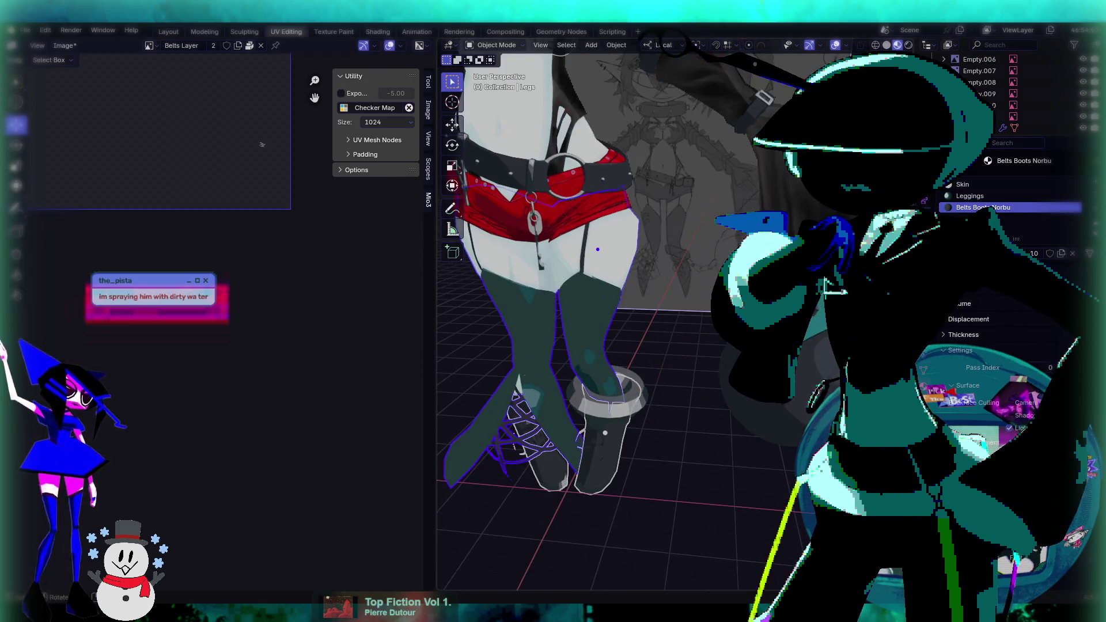
{"action": "left_click", "coordinate": [604, 251]}
{"action": "key", "text": "KP_Decimal"}
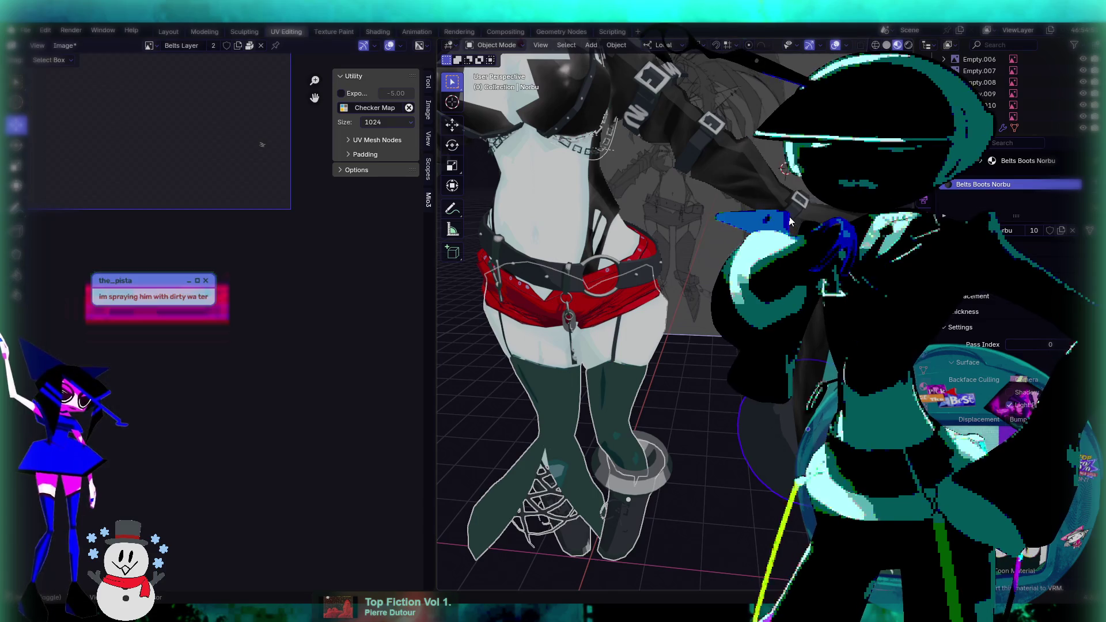
{"action": "left_click", "coordinate": [605, 274]}
{"action": "key", "text": "KP_Decimal"}
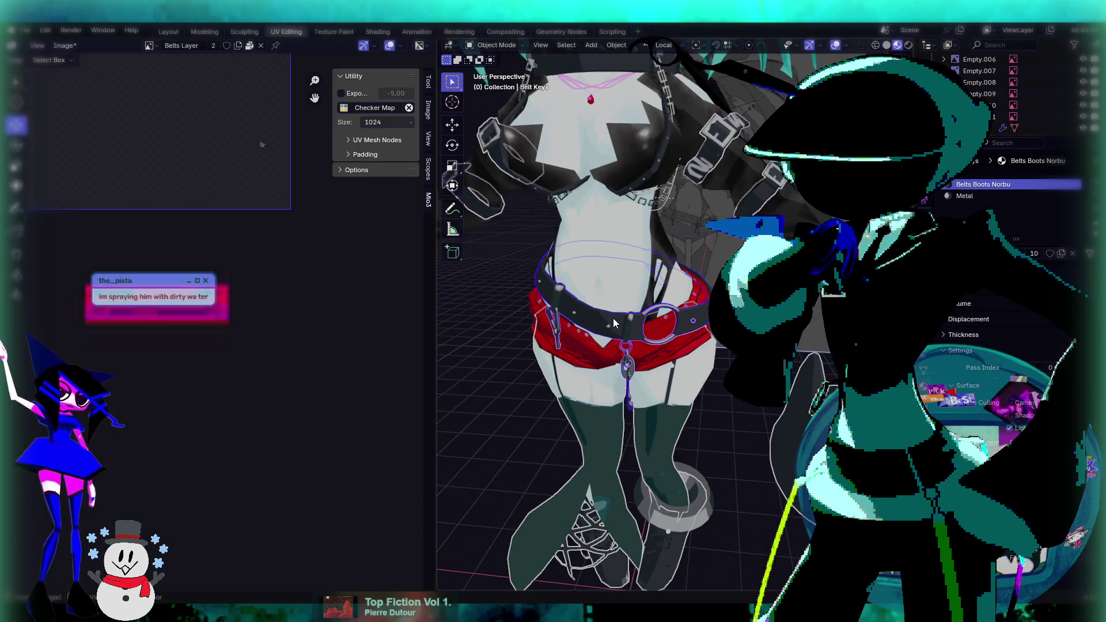
{"action": "middle_click_drag", "start_coordinate": [662, 168], "coordinate": [677, 268], "text": "shift"}
{"action": "left_click", "coordinate": [647, 148]}
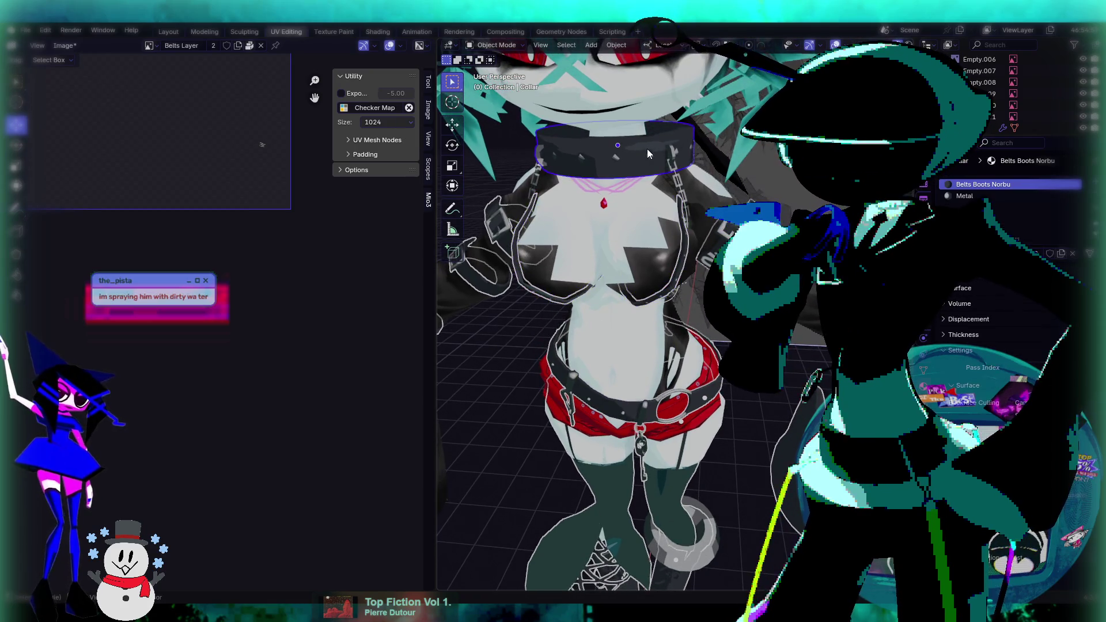
{"action": "scroll", "coordinate": [597, 173], "scroll_direction": "up", "scroll_amount": 2}
{"action": "middle_click_drag", "start_coordinate": [593, 175], "coordinate": [610, 206], "text": "shift"}
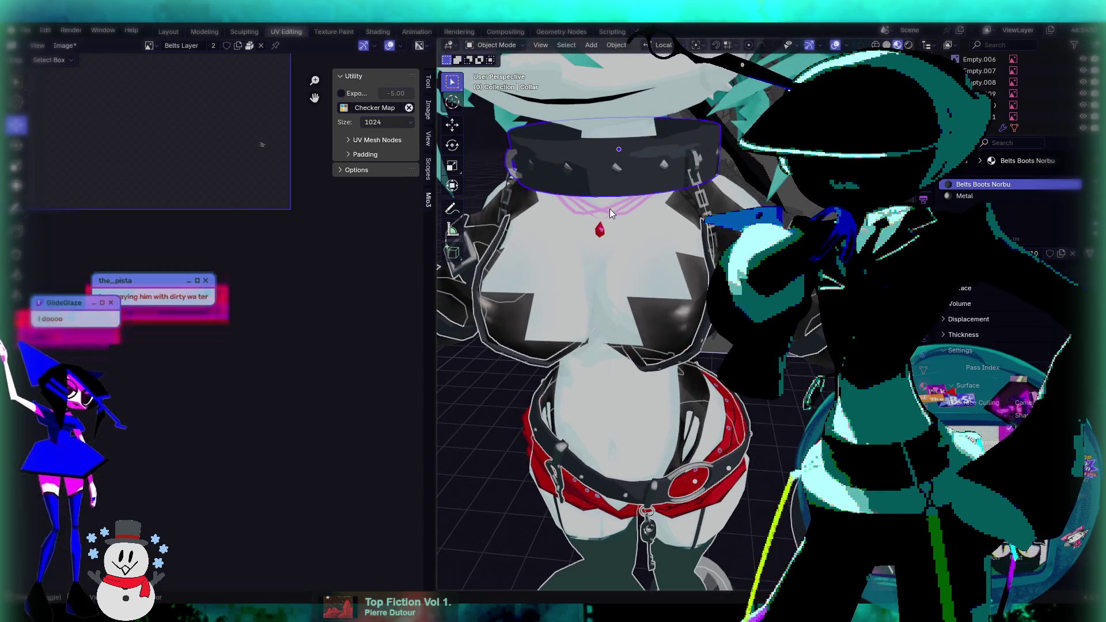
{"action": "left_click", "coordinate": [610, 209]}
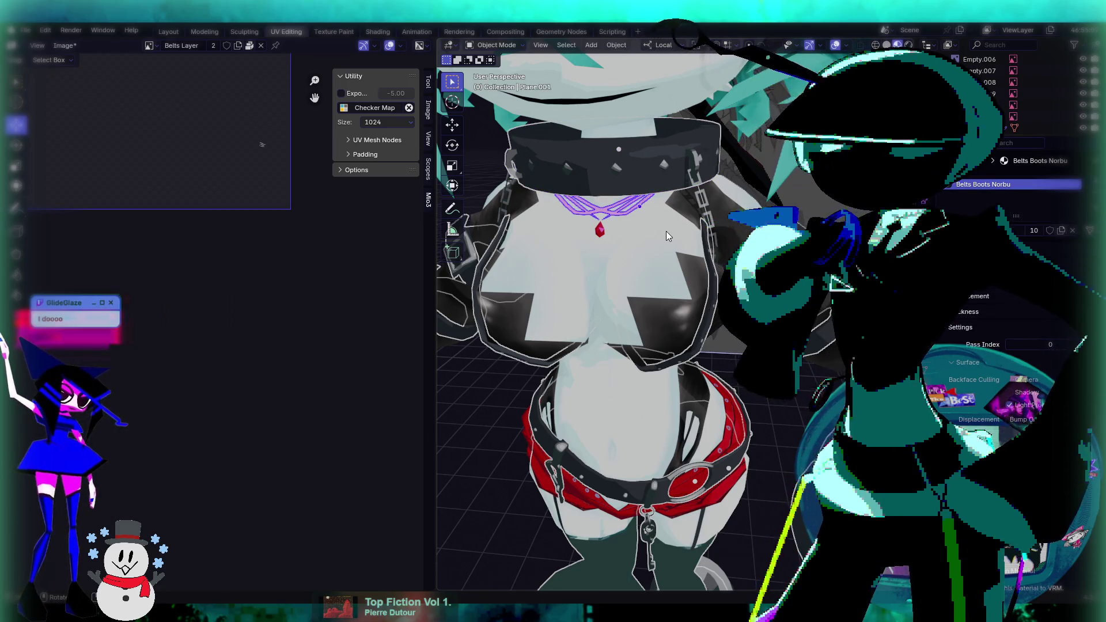
{"action": "scroll", "coordinate": [666, 232], "scroll_direction": "down", "scroll_amount": 4}
{"action": "key", "text": "Tab"}
{"action": "key", "text": "Tab"}
{"action": "scroll", "coordinate": [720, 263], "scroll_direction": "up", "scroll_amount": 3}
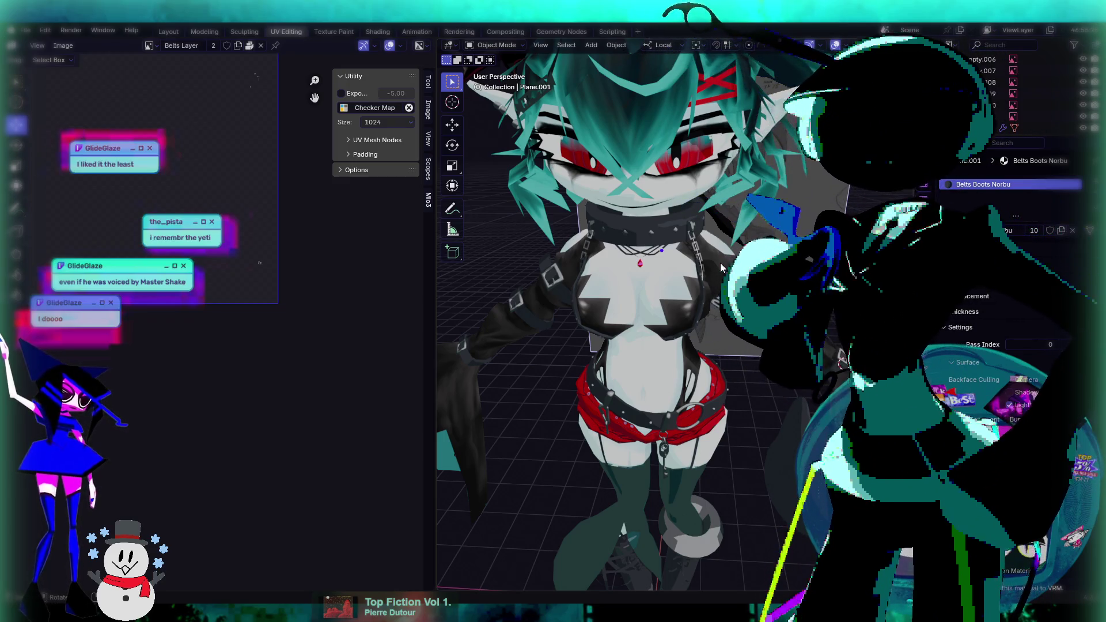
Select the Collar and frame a close, top-down view of it.
{"action": "scroll", "coordinate": [710, 234], "scroll_direction": "down", "scroll_amount": 2}
{"action": "mouse_move", "coordinate": [719, 254]}
{"action": "middle_mouse_down"}
{"action": "mouse_move", "coordinate": [682, 244]}
{"action": "mouse_move", "coordinate": [707, 268]}
{"action": "mouse_move", "coordinate": [694, 264]}
{"action": "mouse_move", "coordinate": [626, 306]}
{"action": "mouse_move", "coordinate": [627, 281]}
{"action": "middle_mouse_up"}
{"action": "scroll", "coordinate": [682, 259], "scroll_direction": "up", "scroll_amount": 4}
{"action": "left_click", "coordinate": [627, 281]}
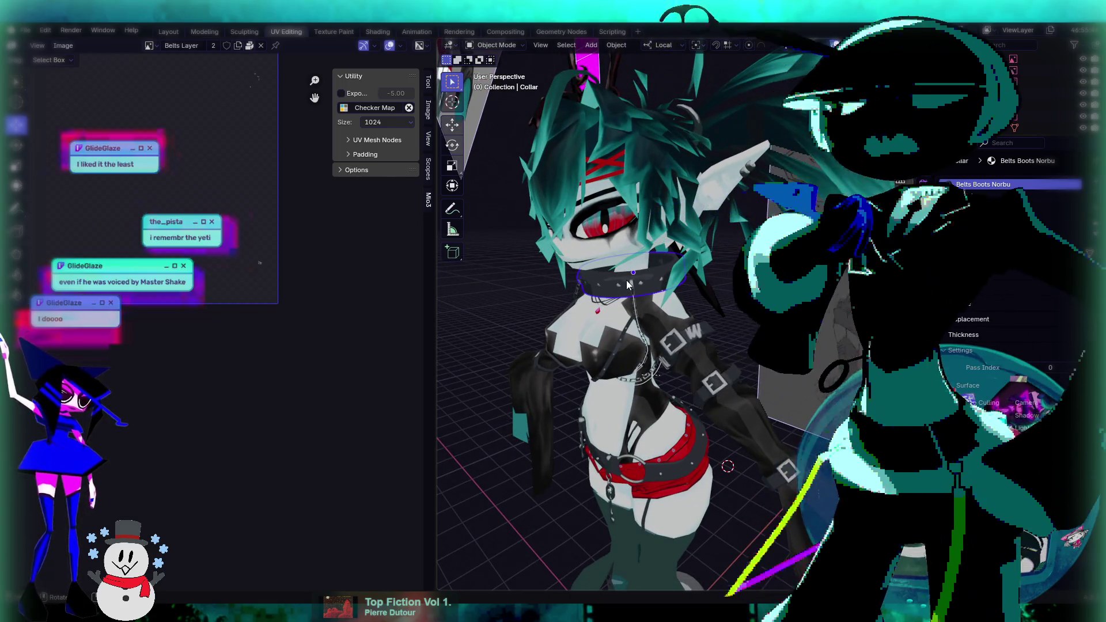
{"action": "mouse_move", "coordinate": [593, 268]}
{"action": "middle_mouse_down"}
{"action": "mouse_move", "coordinate": [725, 351]}
{"action": "mouse_move", "coordinate": [618, 317]}
{"action": "mouse_move", "coordinate": [648, 349]}
{"action": "mouse_move", "coordinate": [700, 269]}
{"action": "mouse_move", "coordinate": [688, 290]}
{"action": "mouse_move", "coordinate": [613, 275]}
{"action": "mouse_move", "coordinate": [634, 279]}
{"action": "middle_mouse_up"}
{"action": "scroll", "coordinate": [700, 283], "scroll_direction": "up", "scroll_amount": 4}
{"action": "scroll", "coordinate": [701, 269], "scroll_direction": "up", "scroll_amount": 2}
{"action": "scroll", "coordinate": [662, 286], "scroll_direction": "up", "scroll_amount": 2}
{"action": "scroll", "coordinate": [604, 268], "scroll_direction": "down", "scroll_amount": 3}
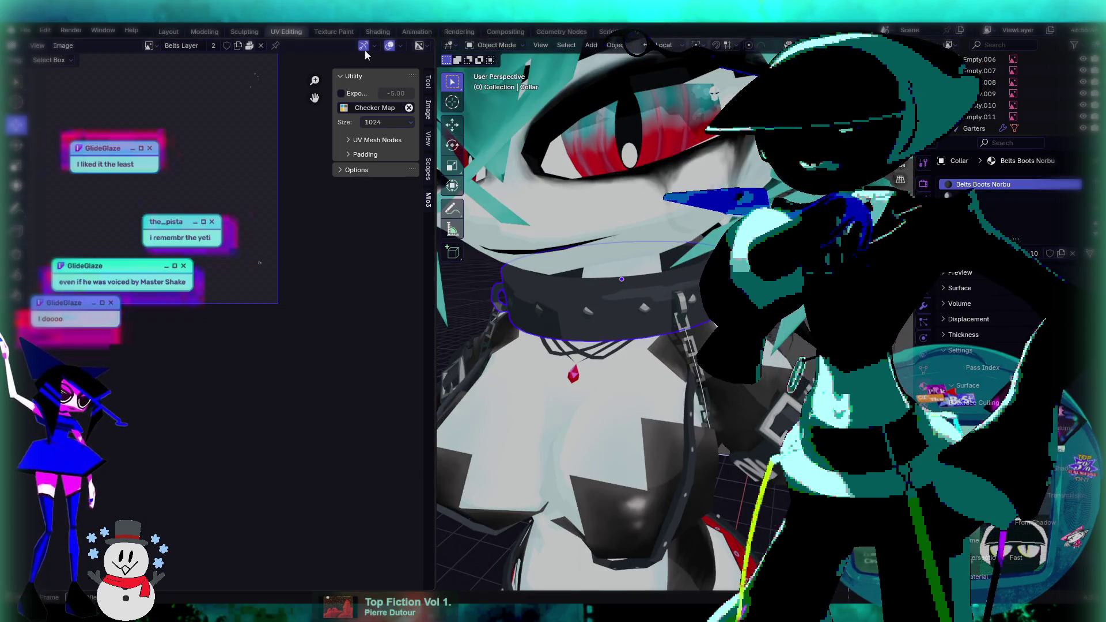
Switch to the Texture Paint workspace, viewing the collar from a low angle.
{"action": "left_click", "coordinate": [333, 31]}
{"action": "scroll", "coordinate": [625, 291], "scroll_direction": "down", "scroll_amount": 2}
{"action": "mouse_move", "coordinate": [625, 291]}
{"action": "middle_mouse_down"}
{"action": "mouse_move", "coordinate": [528, 314]}
{"action": "mouse_move", "coordinate": [577, 275]}
{"action": "middle_mouse_up"}
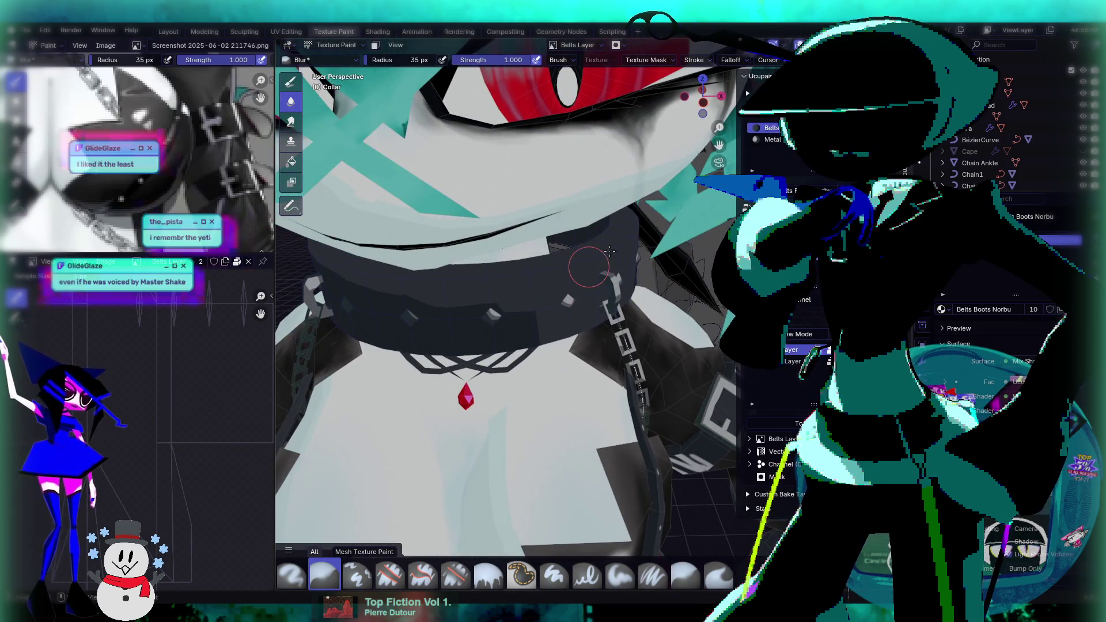
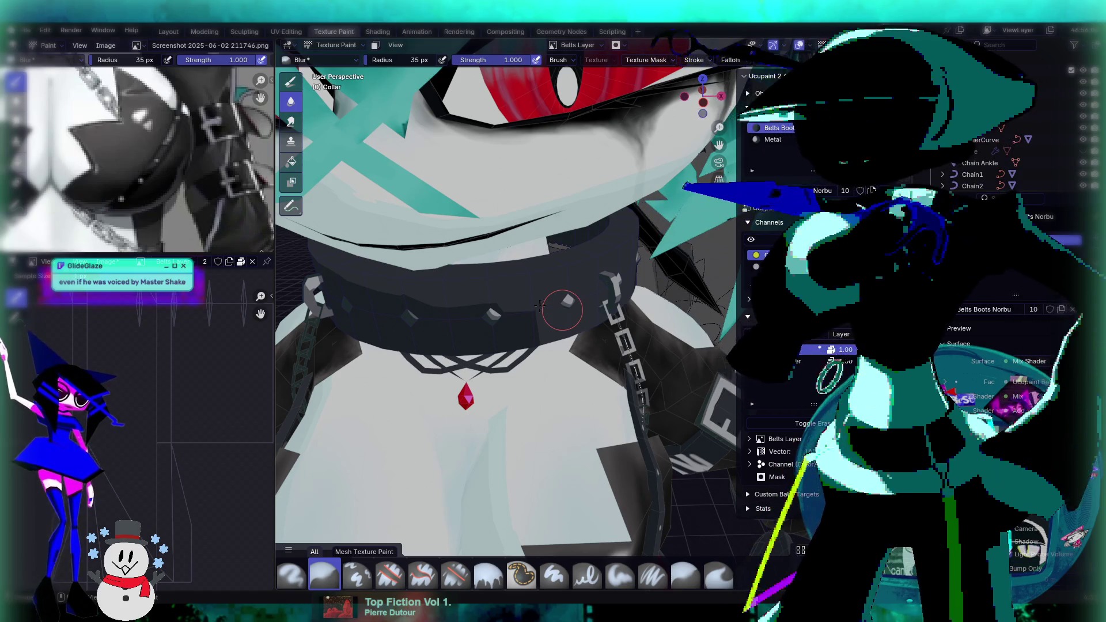
Reselect the collar and put it back in Texture Paint mode.
{"action": "middle_click_drag", "start_coordinate": [646, 327], "coordinate": [565, 314]}
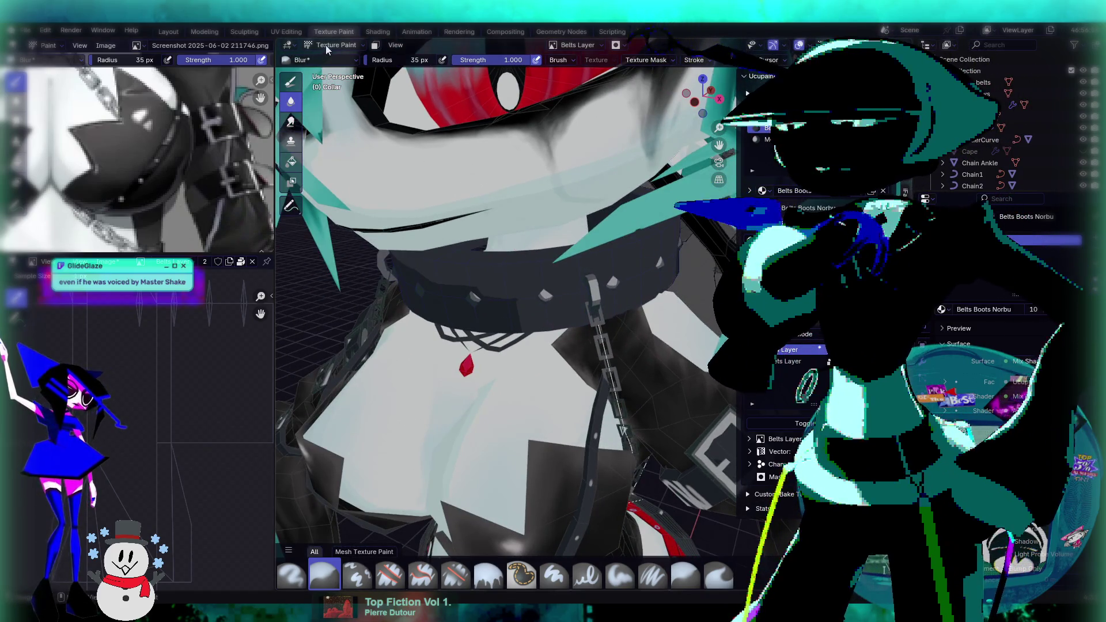
{"action": "left_click", "coordinate": [326, 46]}
{"action": "left_click", "coordinate": [329, 58]}
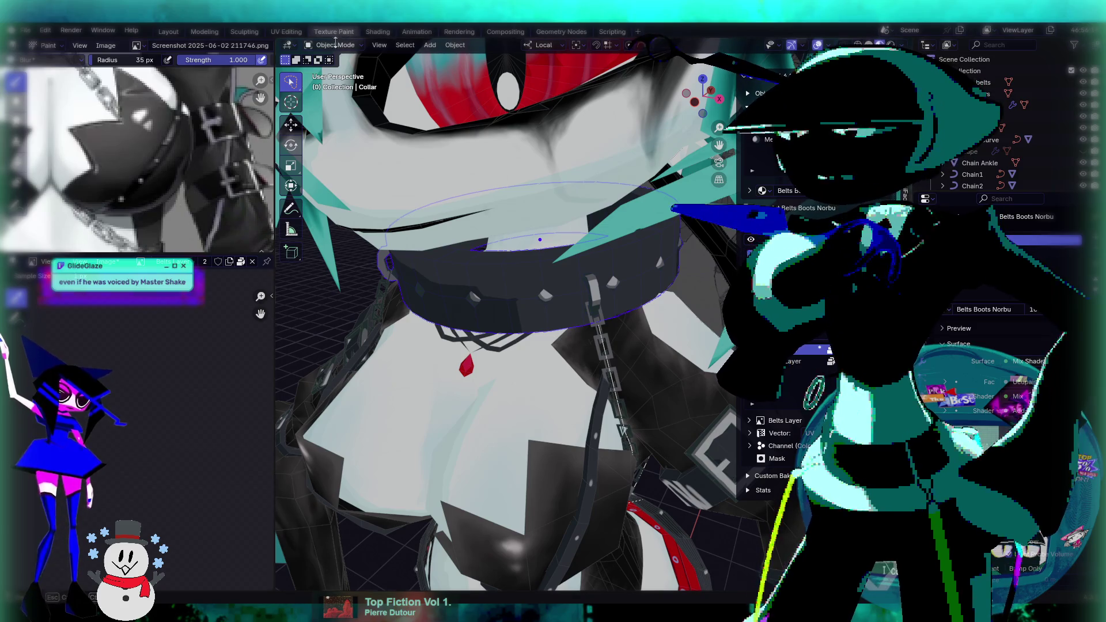
{"action": "left_click", "coordinate": [336, 45]}
{"action": "left_click", "coordinate": [339, 122]}
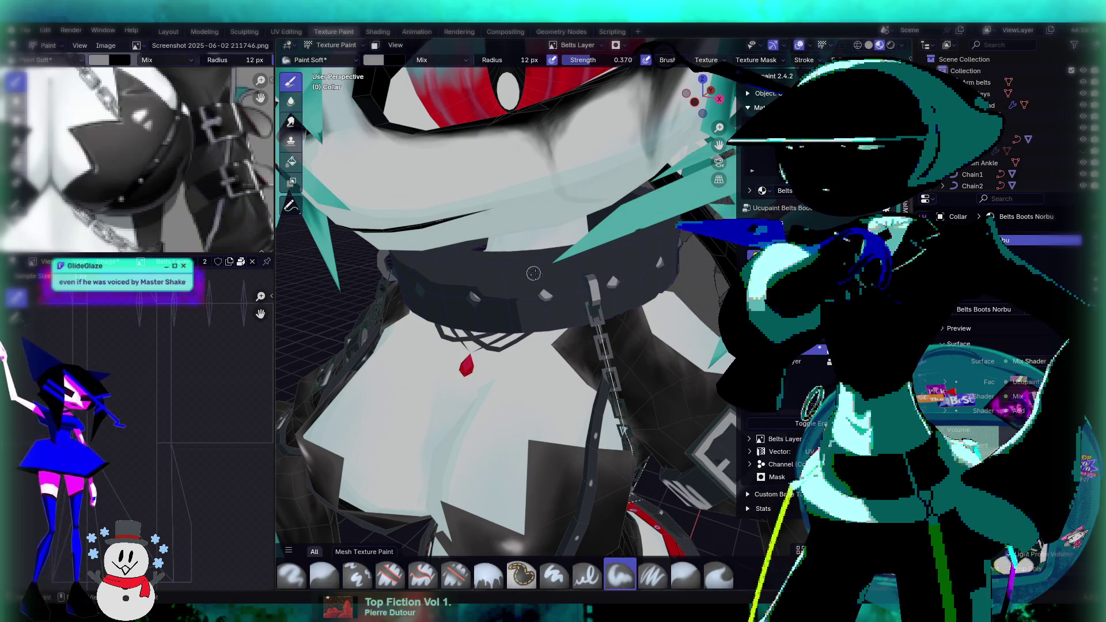
Undo the stray light paint stroke on the collar and switch to the UV Editing workspace.
{"action": "middle_click_drag", "start_coordinate": [468, 286], "coordinate": [529, 279]}
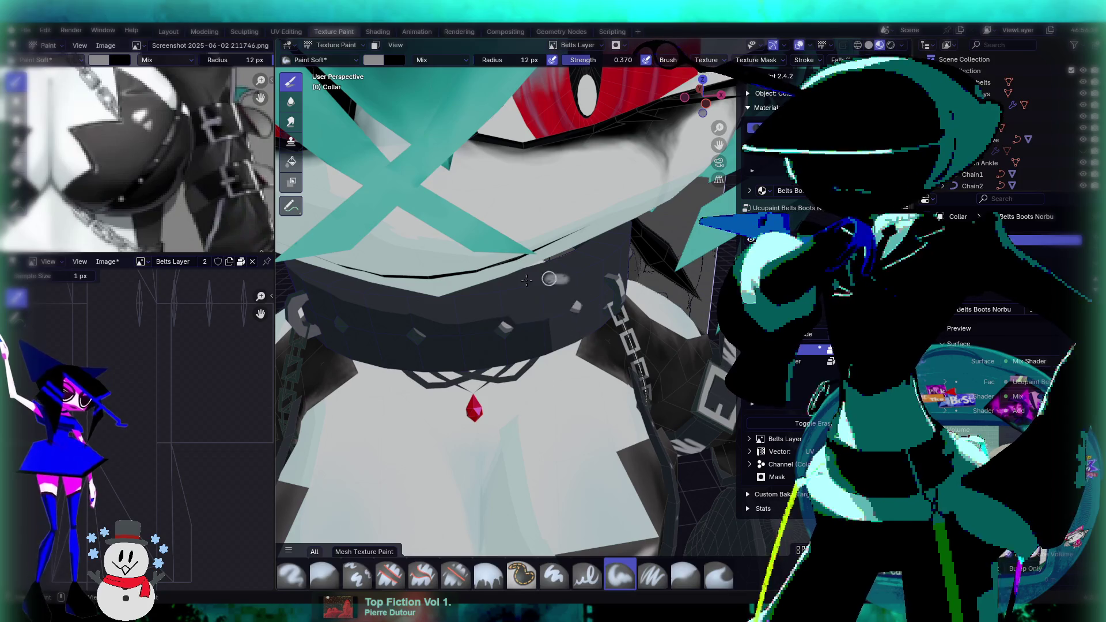
{"action": "scroll", "coordinate": [559, 281], "scroll_direction": "up", "scroll_amount": 5}
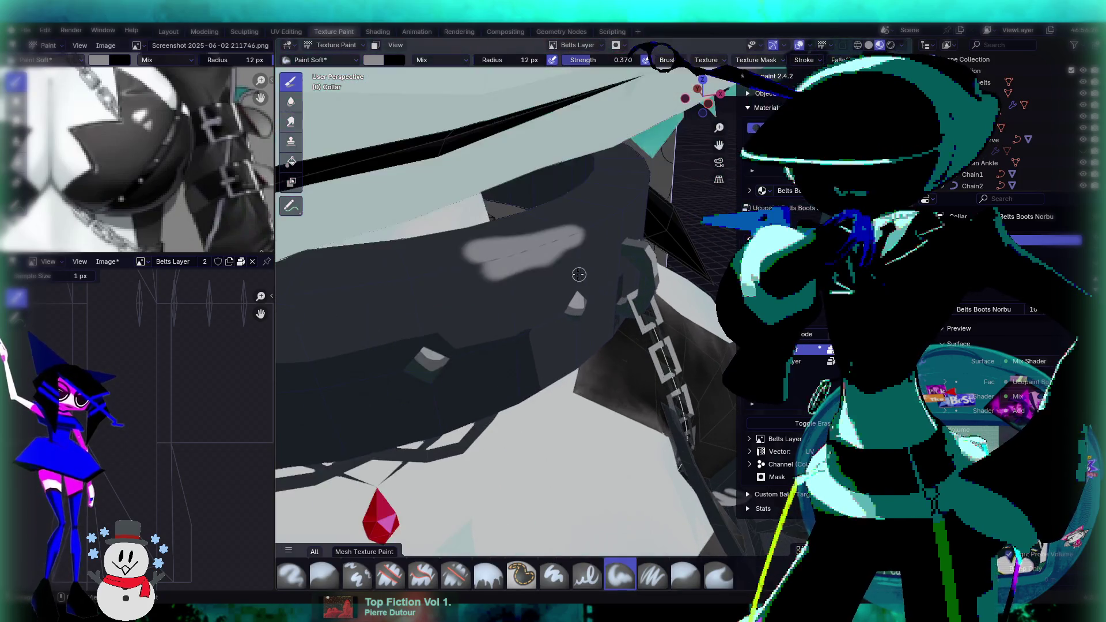
{"action": "middle_click_drag", "start_coordinate": [539, 248], "coordinate": [562, 251]}
{"action": "key", "text": "ctrl+z"}
{"action": "scroll", "coordinate": [599, 253], "scroll_direction": "down", "scroll_amount": 8}
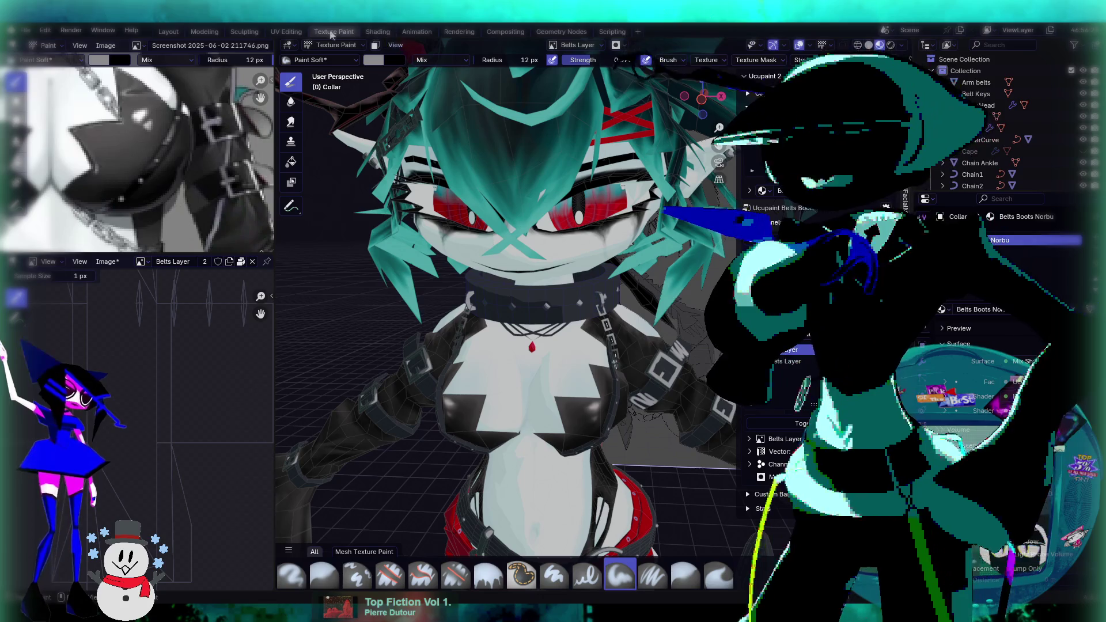
{"action": "left_click", "coordinate": [287, 31]}
{"action": "scroll", "coordinate": [590, 292], "scroll_direction": "down", "scroll_amount": 4}
Orbit under and over the collar and pick a face on its top.
{"action": "middle_click_drag", "start_coordinate": [590, 292], "coordinate": [667, 318]}
{"action": "scroll", "coordinate": [628, 305], "scroll_direction": "up", "scroll_amount": 6}
{"action": "scroll", "coordinate": [667, 318], "scroll_direction": "up", "scroll_amount": 3}
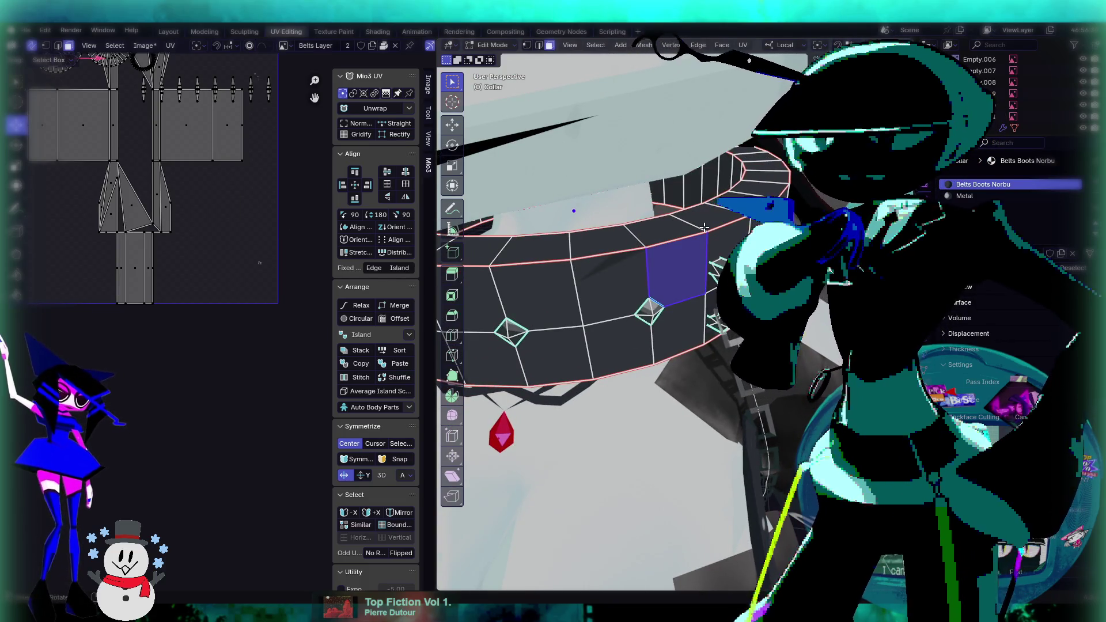
{"action": "middle_click_drag", "start_coordinate": [698, 231], "coordinate": [614, 261]}
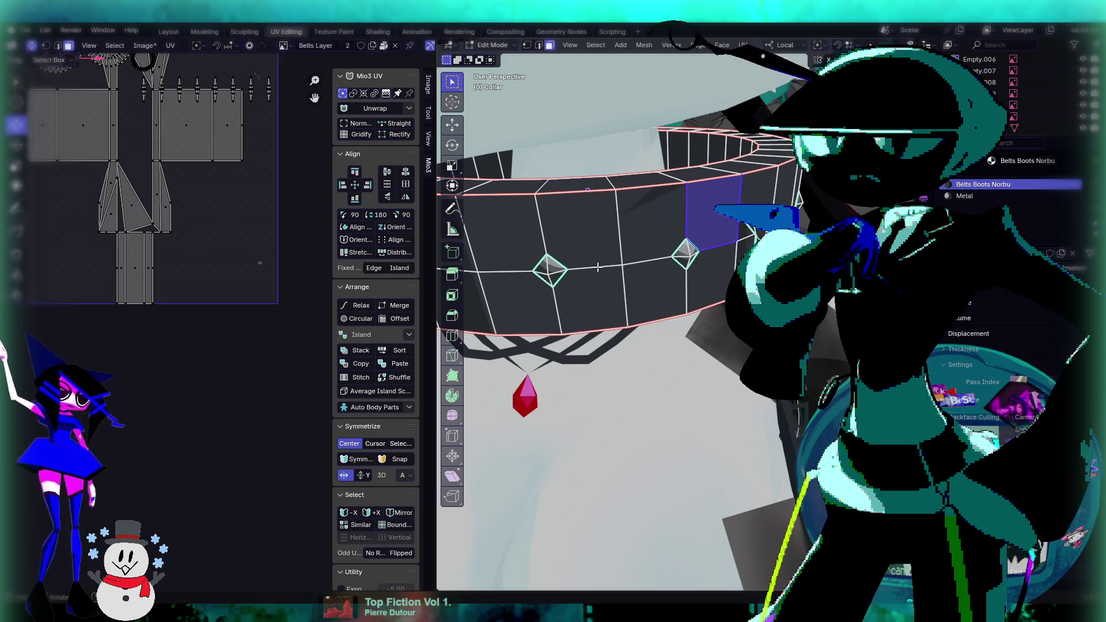
{"action": "left_click", "coordinate": [651, 263]}
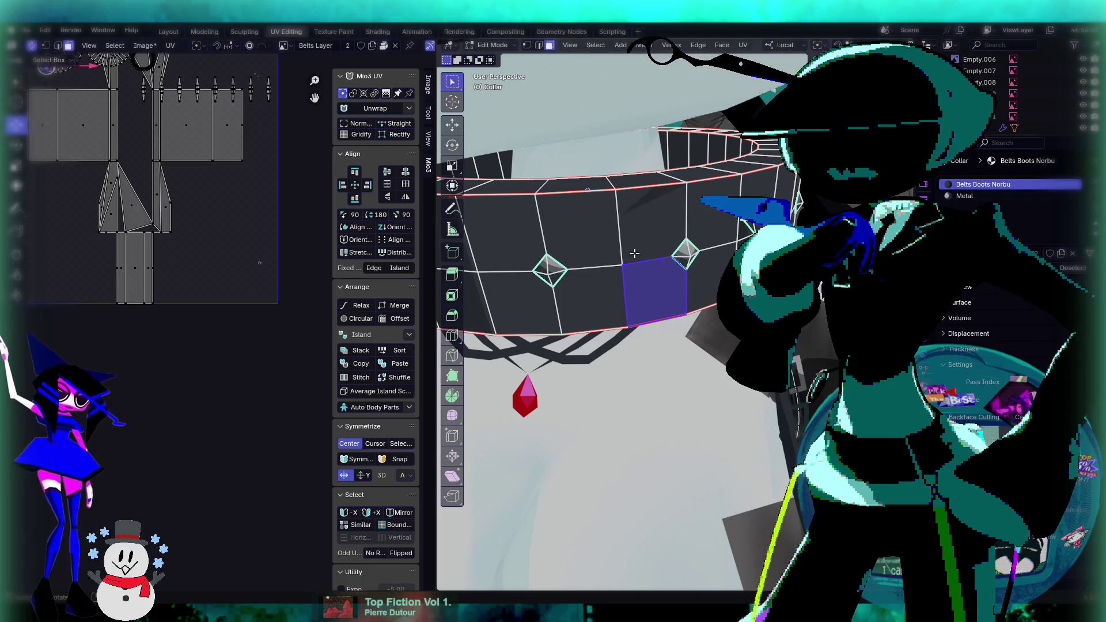
{"action": "left_click", "coordinate": [682, 229]}
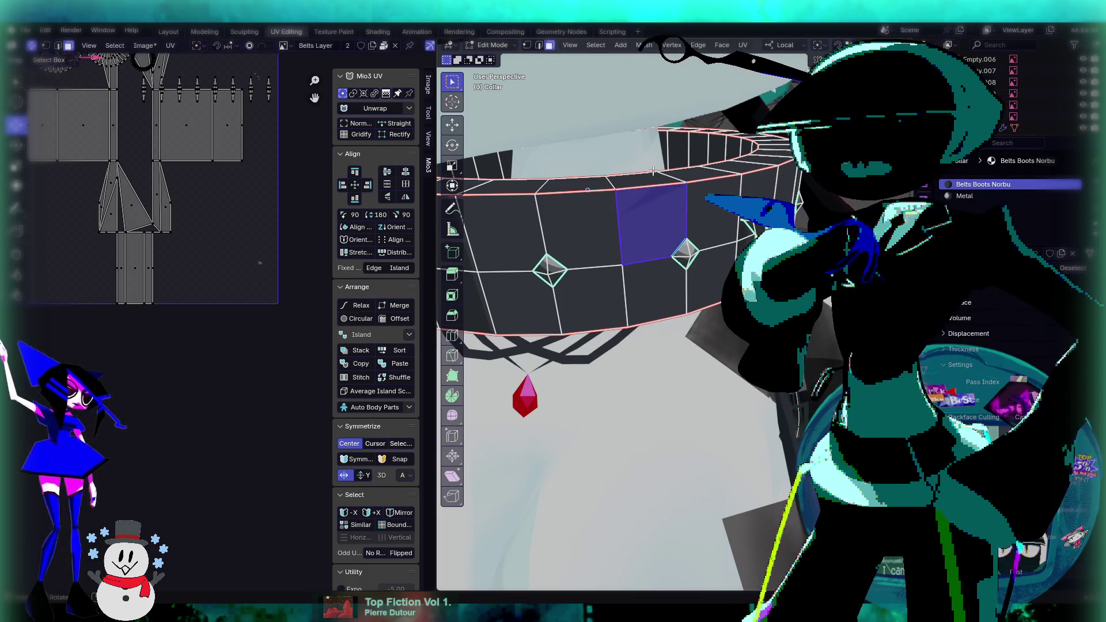
Select the whole collar in edge mode and clear all its seams.
{"action": "key", "text": "a"}
{"action": "right_click", "coordinate": [648, 318]}
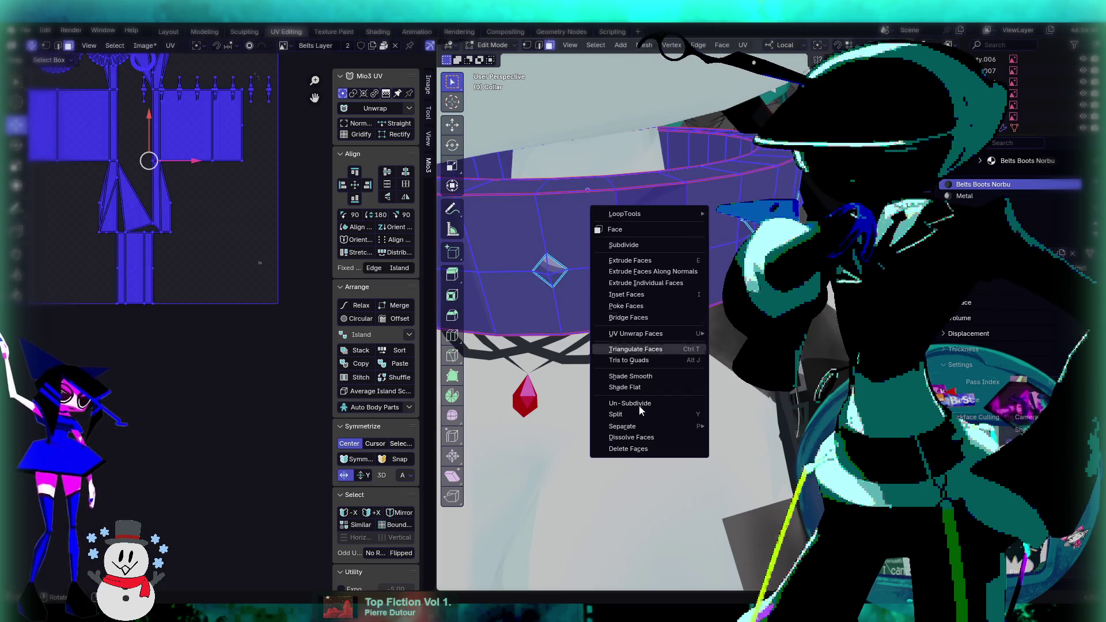
{"action": "left_click", "coordinate": [539, 46]}
{"action": "right_click", "coordinate": [671, 241]}
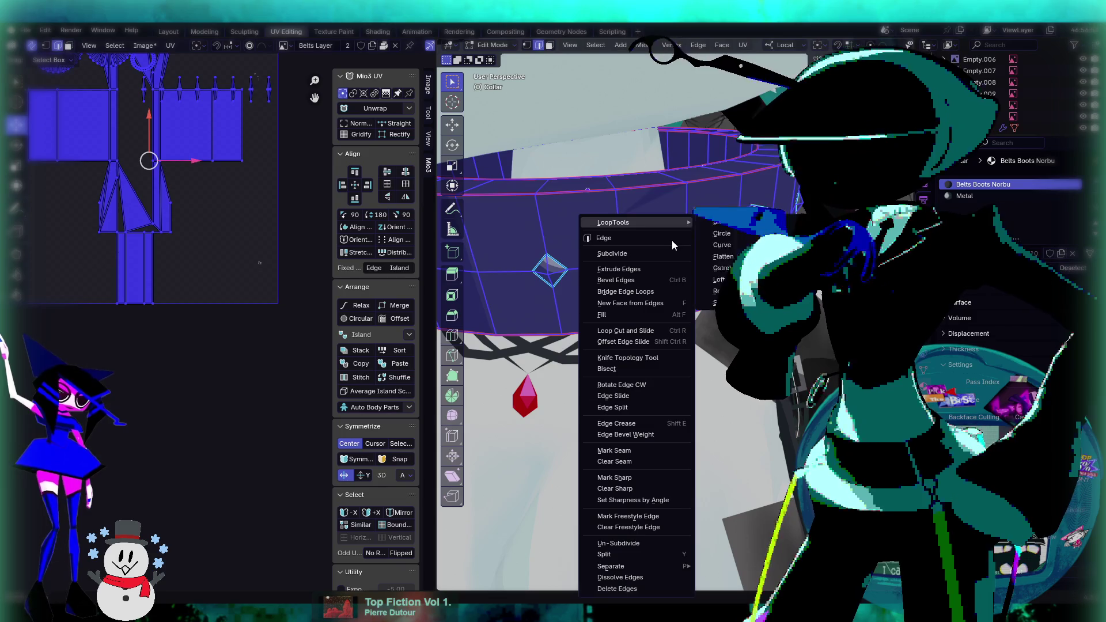
{"action": "left_click", "coordinate": [627, 463]}
Clear the seam on a single collar edge and return to Object Mode.
{"action": "key", "text": "Tab"}
{"action": "key", "text": "Tab"}
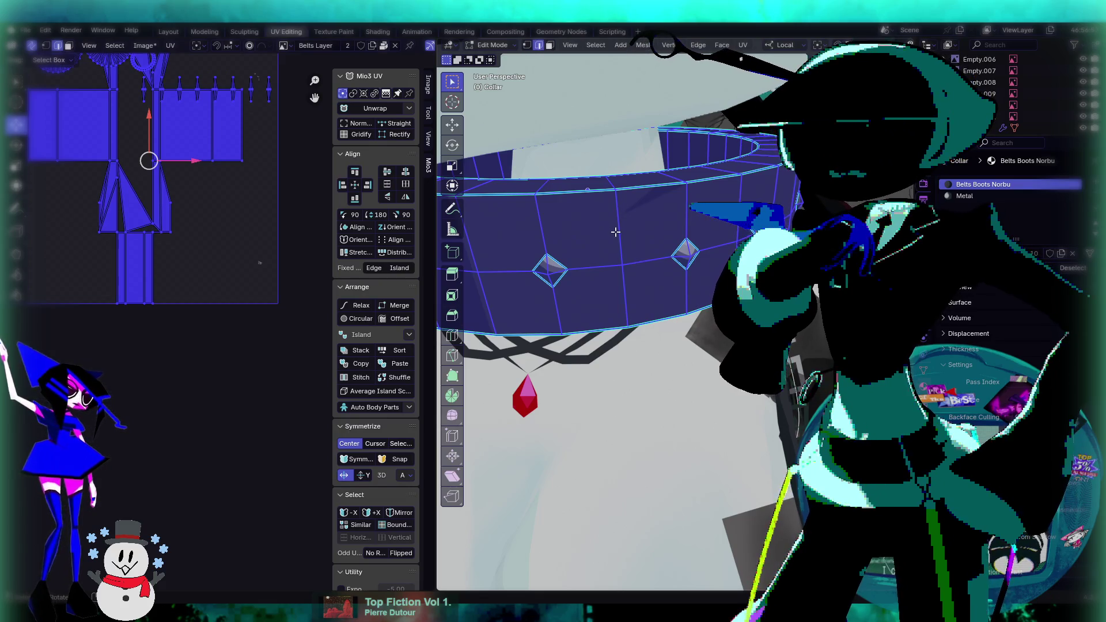
{"action": "left_click", "coordinate": [615, 232]}
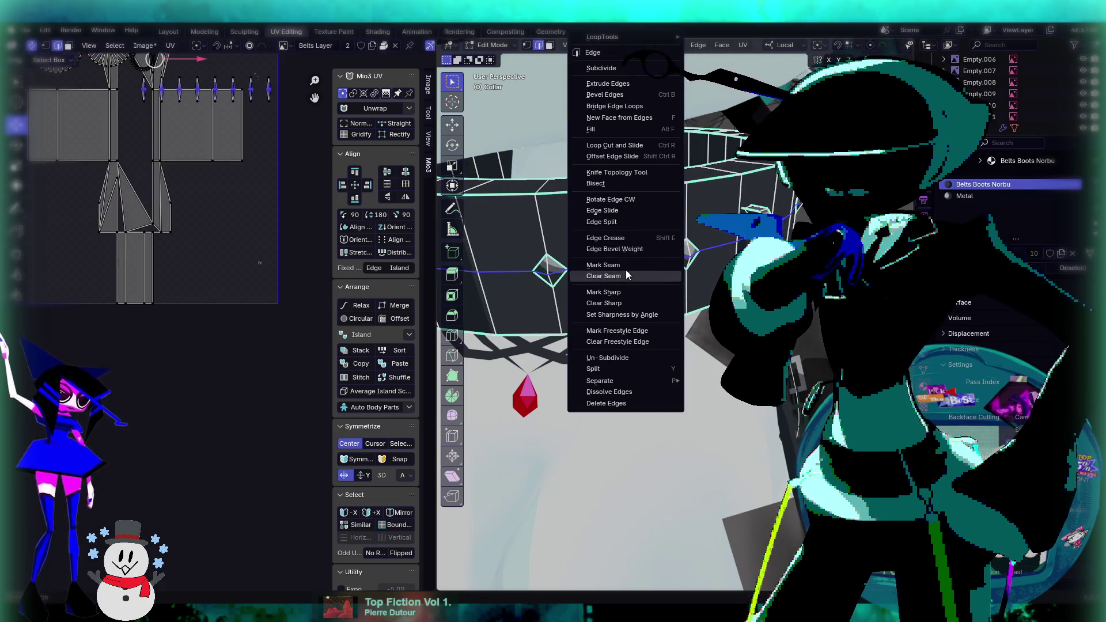
{"action": "left_click", "coordinate": [603, 276]}
{"action": "scroll", "coordinate": [627, 273], "scroll_direction": "down", "scroll_amount": 3}
{"action": "key", "text": "Tab"}
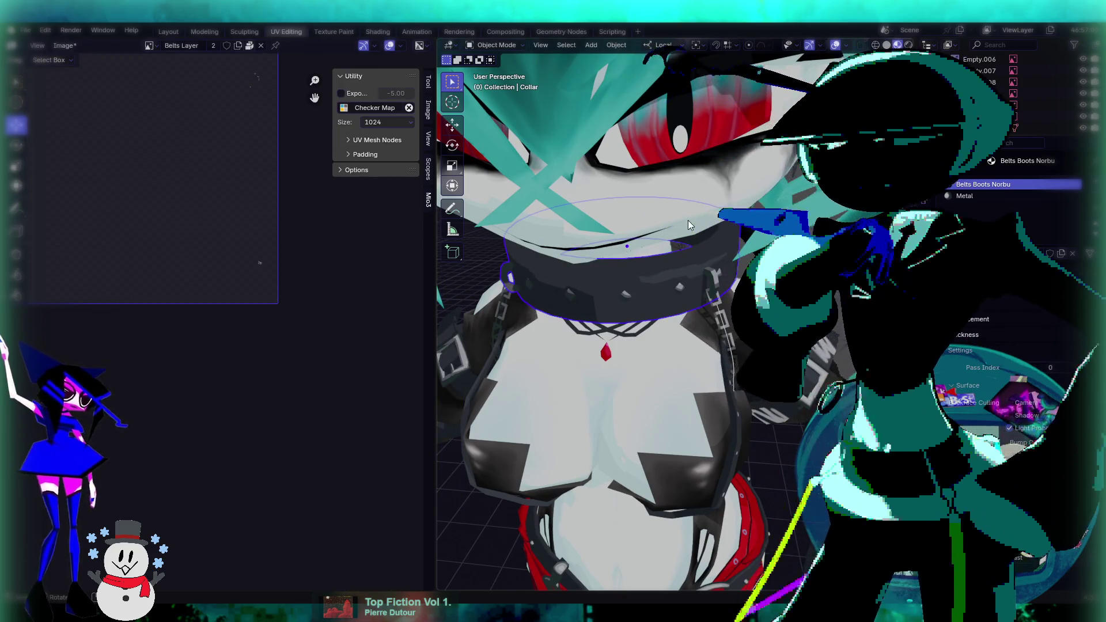
Apply an edge crease to the collar's middle edge loop, then return to Object Mode.
{"action": "scroll", "coordinate": [657, 288], "scroll_direction": "up", "scroll_amount": 3}
{"action": "mouse_move", "coordinate": [656, 285]}
{"action": "middle_mouse_down"}
{"action": "mouse_move", "coordinate": [631, 244]}
{"action": "mouse_move", "coordinate": [727, 236]}
{"action": "mouse_move", "coordinate": [703, 282]}
{"action": "mouse_move", "coordinate": [726, 262]}
{"action": "mouse_move", "coordinate": [695, 295]}
{"action": "middle_mouse_up"}
{"action": "scroll", "coordinate": [703, 281], "scroll_direction": "up", "scroll_amount": 4}
{"action": "key", "text": "Tab"}
{"action": "key", "text": "ctrl+e"}
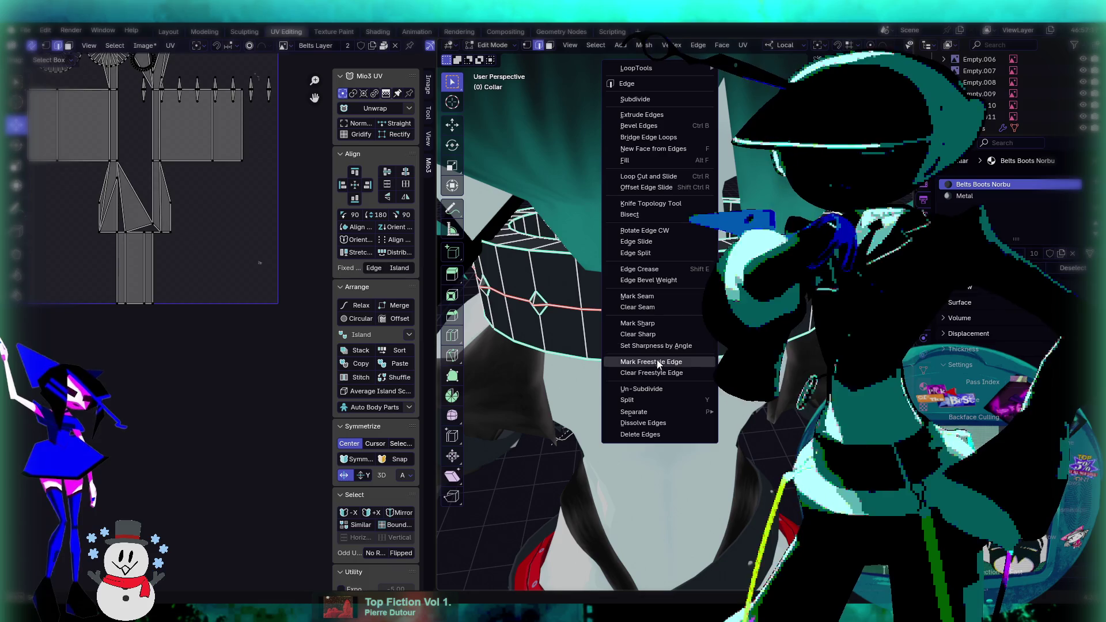
{"action": "left_click", "coordinate": [640, 269]}
{"action": "left_click", "coordinate": [689, 346]}
{"action": "mouse_move", "coordinate": [689, 345]}
{"action": "middle_mouse_down"}
{"action": "mouse_move", "coordinate": [576, 334]}
{"action": "mouse_move", "coordinate": [709, 312]}
{"action": "mouse_move", "coordinate": [685, 194]}
{"action": "middle_mouse_up"}
{"action": "key", "text": "Tab"}
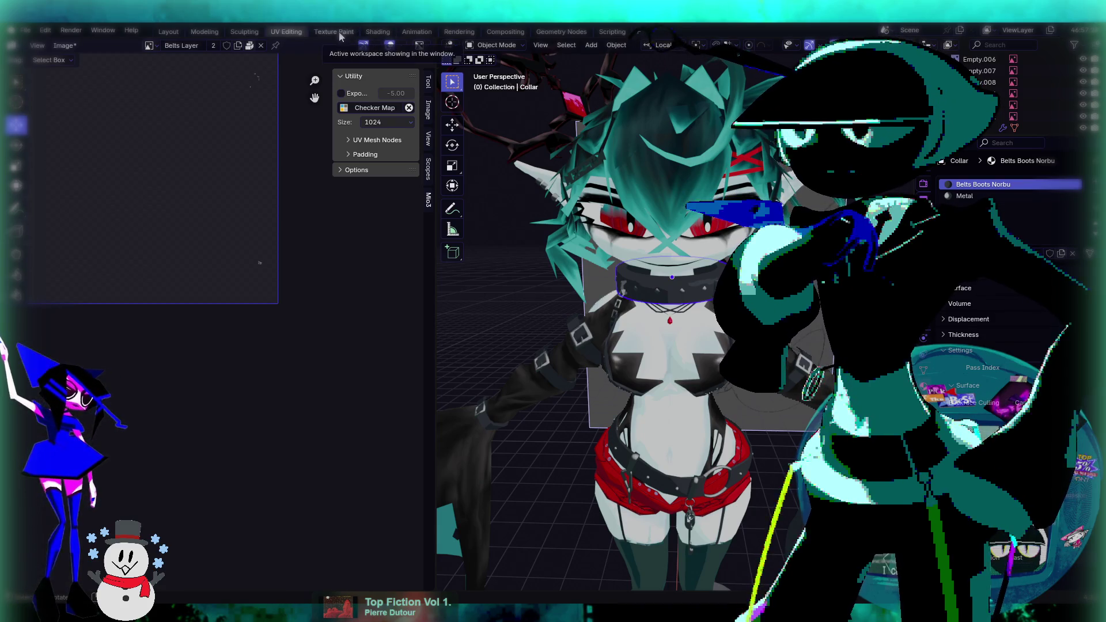
Frame the front of the collar and put it back into Edit Mode.
{"action": "middle_click_drag", "start_coordinate": [660, 222], "coordinate": [663, 190]}
{"action": "middle_click_drag", "start_coordinate": [338, 217], "coordinate": [368, 368]}
{"action": "scroll", "coordinate": [345, 368], "scroll_direction": "up", "scroll_amount": 1}
{"action": "mouse_move", "coordinate": [720, 248]}
{"action": "middle_mouse_down"}
{"action": "mouse_move", "coordinate": [735, 239]}
{"action": "mouse_move", "coordinate": [708, 183]}
{"action": "middle_mouse_up"}
{"action": "key", "text": "Tab"}
{"action": "scroll", "coordinate": [720, 254], "scroll_direction": "up", "scroll_amount": 4}
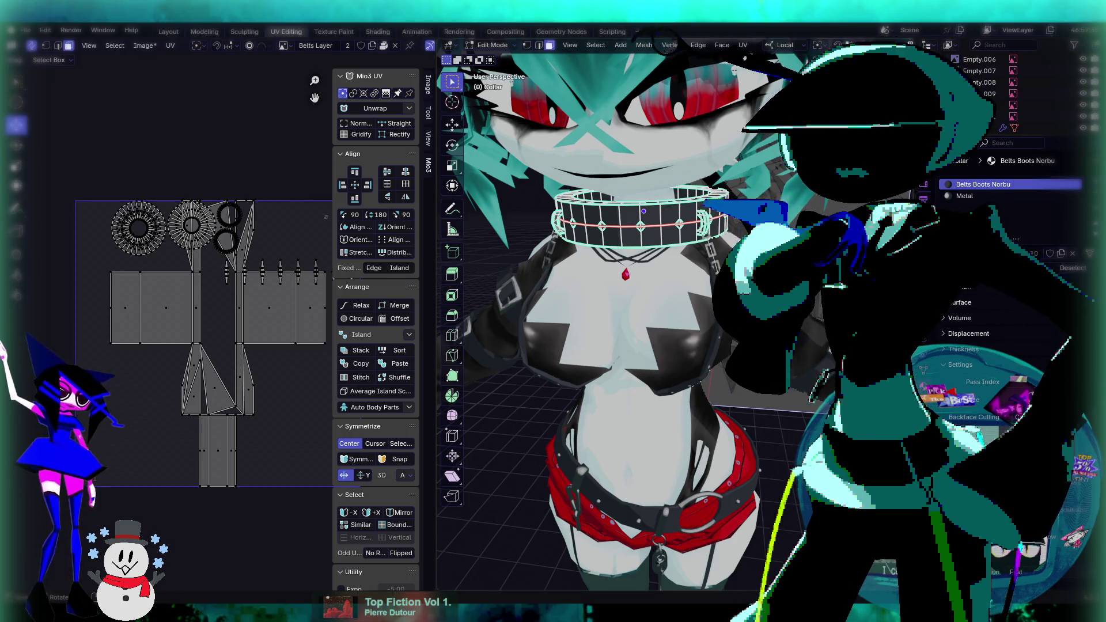
Select all of the collar in front view and unwrap its UVs, trying several unwrap methods.
{"action": "key", "text": "a"}
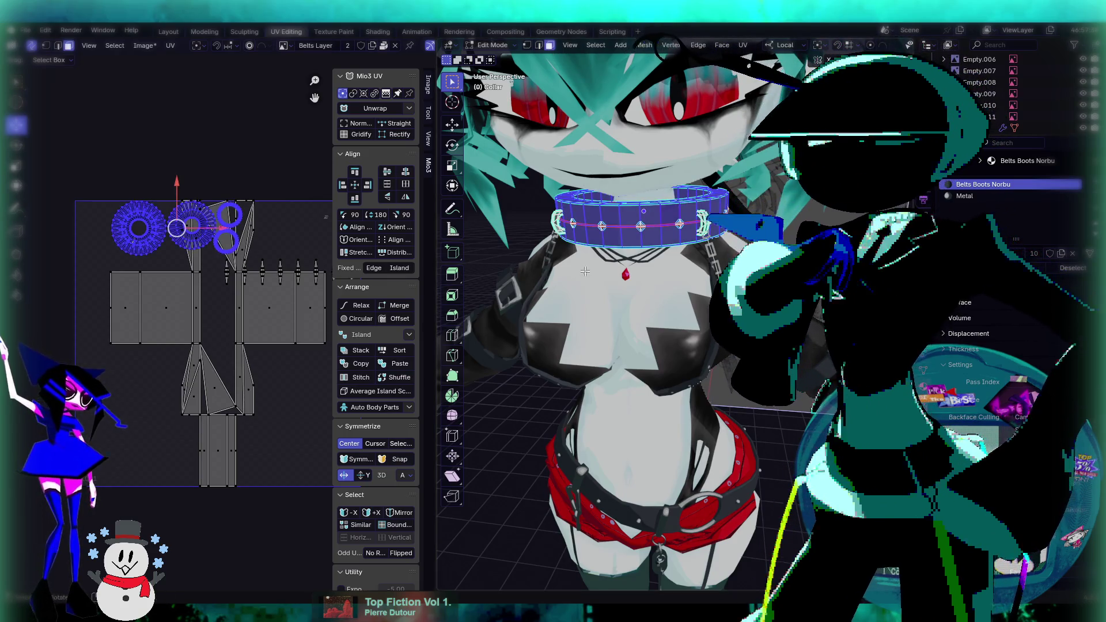
{"action": "scroll", "coordinate": [228, 192], "scroll_direction": "down", "scroll_amount": 2}
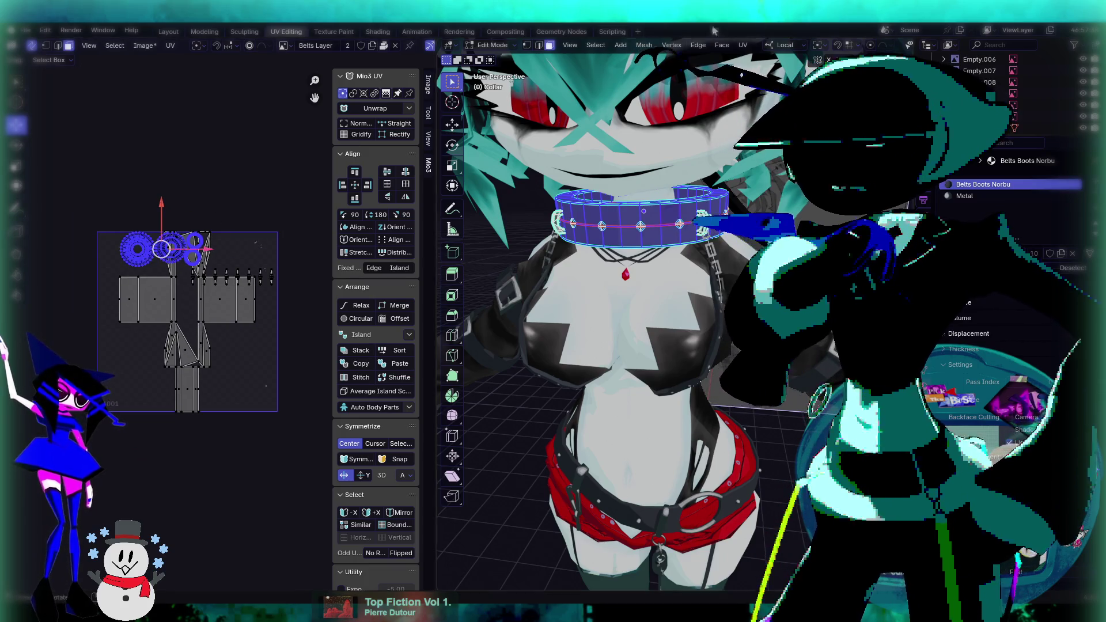
{"action": "key", "text": "KP_1"}
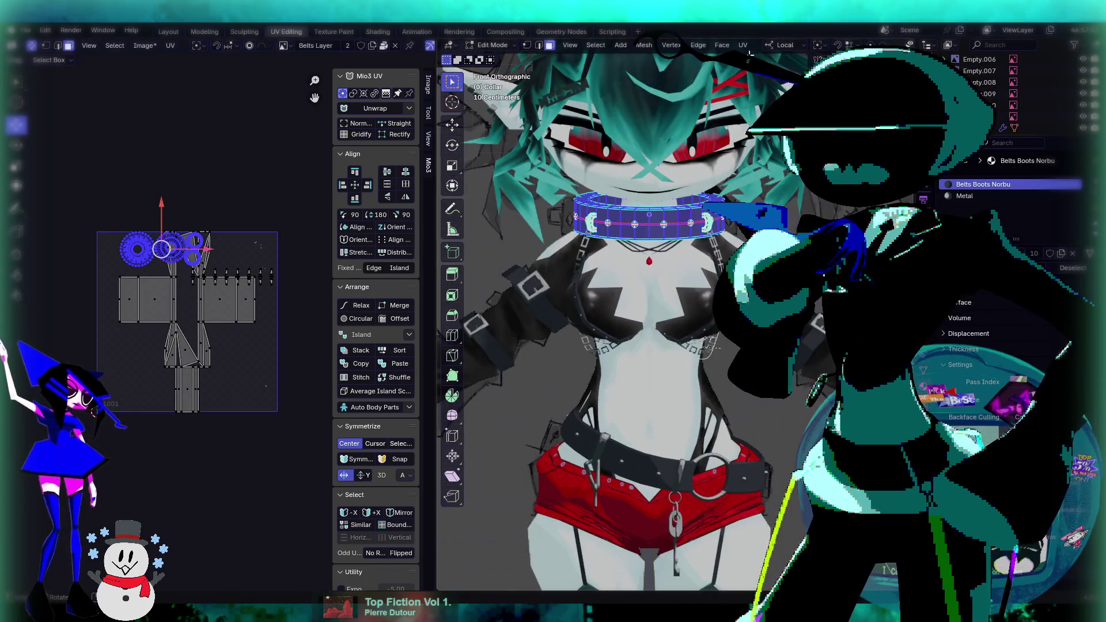
{"action": "left_click", "coordinate": [743, 45]}
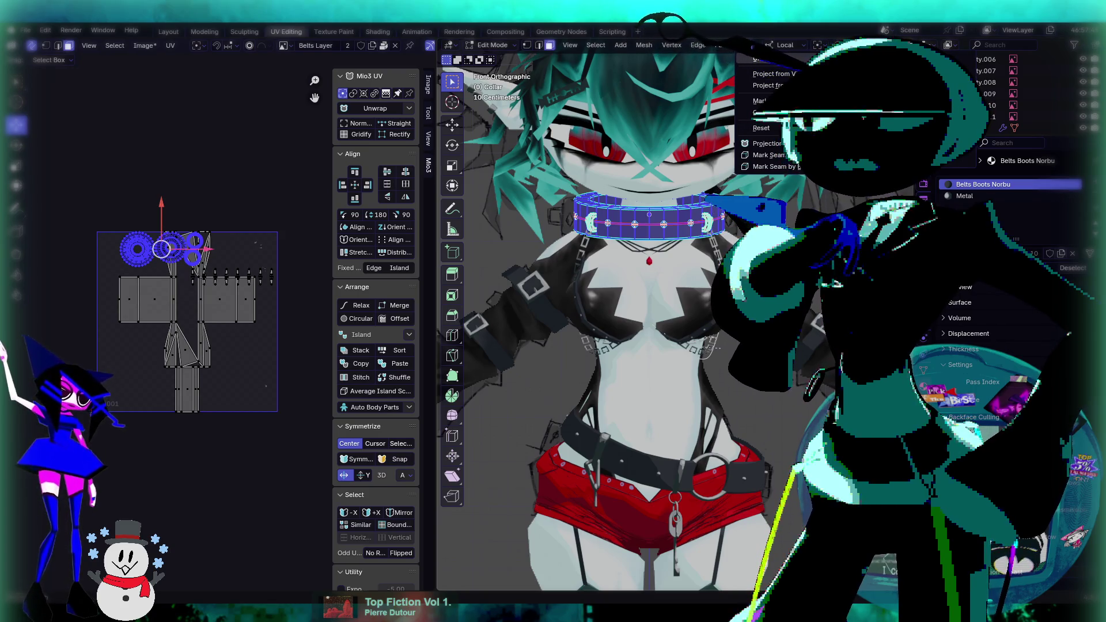
{"action": "left_click", "coordinate": [761, 59]}
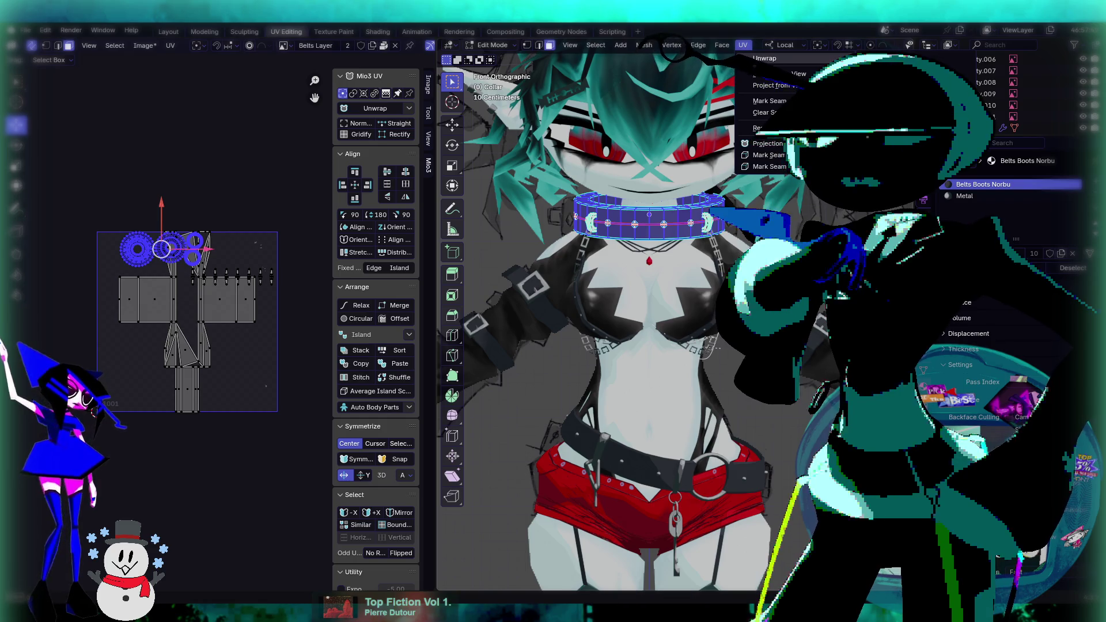
{"action": "key", "text": "Escape"}
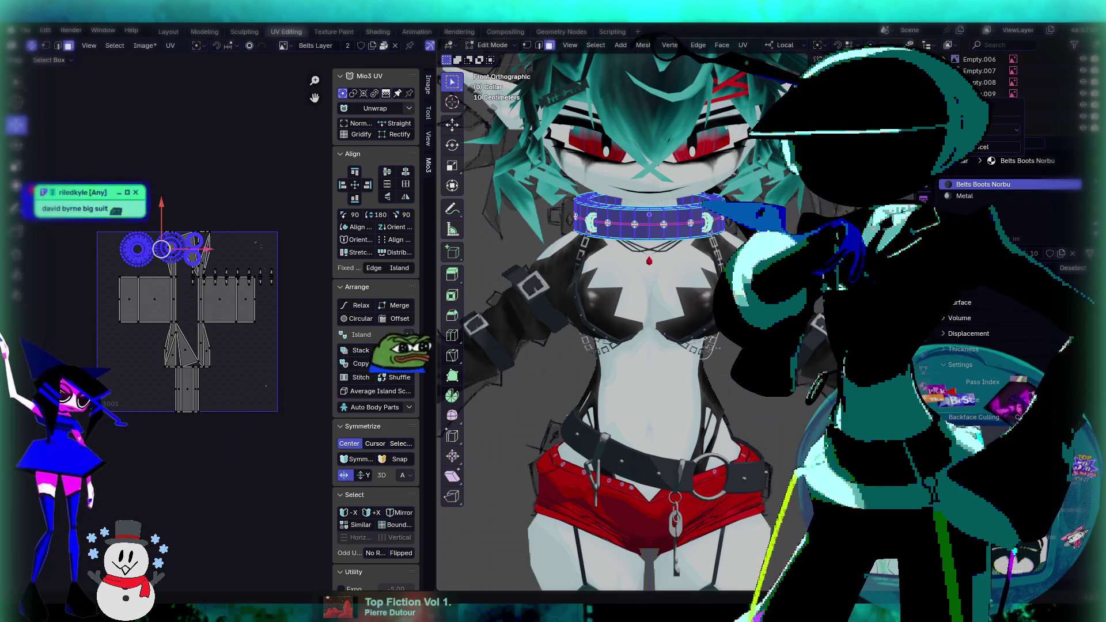
{"action": "left_click", "coordinate": [762, 97]}
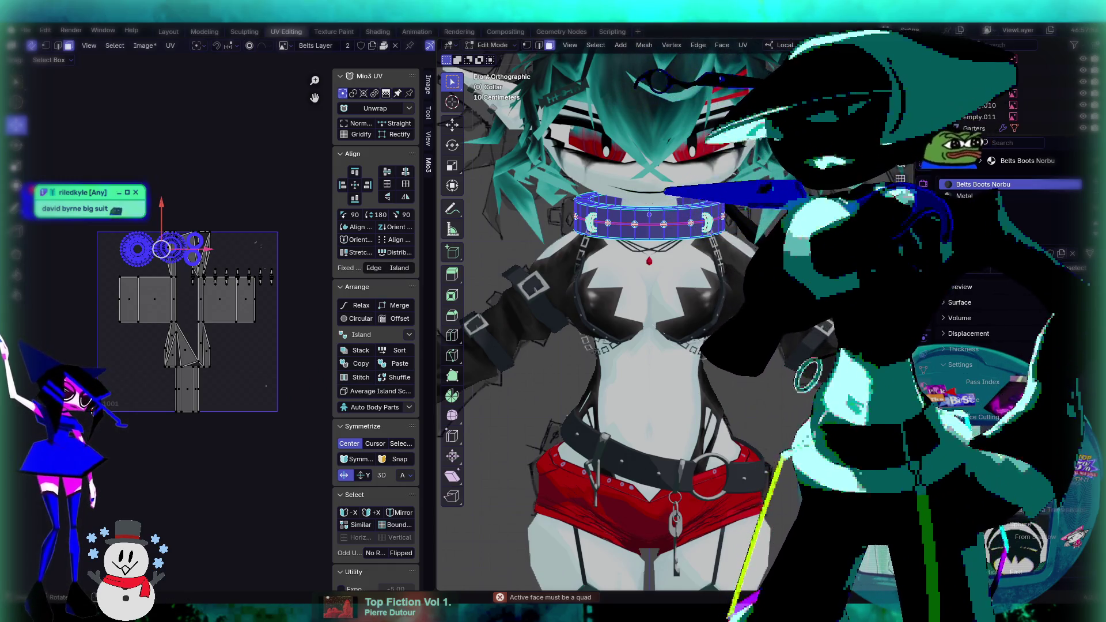
{"action": "left_click", "coordinate": [745, 46]}
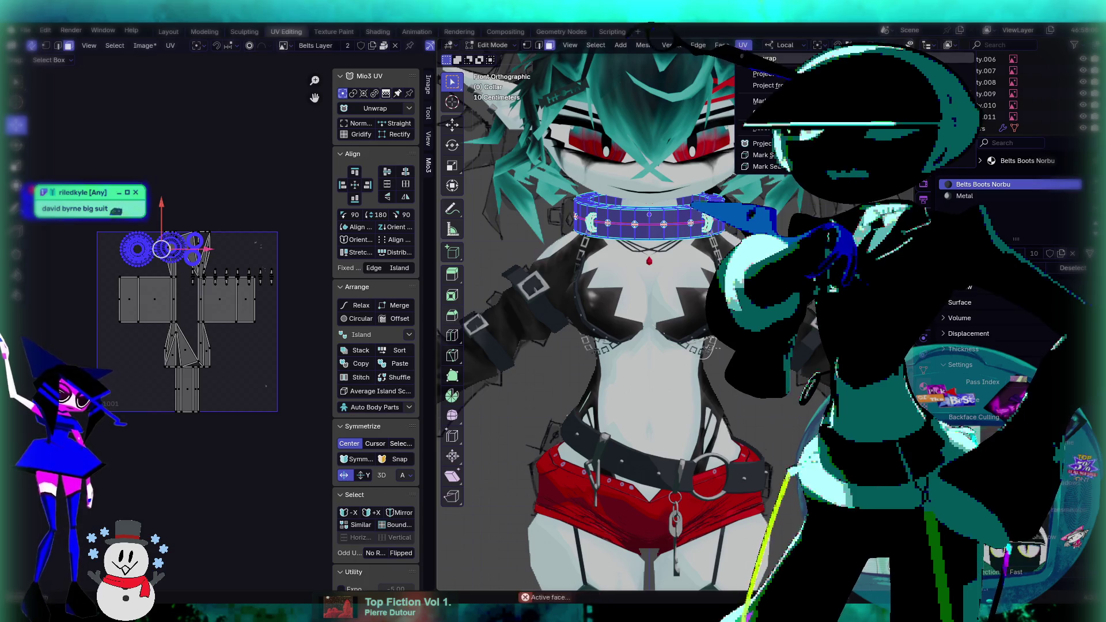
{"action": "left_click", "coordinate": [766, 59]}
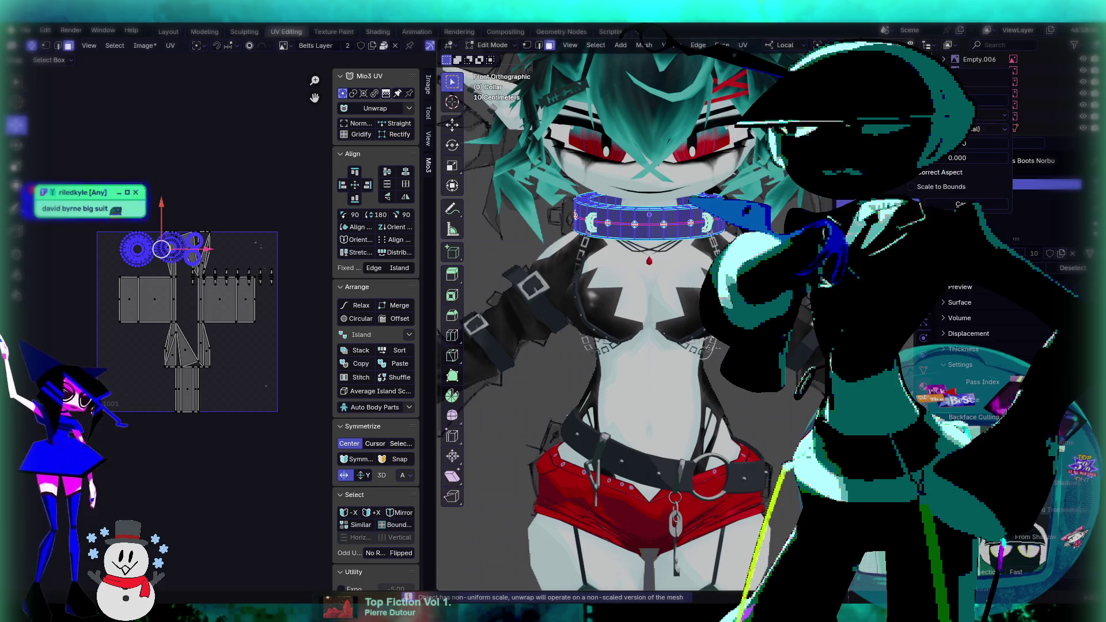
{"action": "key", "text": "Return"}
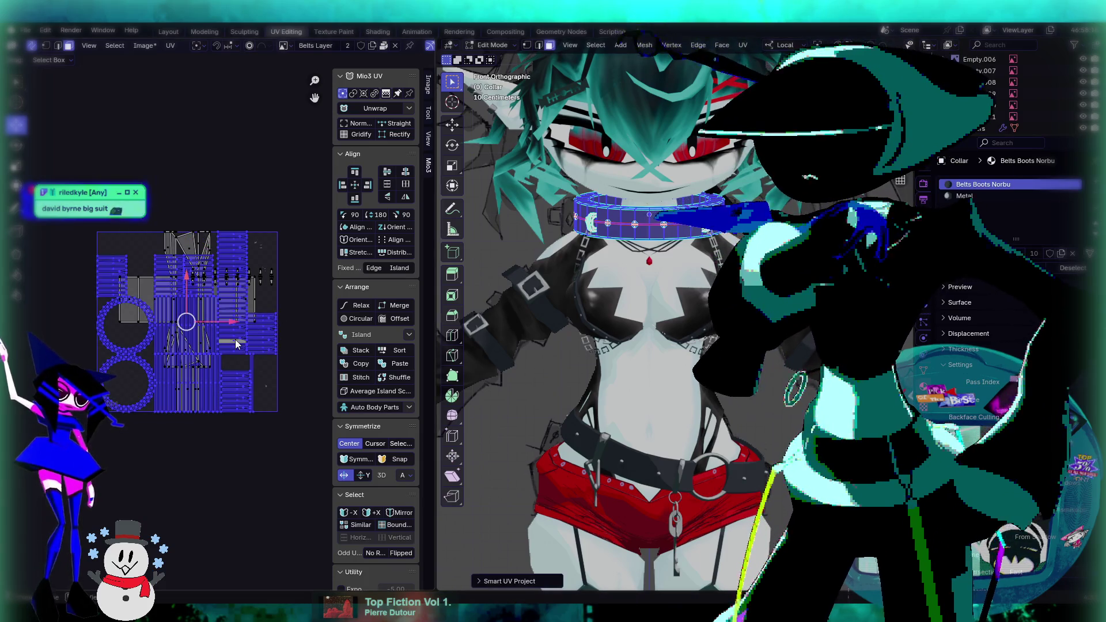
{"action": "scroll", "coordinate": [201, 360], "scroll_direction": "up", "scroll_amount": 2}
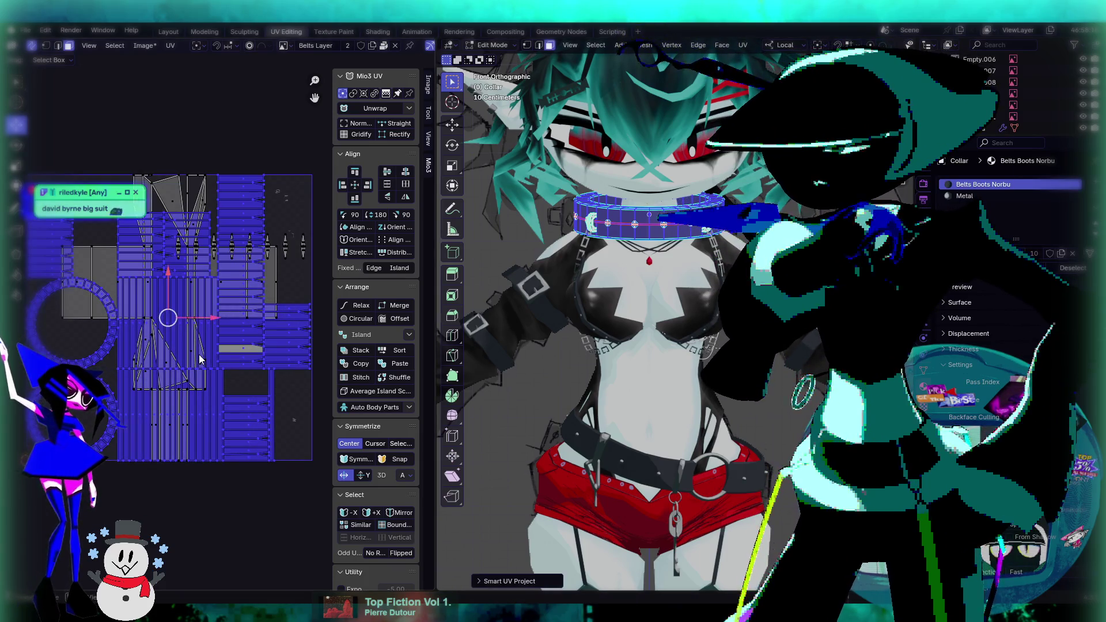
{"action": "scroll", "coordinate": [200, 360], "scroll_direction": "up", "scroll_amount": 2}
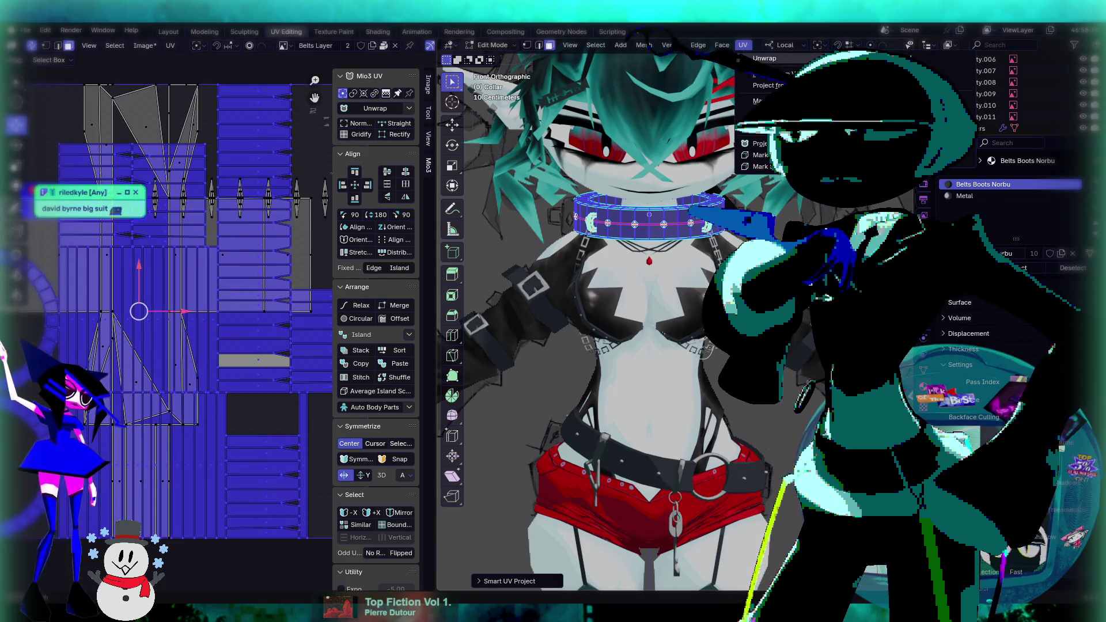
{"action": "left_click", "coordinate": [766, 58]}
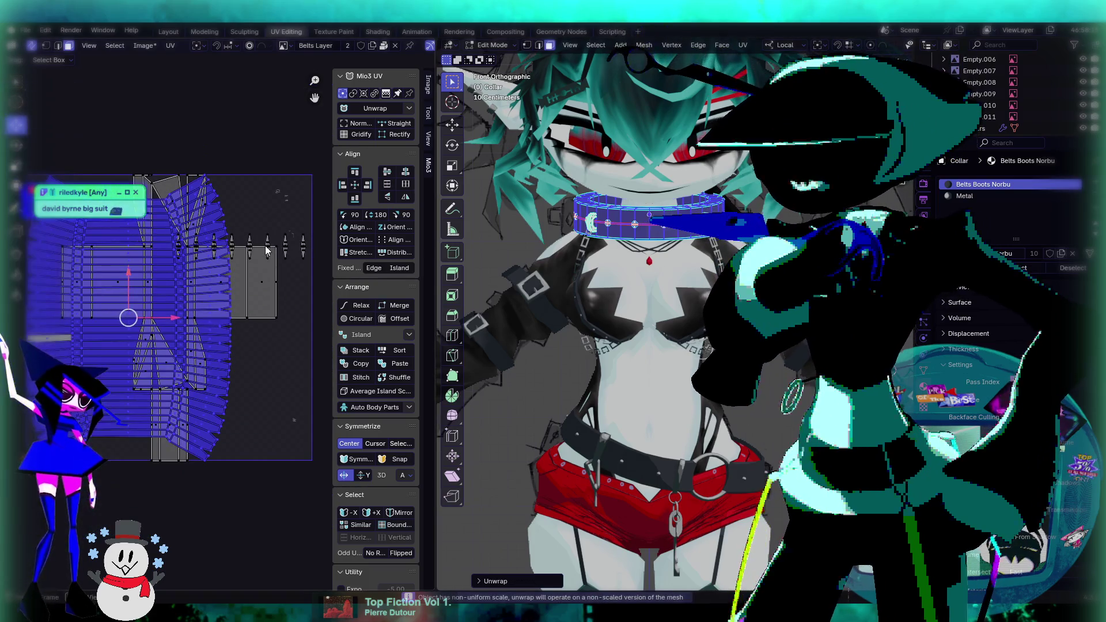
{"action": "scroll", "coordinate": [212, 263], "scroll_direction": "up", "scroll_amount": 2}
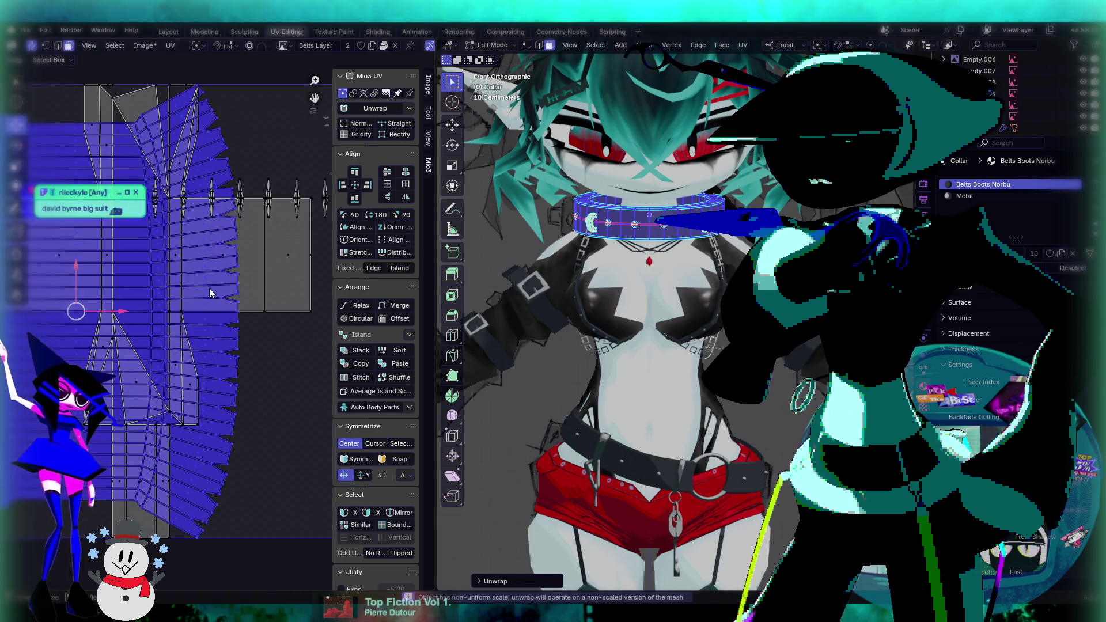
Move the collar's UV strip left off the texture tile and leave Edit Mode.
{"action": "middle_click_drag", "start_coordinate": [161, 294], "coordinate": [233, 291]}
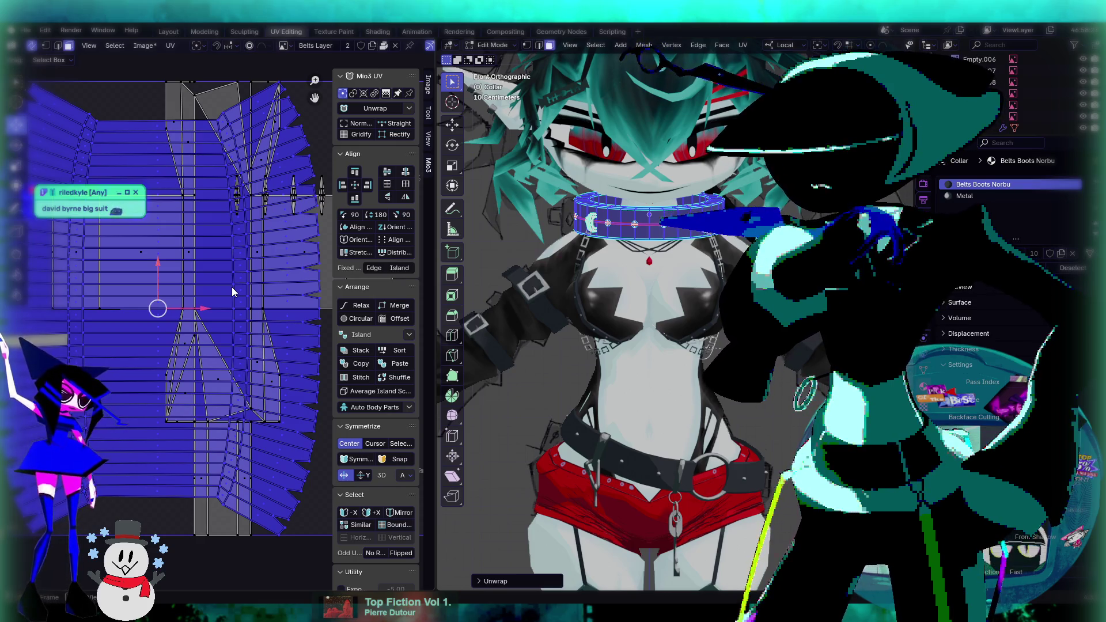
{"action": "key", "text": "Home"}
{"action": "scroll", "coordinate": [233, 292], "scroll_direction": "down", "scroll_amount": 2}
{"action": "left_click_drag", "start_coordinate": [202, 318], "coordinate": [72, 320]}
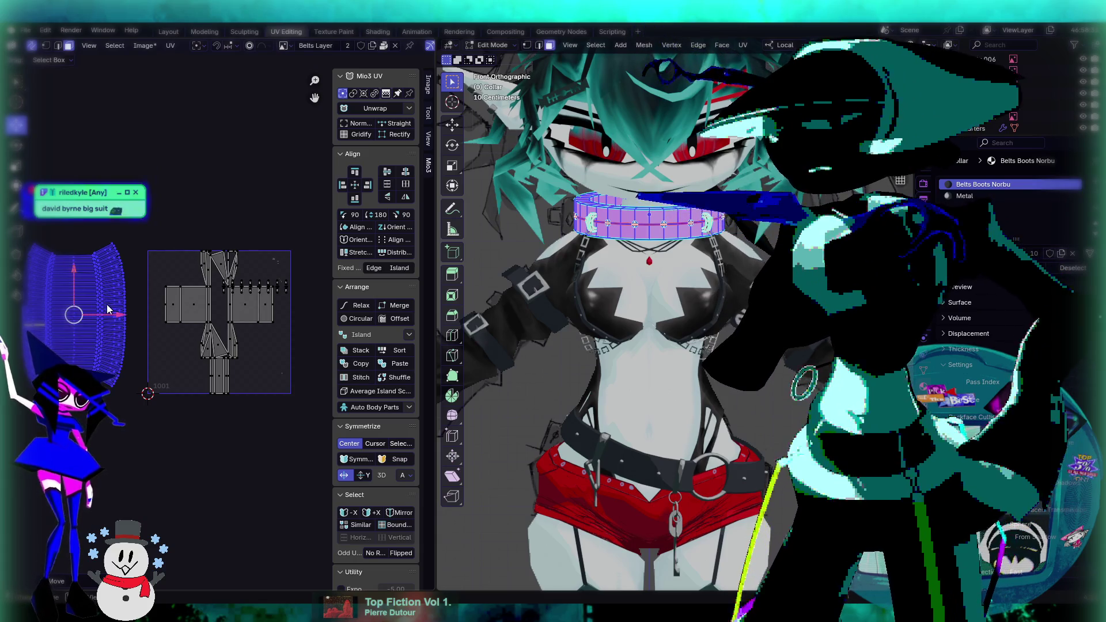
{"action": "middle_click_drag", "start_coordinate": [124, 247], "coordinate": [153, 230]}
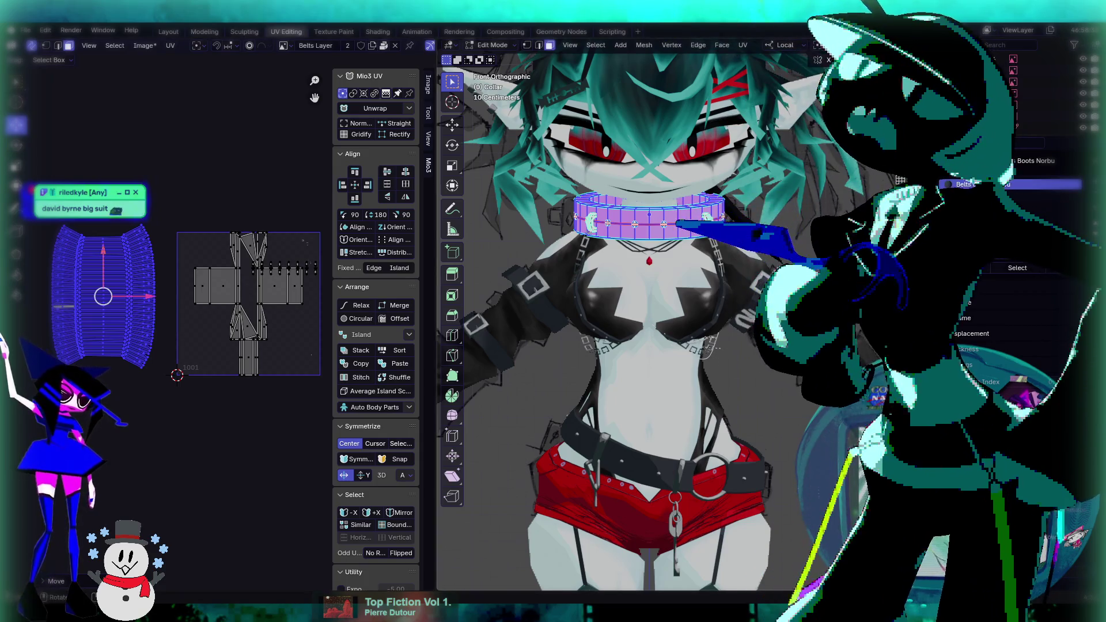
{"action": "key", "text": "Tab"}
{"action": "middle_click_drag", "start_coordinate": [746, 364], "coordinate": [645, 316], "text": "shift"}
{"action": "scroll", "coordinate": [645, 316], "scroll_direction": "down", "scroll_amount": 1}
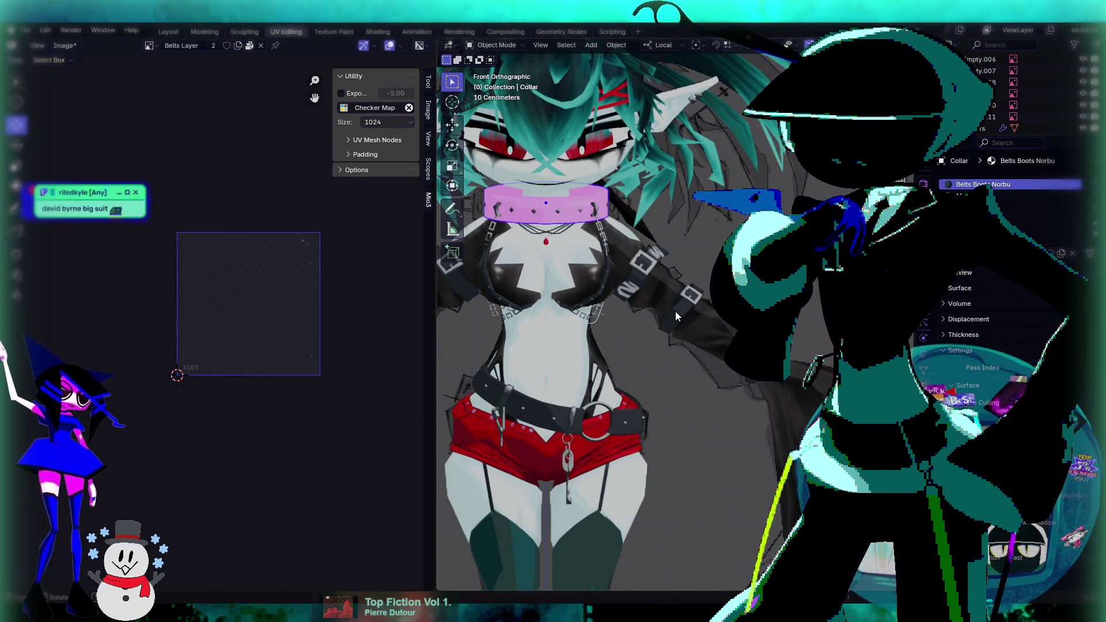
Select the arm belts and view their UVs in Edit Mode.
{"action": "middle_click_drag", "start_coordinate": [582, 285], "coordinate": [704, 168]}
{"action": "left_click", "coordinate": [595, 259]}
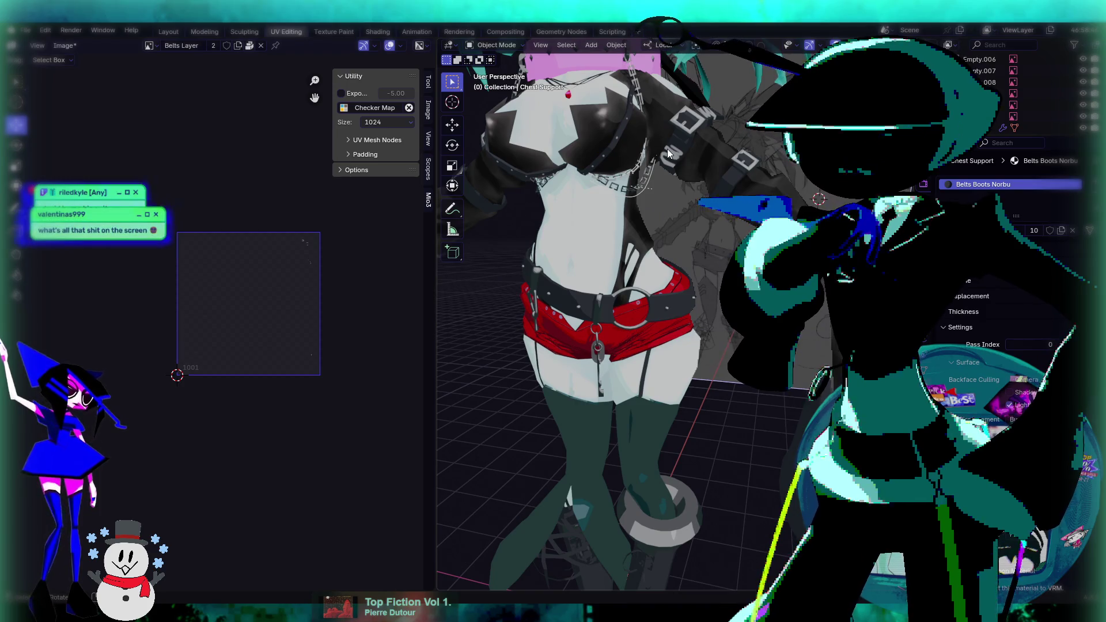
{"action": "left_click", "coordinate": [667, 148]}
{"action": "key", "text": "Tab"}
{"action": "middle_click_drag", "start_coordinate": [807, 317], "coordinate": [790, 276]}
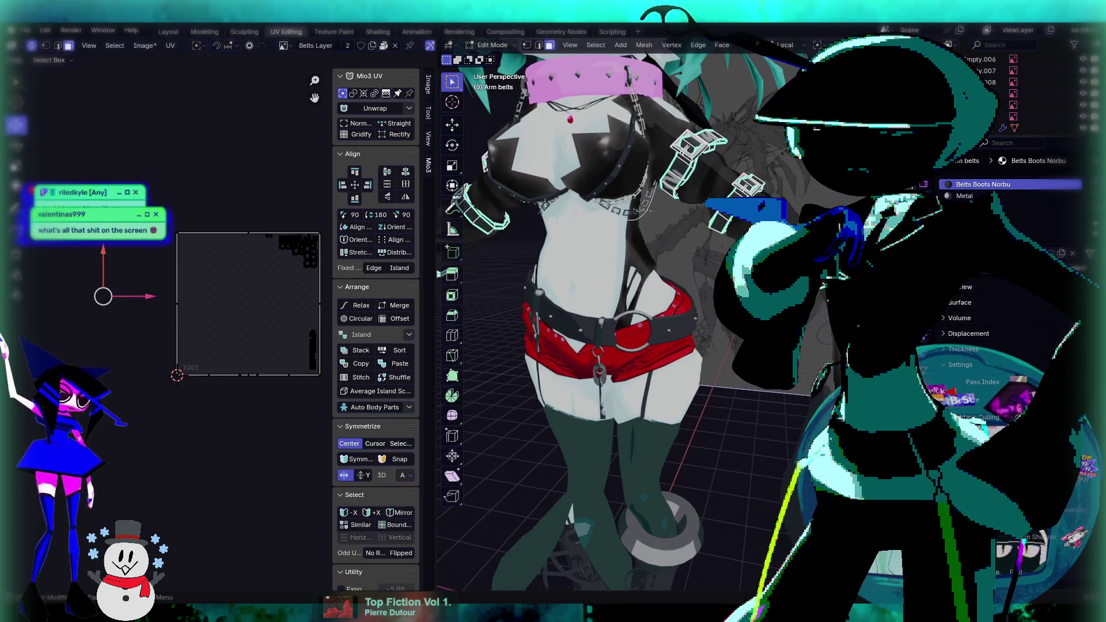
{"action": "key", "text": "Tab"}
Check the UV layouts of the chest support and the belt keys.
{"action": "left_click", "coordinate": [611, 177]}
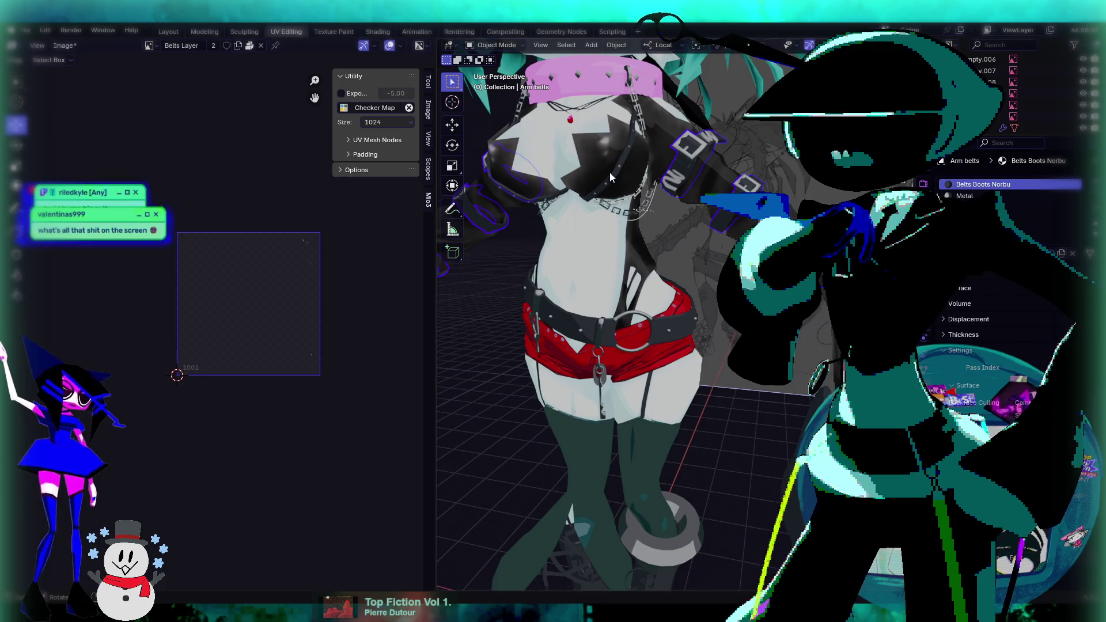
{"action": "key", "text": "Tab"}
{"action": "key", "text": "Tab"}
{"action": "middle_click_drag", "start_coordinate": [697, 306], "coordinate": [697, 231], "text": "shift"}
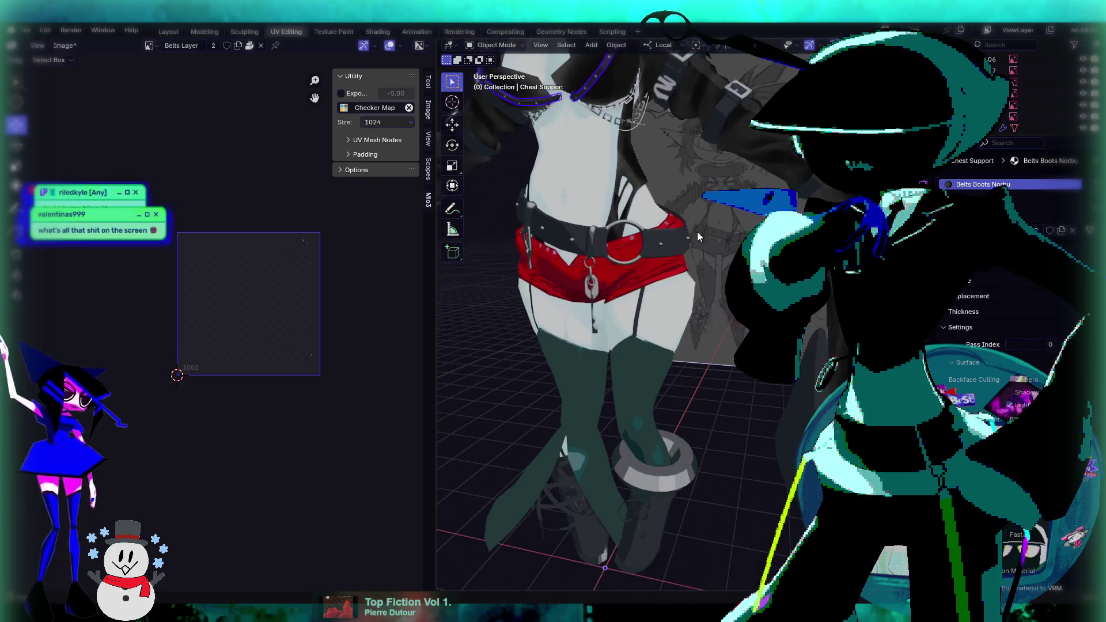
{"action": "left_click", "coordinate": [665, 246]}
{"action": "key", "text": "Tab"}
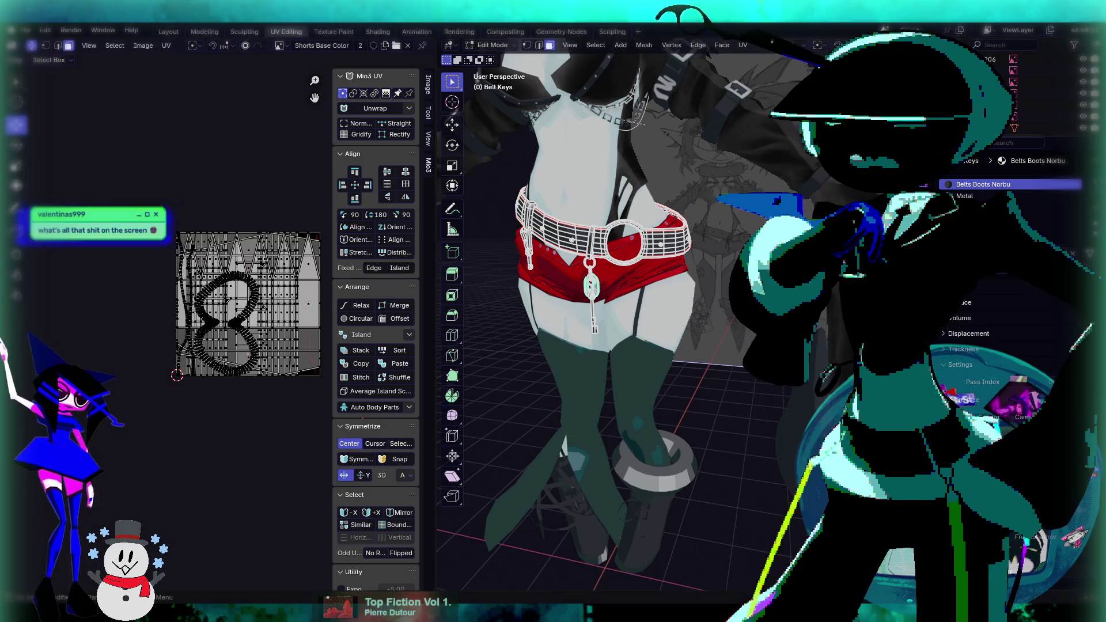
{"action": "key", "text": "Tab"}
Check the UV layouts of the garter straps and the legs.
{"action": "mouse_move", "coordinate": [697, 271]}
{"action": "middle_mouse_down", "text": "shift"}
{"action": "mouse_move", "coordinate": [708, 230]}
{"action": "mouse_move", "coordinate": [684, 271]}
{"action": "middle_mouse_up", "text": "shift"}
{"action": "left_click", "coordinate": [659, 266]}
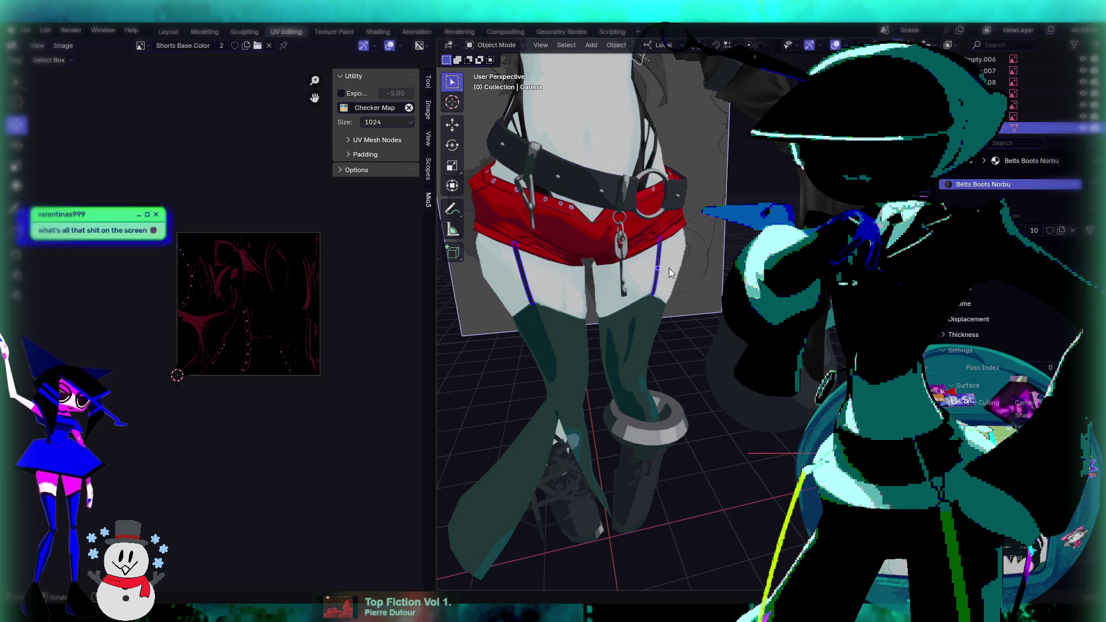
{"action": "key", "text": "Tab"}
{"action": "key", "text": "Tab"}
{"action": "mouse_move", "coordinate": [725, 281]}
{"action": "middle_mouse_down"}
{"action": "mouse_move", "coordinate": [687, 261]}
{"action": "mouse_move", "coordinate": [617, 279]}
{"action": "middle_mouse_up"}
{"action": "left_click", "coordinate": [617, 281]}
{"action": "key", "text": "Tab"}
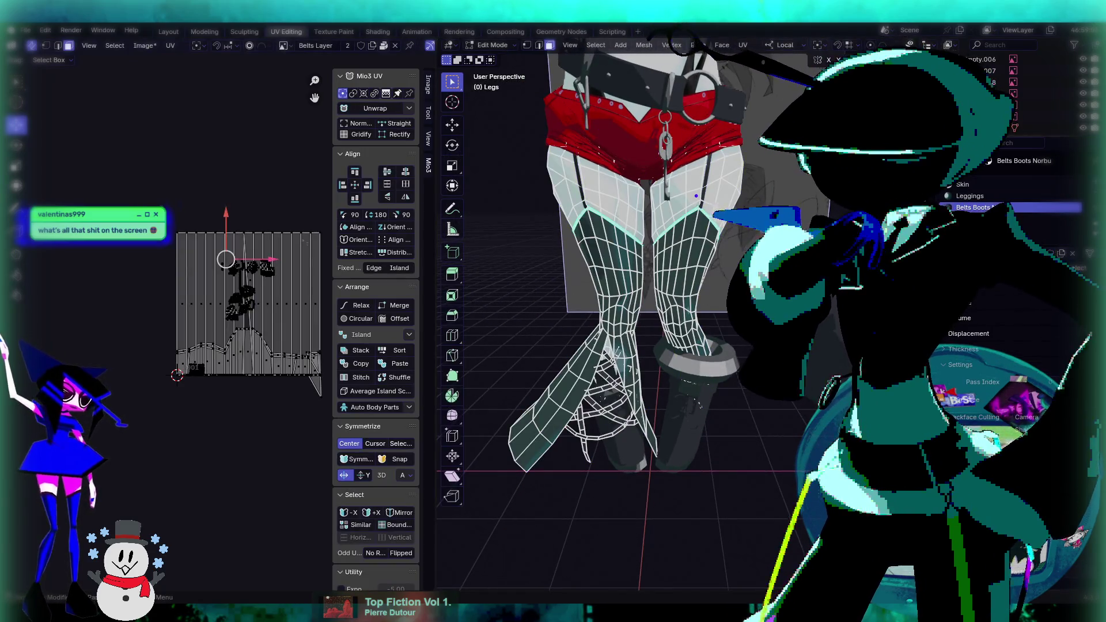
{"action": "key", "text": "Tab"}
Check the boots' UVs, then open the Norbu body in Edit Mode.
{"action": "middle_click_drag", "start_coordinate": [658, 388], "coordinate": [636, 362]}
{"action": "left_click", "coordinate": [633, 372]}
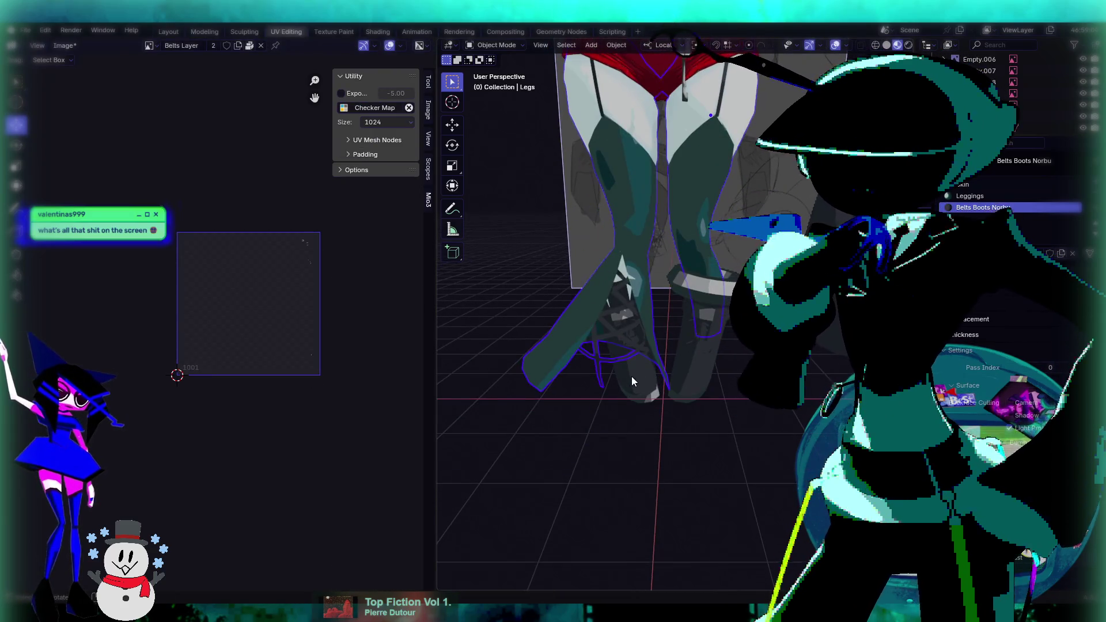
{"action": "key", "text": "Tab"}
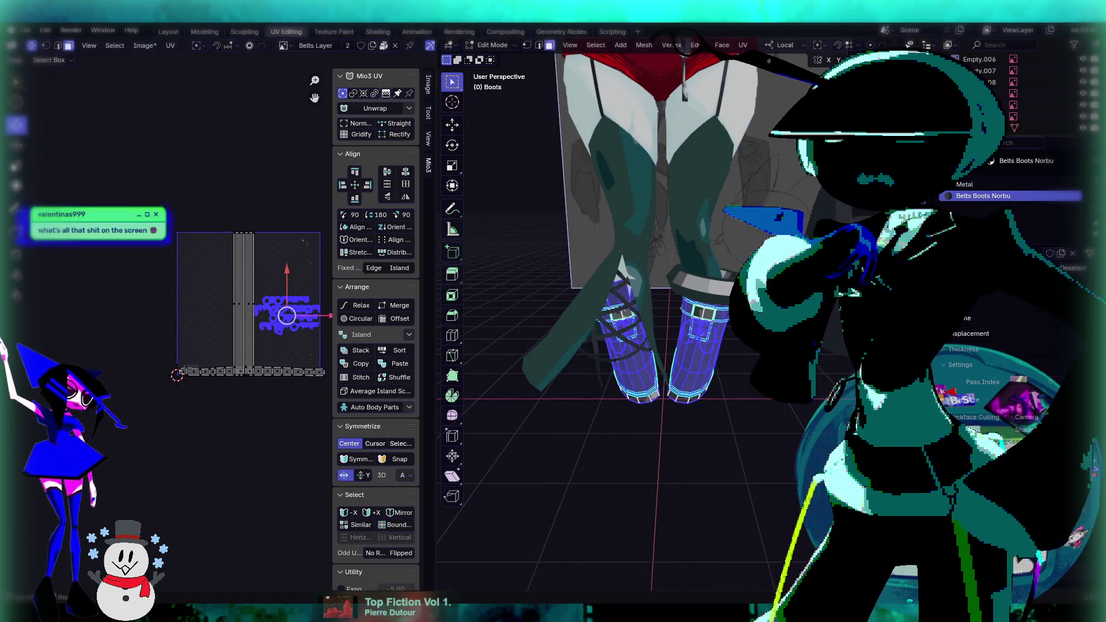
{"action": "key", "text": "Tab"}
{"action": "middle_click_drag", "start_coordinate": [795, 369], "coordinate": [814, 333]}
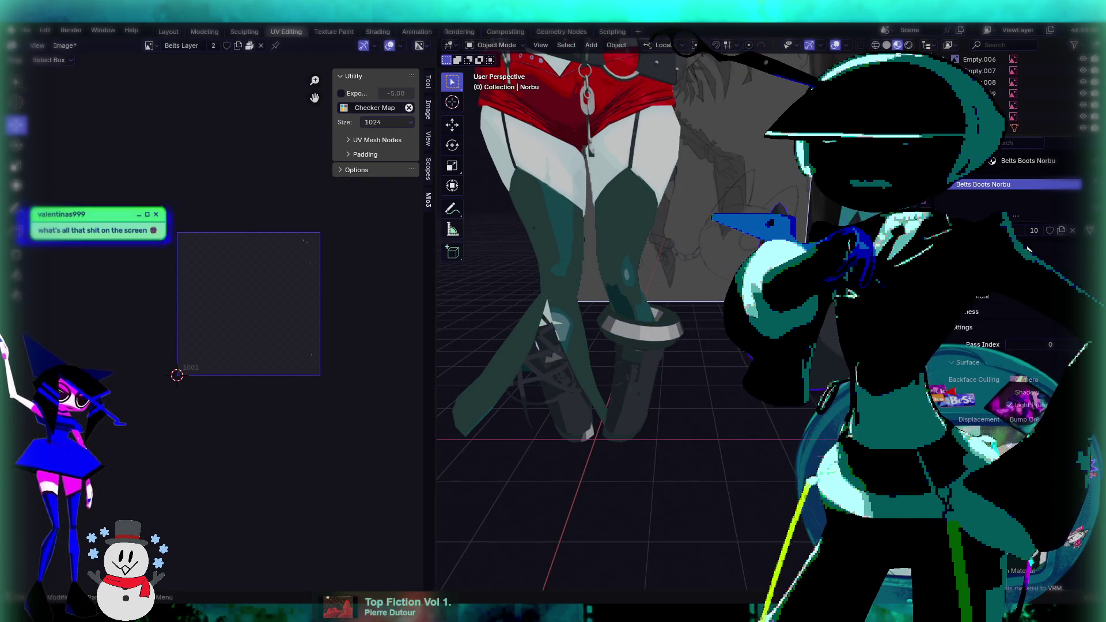
{"action": "key", "text": "Tab"}
{"action": "key", "text": "Tab"}
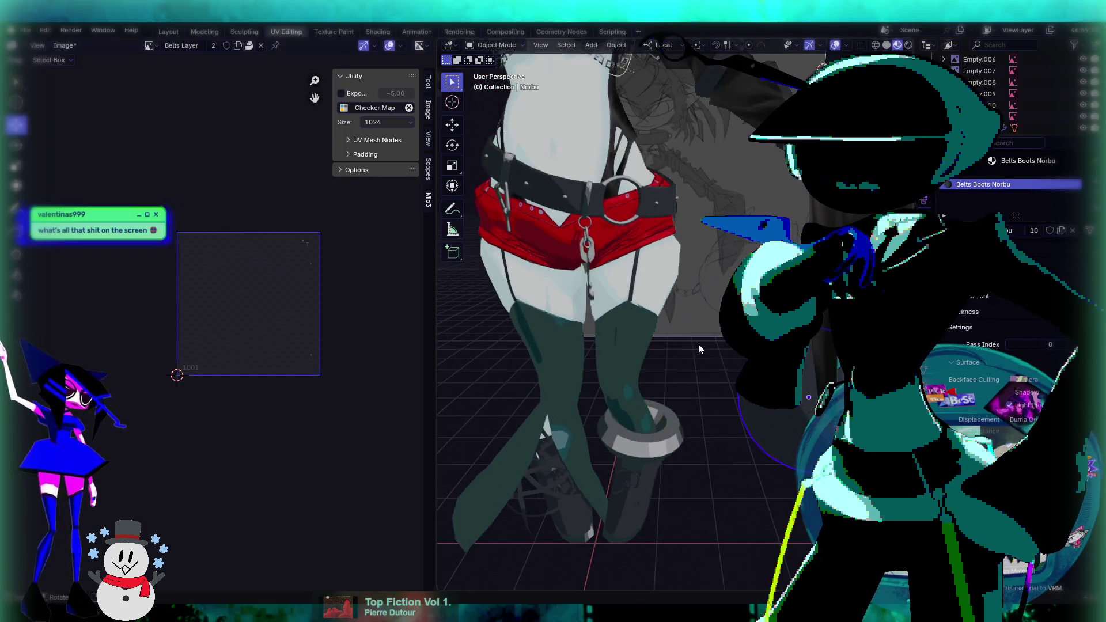
Orbit around the Norbu body, framing the lower body, boots and torso.
{"action": "scroll", "coordinate": [698, 344], "scroll_direction": "down", "scroll_amount": 3}
{"action": "mouse_move", "coordinate": [679, 304]}
{"action": "middle_mouse_down"}
{"action": "mouse_move", "coordinate": [720, 279]}
{"action": "mouse_move", "coordinate": [689, 236]}
{"action": "mouse_move", "coordinate": [673, 287]}
{"action": "middle_mouse_up"}
{"action": "scroll", "coordinate": [676, 255], "scroll_direction": "up", "scroll_amount": 2}
{"action": "mouse_move", "coordinate": [648, 357]}
{"action": "middle_mouse_down"}
{"action": "mouse_move", "coordinate": [668, 215]}
{"action": "mouse_move", "coordinate": [693, 364]}
{"action": "middle_mouse_up"}
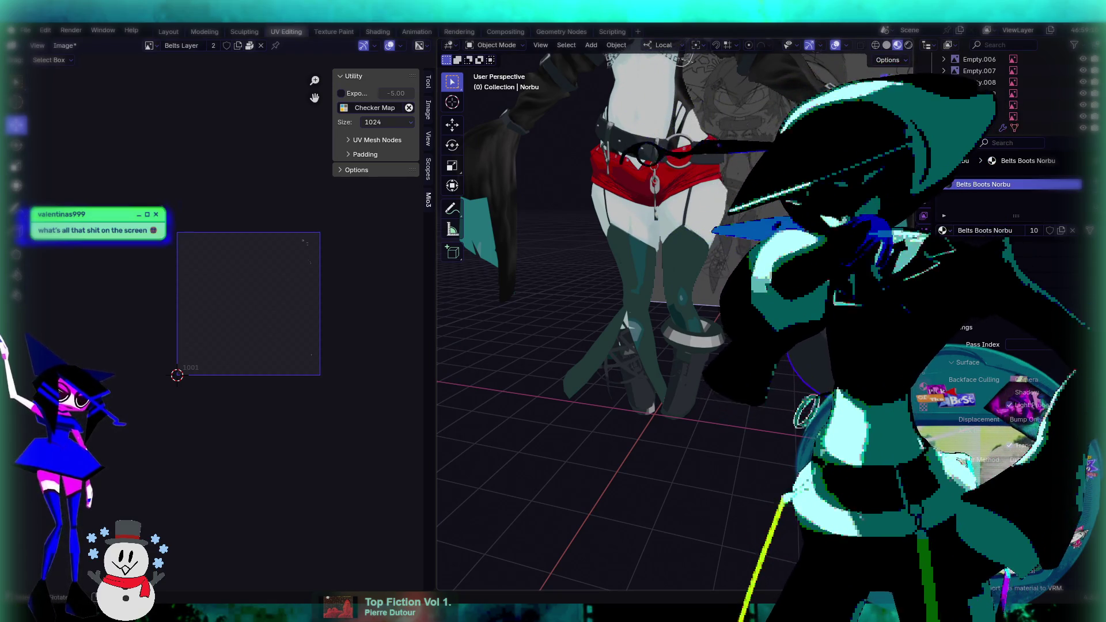
{"action": "mouse_move", "coordinate": [699, 344]}
{"action": "middle_mouse_down"}
{"action": "mouse_move", "coordinate": [714, 340]}
{"action": "mouse_move", "coordinate": [662, 400]}
{"action": "middle_mouse_up"}
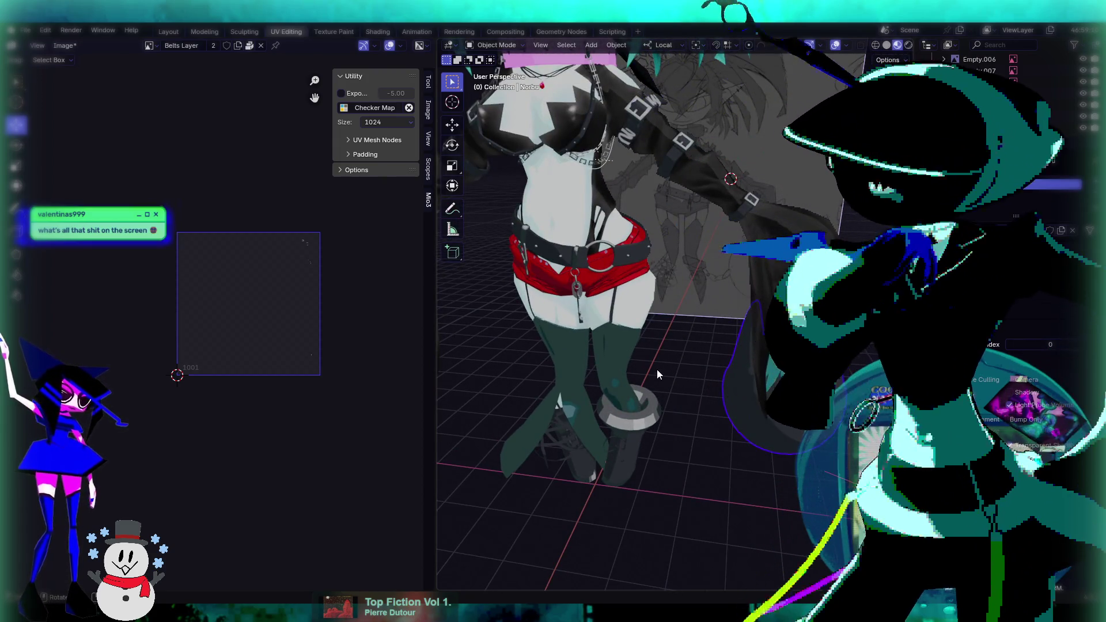
{"action": "mouse_move", "coordinate": [638, 294]}
{"action": "middle_mouse_down", "text": "shift"}
{"action": "mouse_move", "coordinate": [658, 373]}
{"action": "mouse_move", "coordinate": [688, 332]}
{"action": "mouse_move", "coordinate": [641, 274]}
{"action": "mouse_move", "coordinate": [616, 323]}
{"action": "mouse_move", "coordinate": [642, 318]}
{"action": "mouse_move", "coordinate": [438, 346]}
{"action": "mouse_move", "coordinate": [610, 300]}
{"action": "mouse_move", "coordinate": [531, 292]}
{"action": "mouse_move", "coordinate": [367, 344]}
{"action": "mouse_move", "coordinate": [659, 282]}
{"action": "mouse_move", "coordinate": [500, 213]}
{"action": "middle_mouse_up", "text": "shift"}
Visit the Layout workspace for a full-body view, then return to UV Editing.
{"action": "left_click", "coordinate": [168, 31]}
{"action": "scroll", "coordinate": [613, 319], "scroll_direction": "down", "scroll_amount": 4}
{"action": "scroll", "coordinate": [643, 318], "scroll_direction": "down", "scroll_amount": 2}
{"action": "scroll", "coordinate": [531, 291], "scroll_direction": "up", "scroll_amount": 2}
{"action": "scroll", "coordinate": [659, 282], "scroll_direction": "up", "scroll_amount": 4}
{"action": "scroll", "coordinate": [500, 213], "scroll_direction": "down", "scroll_amount": 4}
{"action": "mouse_move", "coordinate": [541, 316]}
{"action": "middle_mouse_down"}
{"action": "mouse_move", "coordinate": [551, 292]}
{"action": "mouse_move", "coordinate": [477, 232]}
{"action": "middle_mouse_up"}
{"action": "mouse_move", "coordinate": [565, 378]}
{"action": "middle_mouse_down"}
{"action": "mouse_move", "coordinate": [572, 399]}
{"action": "mouse_move", "coordinate": [537, 308]}
{"action": "mouse_move", "coordinate": [591, 313]}
{"action": "mouse_move", "coordinate": [406, 307]}
{"action": "mouse_move", "coordinate": [562, 328]}
{"action": "mouse_move", "coordinate": [565, 385]}
{"action": "mouse_move", "coordinate": [574, 317]}
{"action": "mouse_move", "coordinate": [541, 307]}
{"action": "mouse_move", "coordinate": [568, 361]}
{"action": "middle_mouse_up"}
{"action": "scroll", "coordinate": [571, 399], "scroll_direction": "up", "scroll_amount": 3}
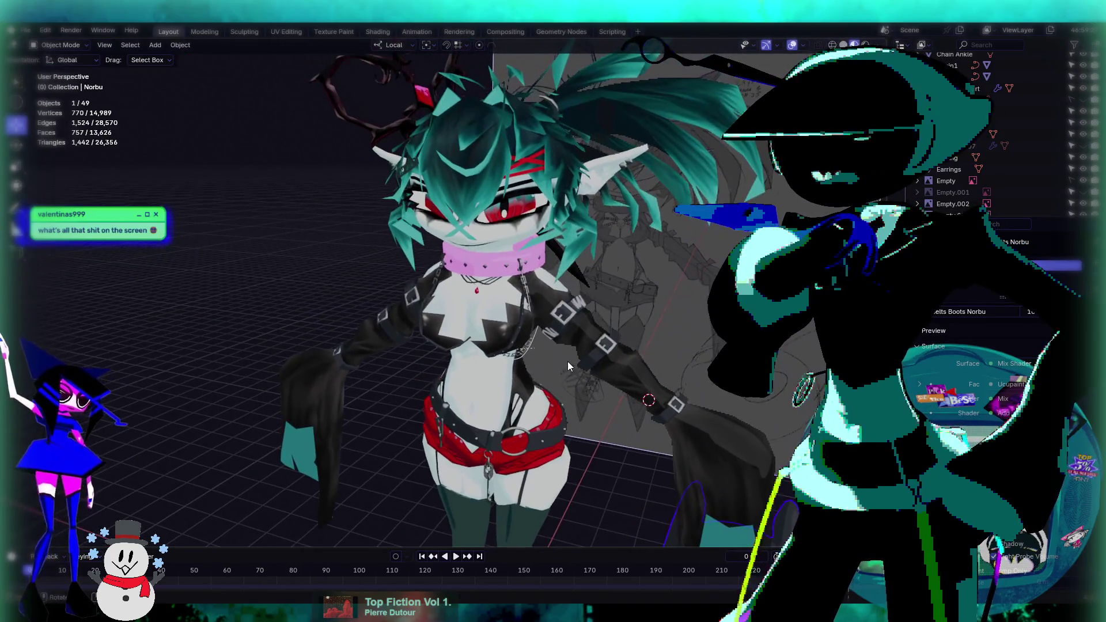
{"action": "left_click", "coordinate": [286, 32]}
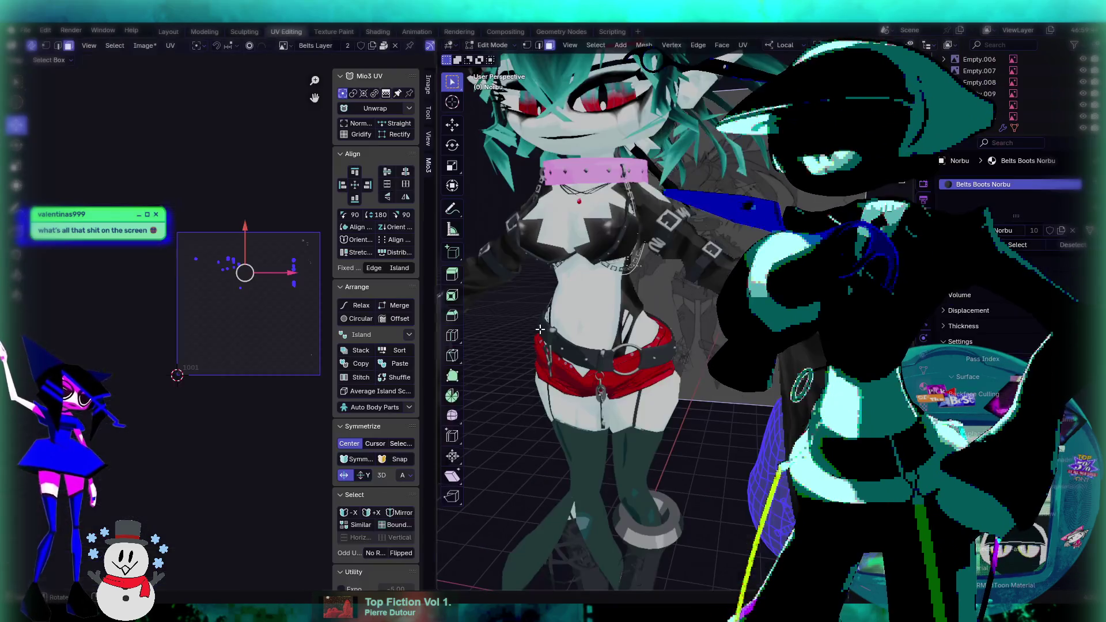
Inspect Norbu's belt, hair, face and lower body from several angles, then return to Object Mode.
{"action": "mouse_move", "coordinate": [616, 255]}
{"action": "middle_mouse_down"}
{"action": "mouse_move", "coordinate": [599, 271]}
{"action": "mouse_move", "coordinate": [670, 338]}
{"action": "mouse_move", "coordinate": [619, 242]}
{"action": "middle_mouse_up"}
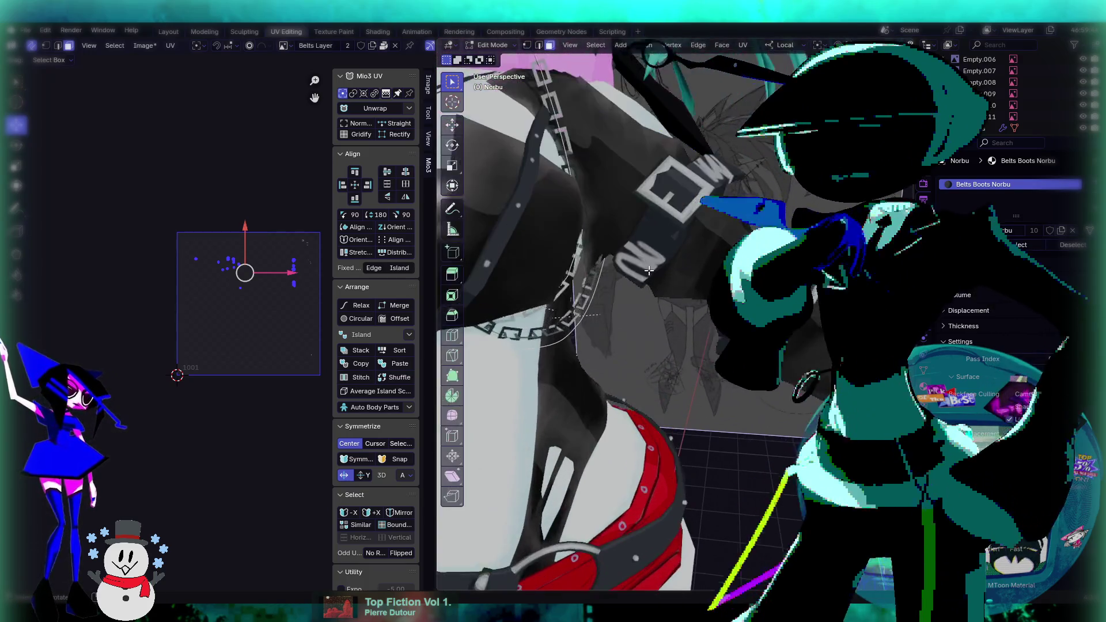
{"action": "middle_click_drag", "start_coordinate": [675, 245], "coordinate": [647, 208]}
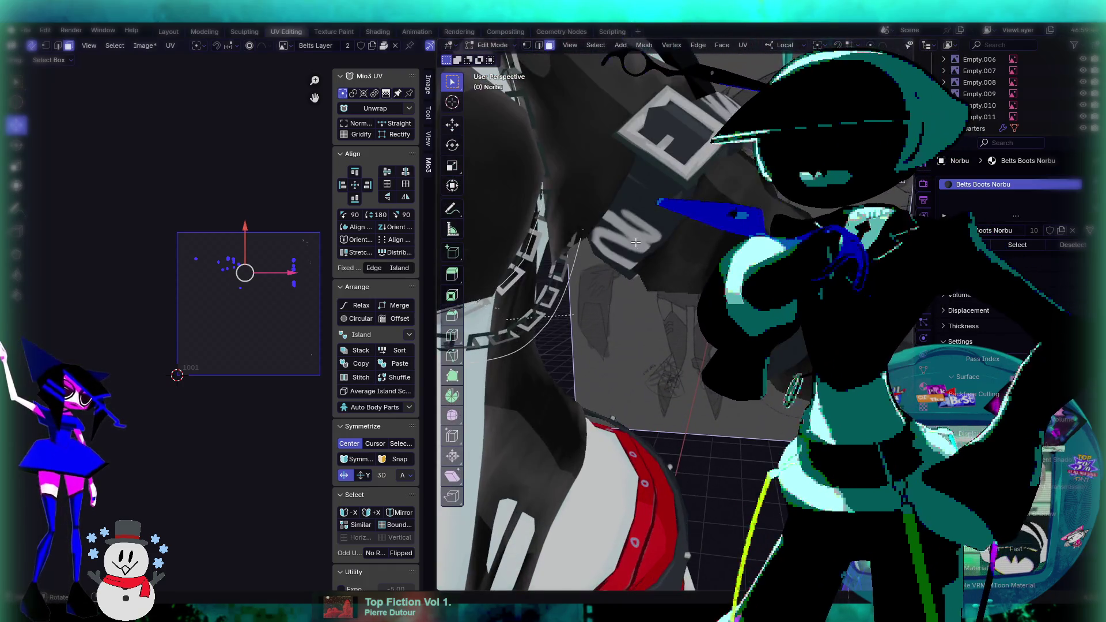
{"action": "scroll", "coordinate": [664, 240], "scroll_direction": "down", "scroll_amount": 5}
{"action": "middle_click_drag", "start_coordinate": [665, 239], "coordinate": [600, 247]}
{"action": "middle_click_drag", "start_coordinate": [645, 288], "coordinate": [706, 301]}
{"action": "scroll", "coordinate": [661, 295], "scroll_direction": "up", "scroll_amount": 5}
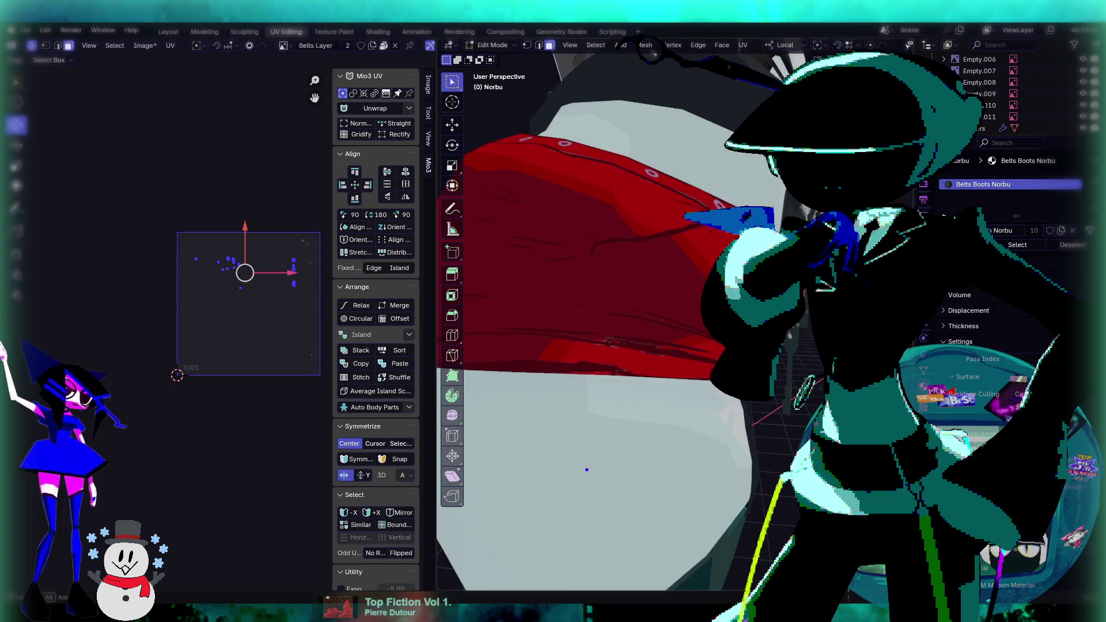
{"action": "mouse_move", "coordinate": [800, 336]}
{"action": "middle_mouse_down"}
{"action": "mouse_move", "coordinate": [745, 402]}
{"action": "mouse_move", "coordinate": [714, 383]}
{"action": "mouse_move", "coordinate": [707, 438]}
{"action": "middle_mouse_up"}
{"action": "mouse_move", "coordinate": [685, 322]}
{"action": "middle_mouse_down"}
{"action": "mouse_move", "coordinate": [667, 319]}
{"action": "mouse_move", "coordinate": [686, 281]}
{"action": "mouse_move", "coordinate": [698, 283]}
{"action": "mouse_move", "coordinate": [744, 195]}
{"action": "mouse_move", "coordinate": [742, 222]}
{"action": "middle_mouse_up"}
{"action": "scroll", "coordinate": [741, 223], "scroll_direction": "down", "scroll_amount": 5}
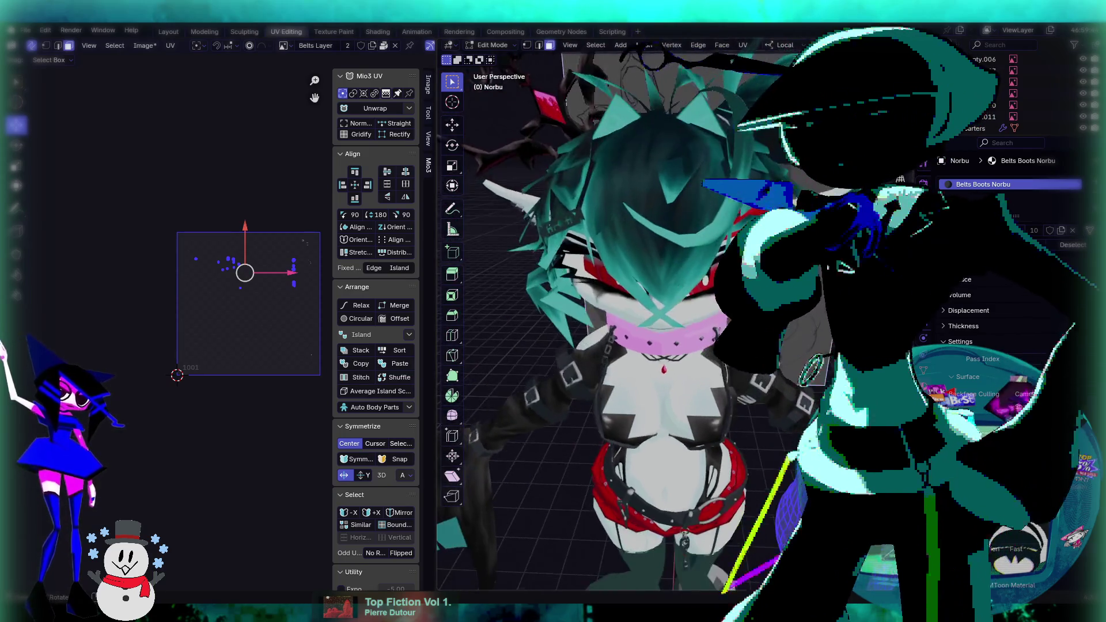
{"action": "mouse_move", "coordinate": [722, 239]}
{"action": "middle_mouse_down"}
{"action": "mouse_move", "coordinate": [708, 248]}
{"action": "mouse_move", "coordinate": [696, 195]}
{"action": "middle_mouse_up"}
{"action": "key", "text": "Tab"}
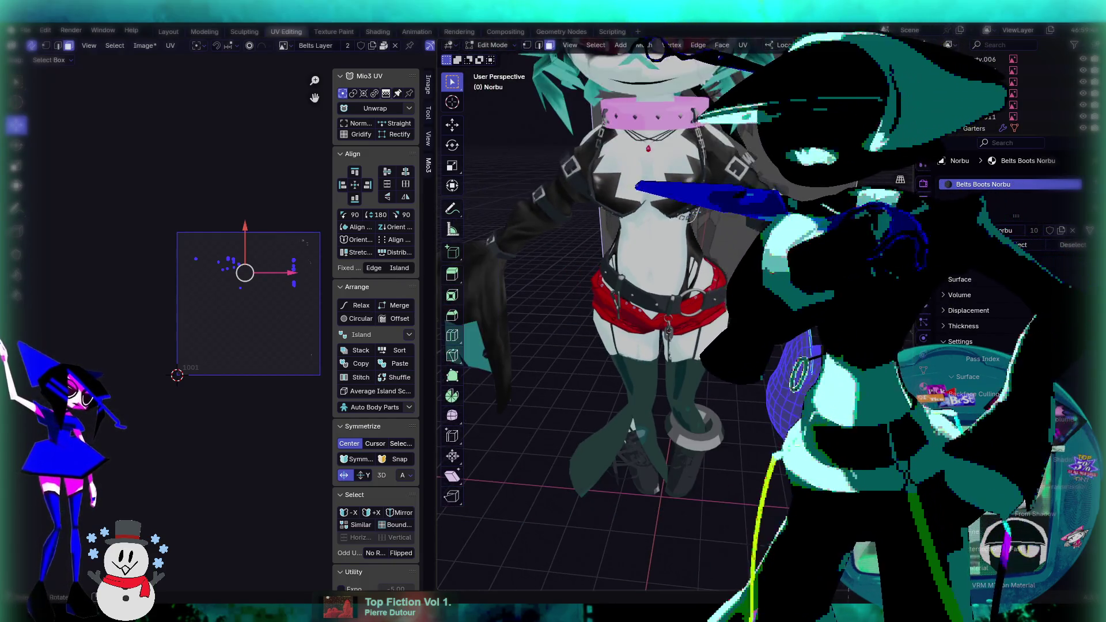
{"action": "key", "text": "KP_Decimal"}
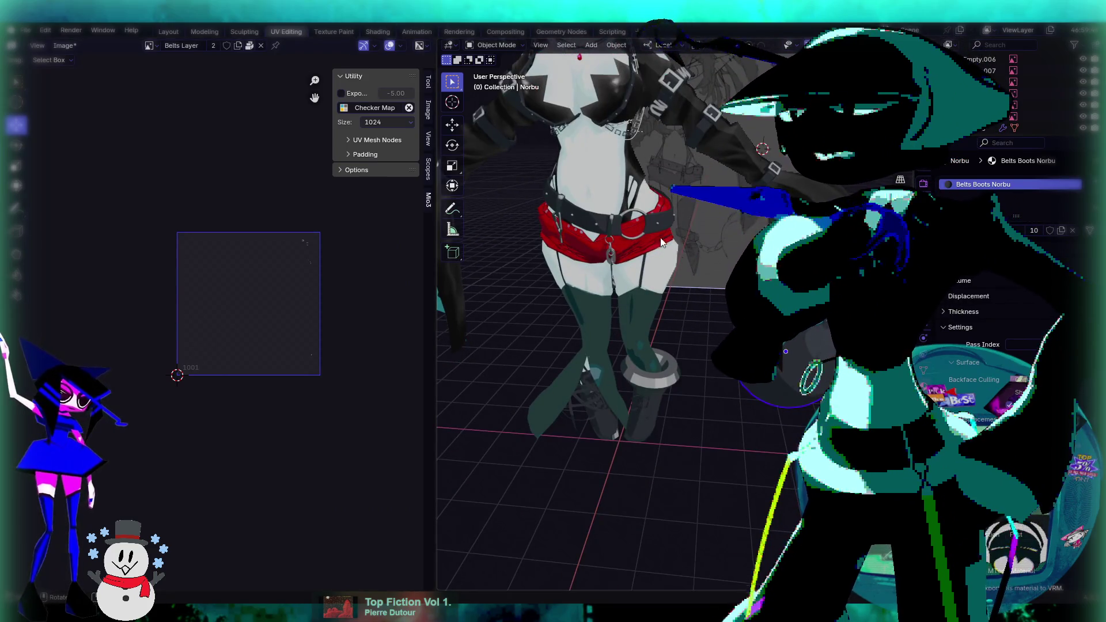
Step through selecting the legs, belt keys and arm belts.
{"action": "key", "text": "Tab"}
{"action": "key", "text": "Tab"}
{"action": "scroll", "coordinate": [679, 344], "scroll_direction": "up", "scroll_amount": 3}
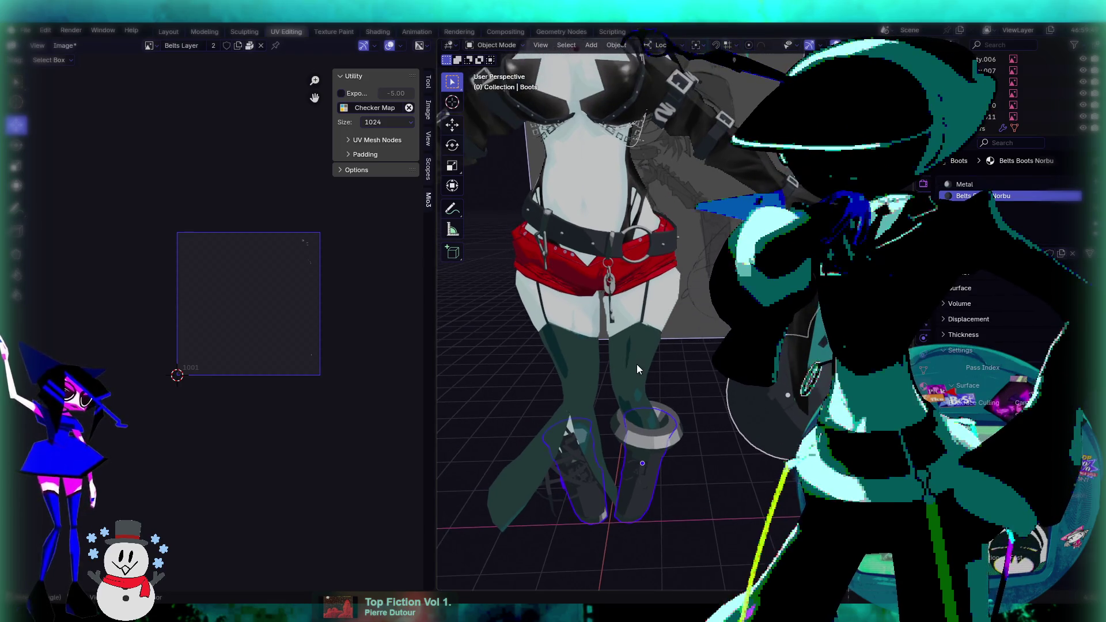
{"action": "scroll", "coordinate": [650, 299], "scroll_direction": "up", "scroll_amount": 2}
{"action": "left_click", "coordinate": [644, 272]}
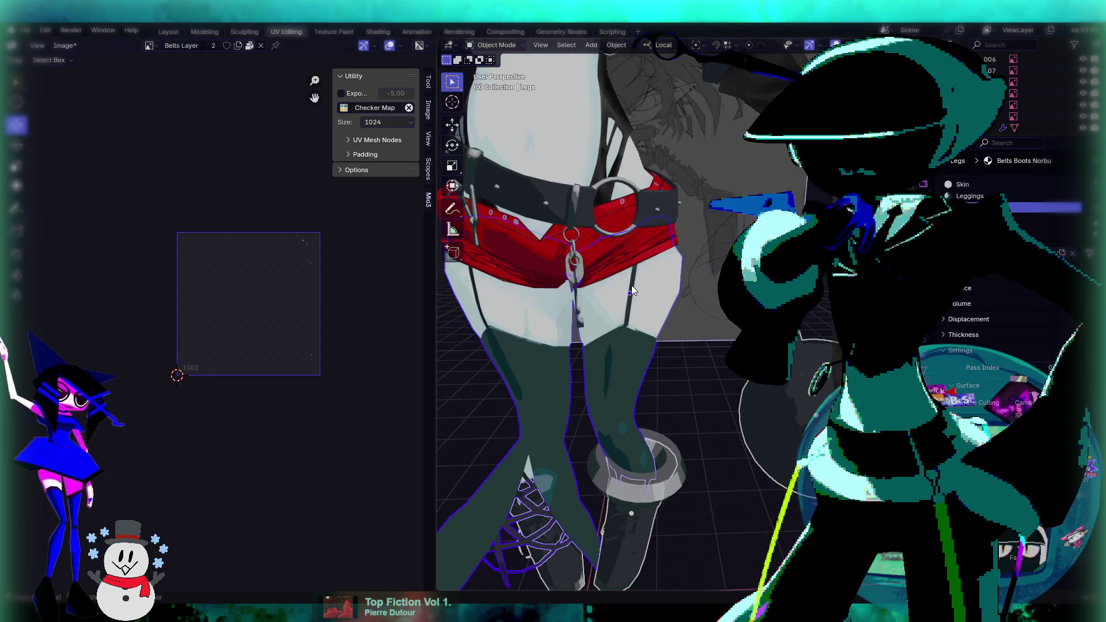
{"action": "left_click", "coordinate": [632, 289]}
{"action": "middle_click_drag", "start_coordinate": [682, 224], "coordinate": [795, 242]}
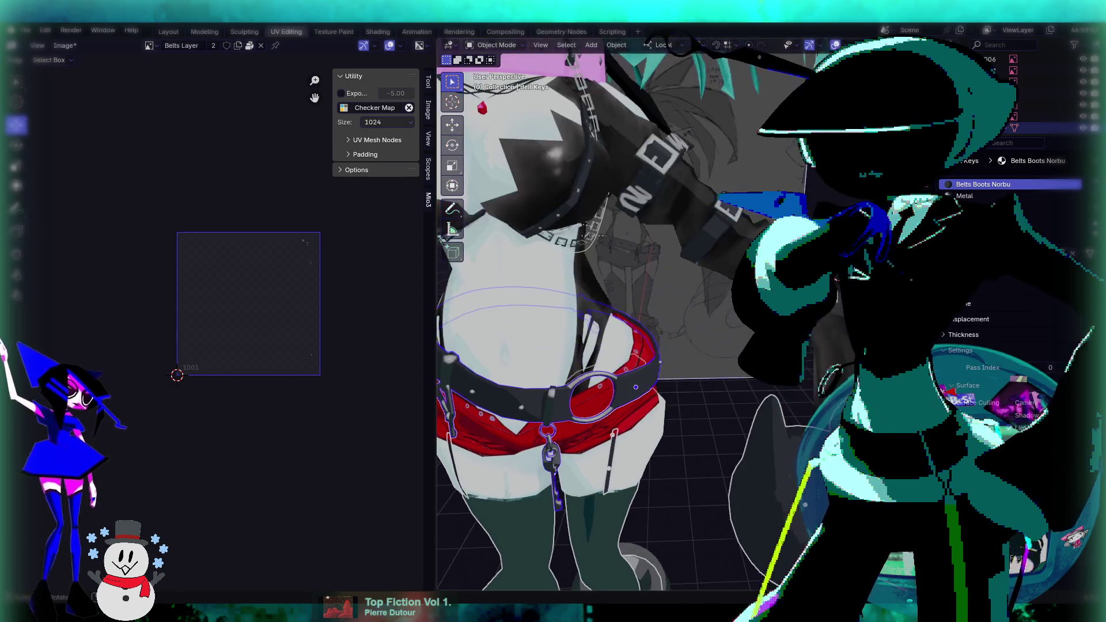
{"action": "left_click", "coordinate": [621, 236]}
{"action": "middle_click_drag", "start_coordinate": [621, 236], "coordinate": [606, 289], "text": "shift"}
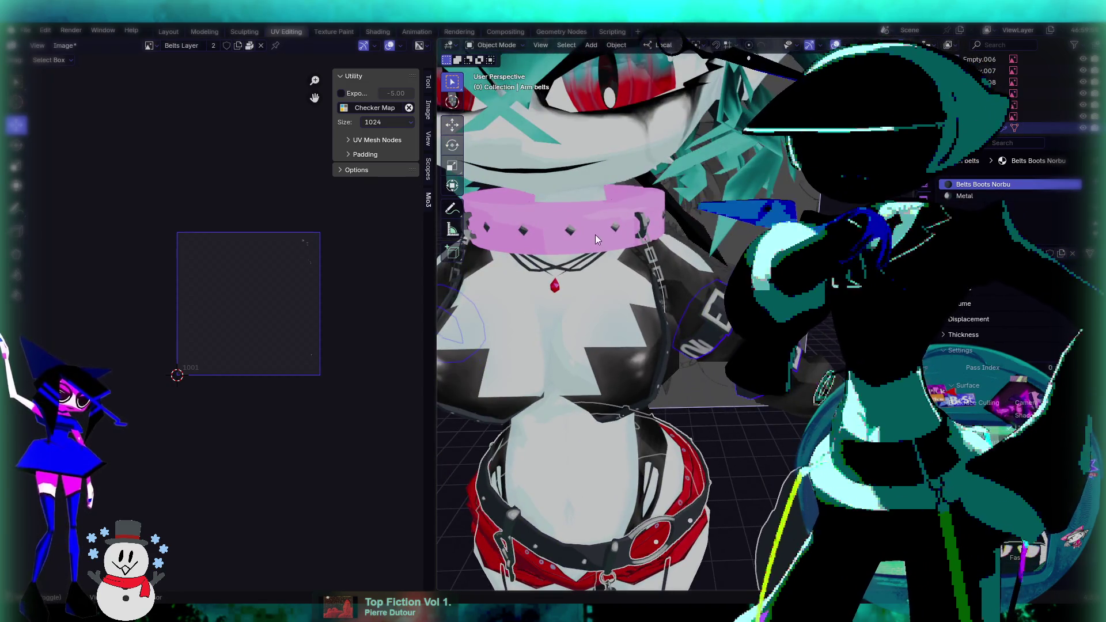
Select the collar, add Chest Support, and enter Edit Mode to show their combined UVs.
{"action": "left_click", "coordinate": [596, 215]}
{"action": "scroll", "coordinate": [670, 310], "scroll_direction": "down", "scroll_amount": 3}
{"action": "middle_click_drag", "start_coordinate": [669, 310], "coordinate": [618, 349]}
{"action": "scroll", "coordinate": [607, 357], "scroll_direction": "up", "scroll_amount": 3}
{"action": "left_click", "coordinate": [603, 357], "text": "shift"}
{"action": "key", "text": "Tab"}
{"action": "scroll", "coordinate": [721, 310], "scroll_direction": "down", "scroll_amount": 2}
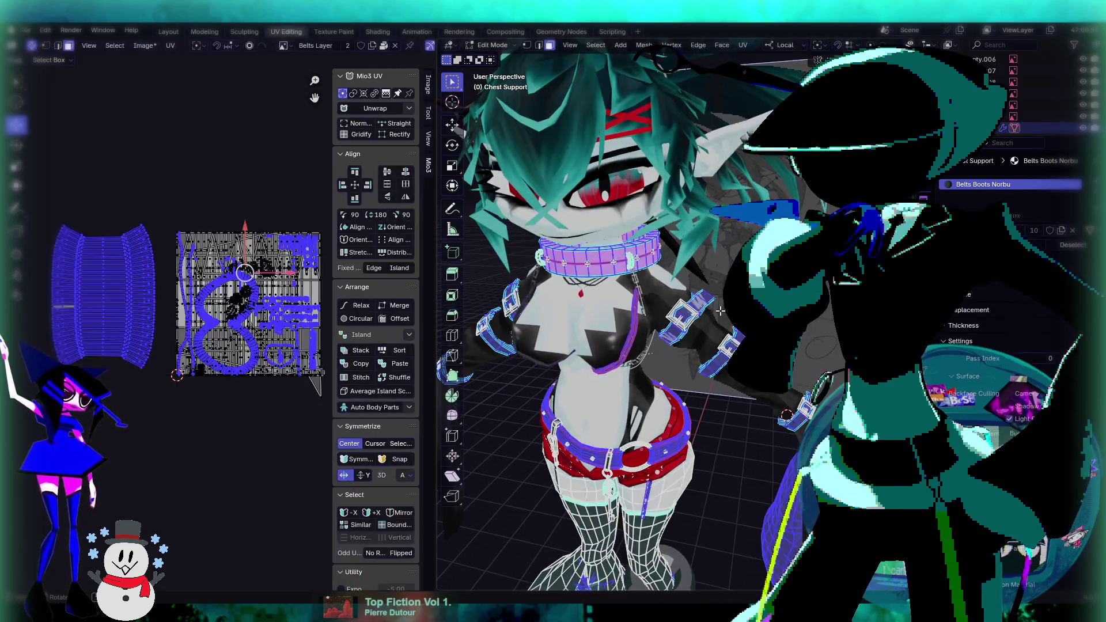
Select the whole left cylinder UV island, shrink it to 0.7 and move it up.
{"action": "middle_click_drag", "start_coordinate": [722, 311], "coordinate": [648, 346]}
{"action": "scroll", "coordinate": [742, 422], "scroll_direction": "up", "scroll_amount": 2}
{"action": "middle_click_drag", "start_coordinate": [742, 422], "coordinate": [746, 219]}
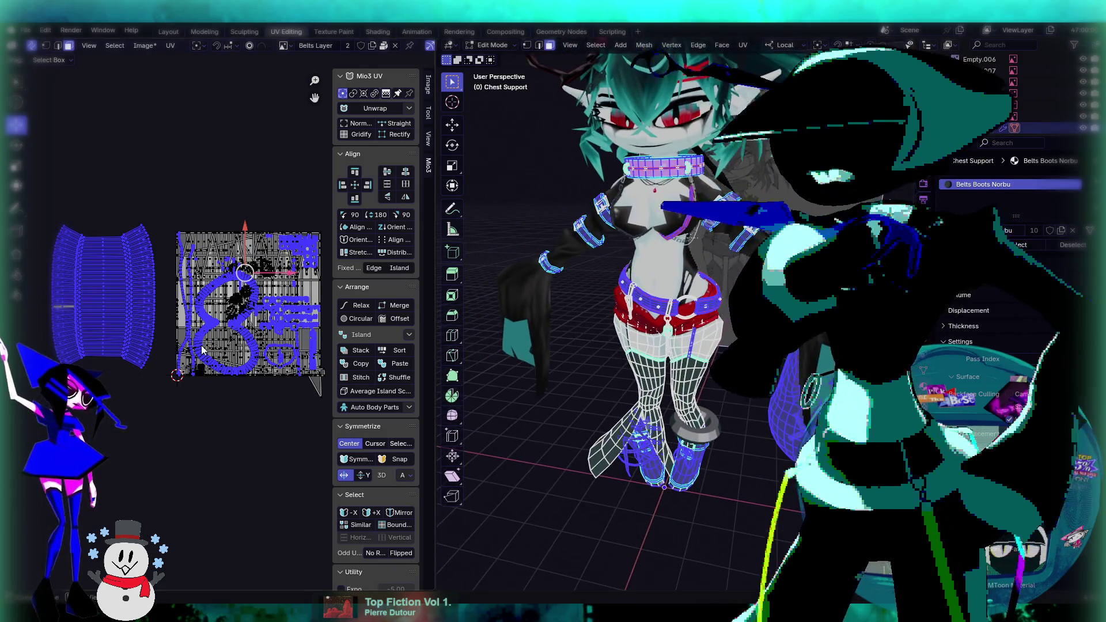
{"action": "left_click", "coordinate": [115, 279]}
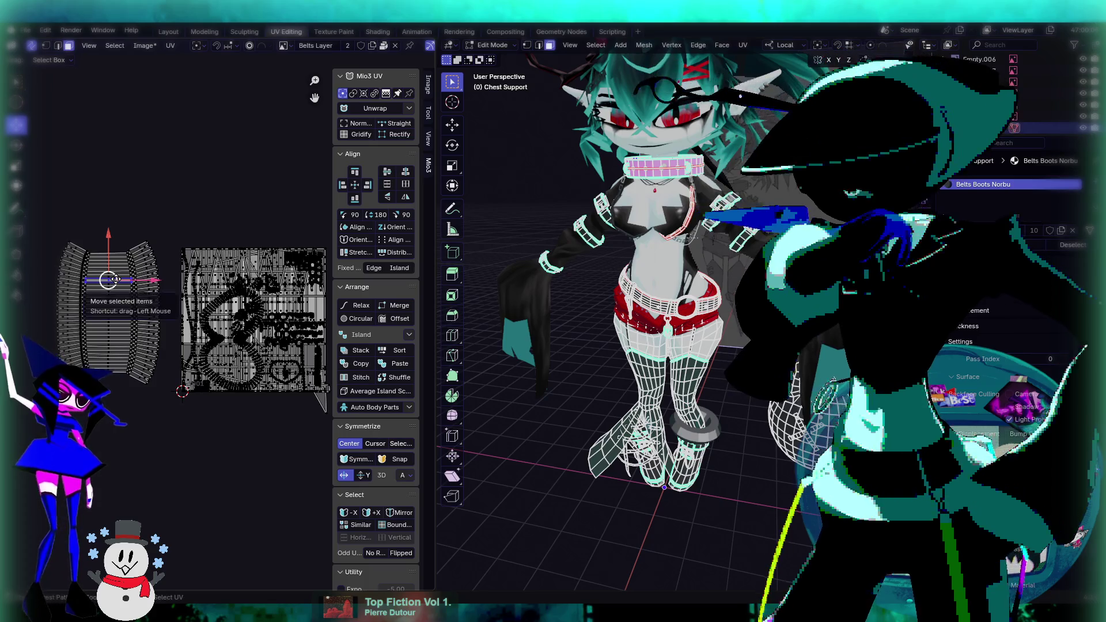
{"action": "key", "text": "l"}
{"action": "key", "text": "s"}
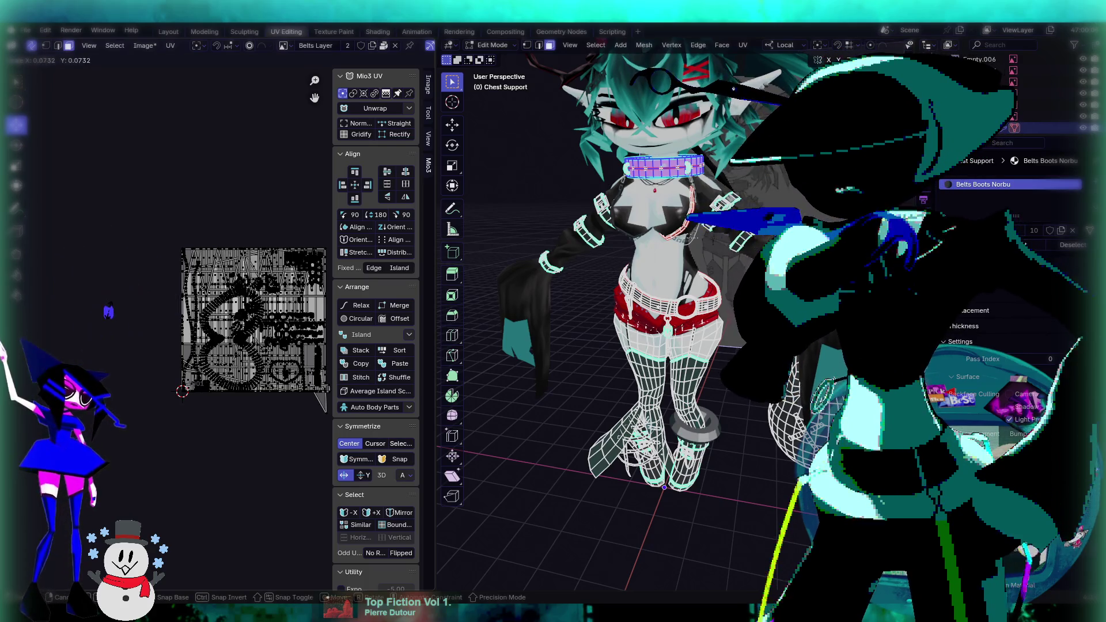
{"action": "scroll", "coordinate": [109, 300], "scroll_direction": "up", "scroll_amount": 3}
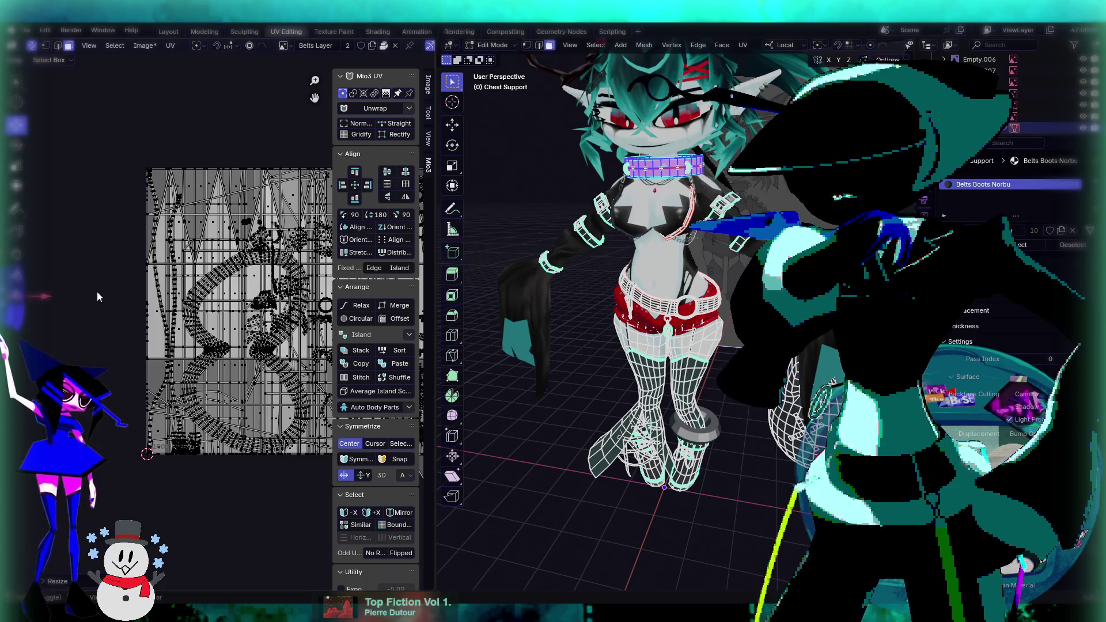
{"action": "scroll", "coordinate": [95, 314], "scroll_direction": "down", "scroll_amount": 1}
{"action": "key", "text": "g"}
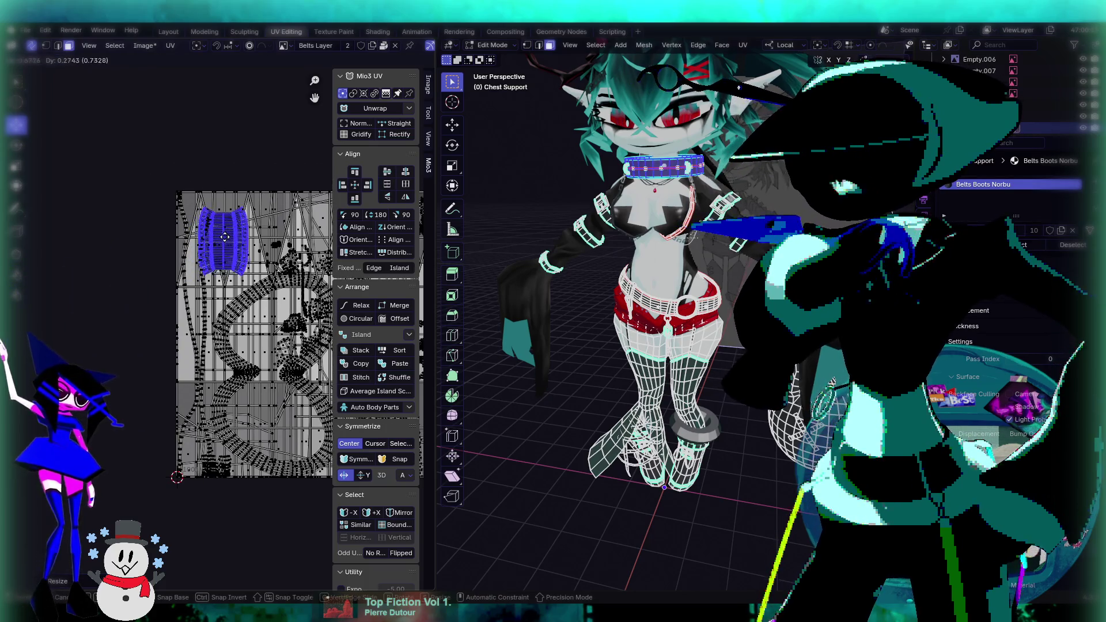
{"action": "left_click", "coordinate": [240, 233]}
Nudge the island into place, rotate it about 83° and scale it to 0.88.
{"action": "scroll", "coordinate": [168, 330], "scroll_direction": "up", "scroll_amount": 3}
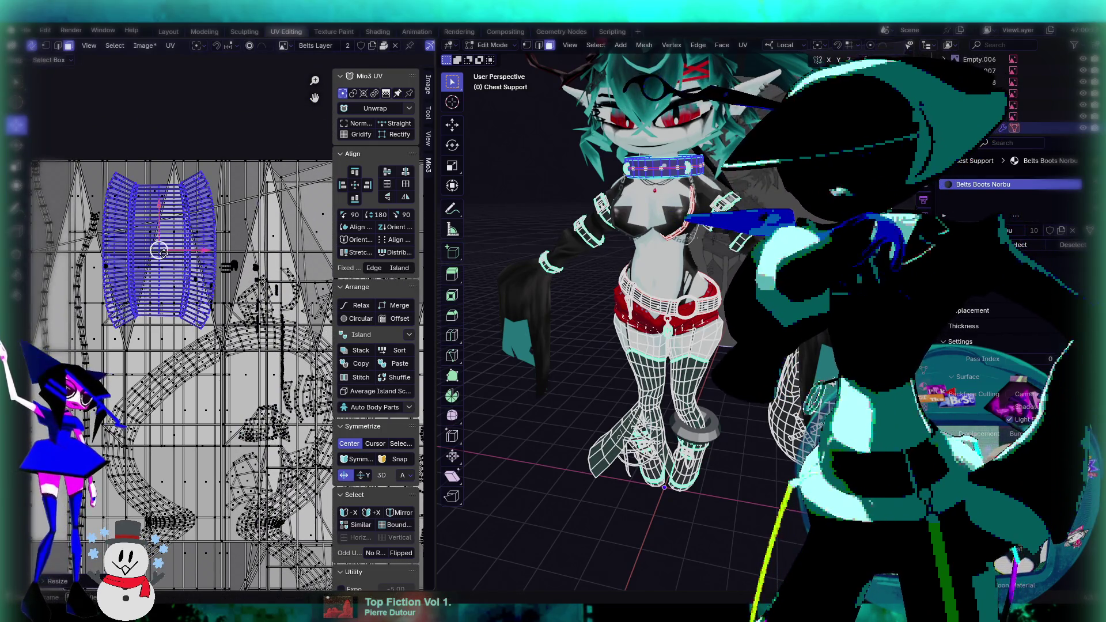
{"action": "key", "text": "g"}
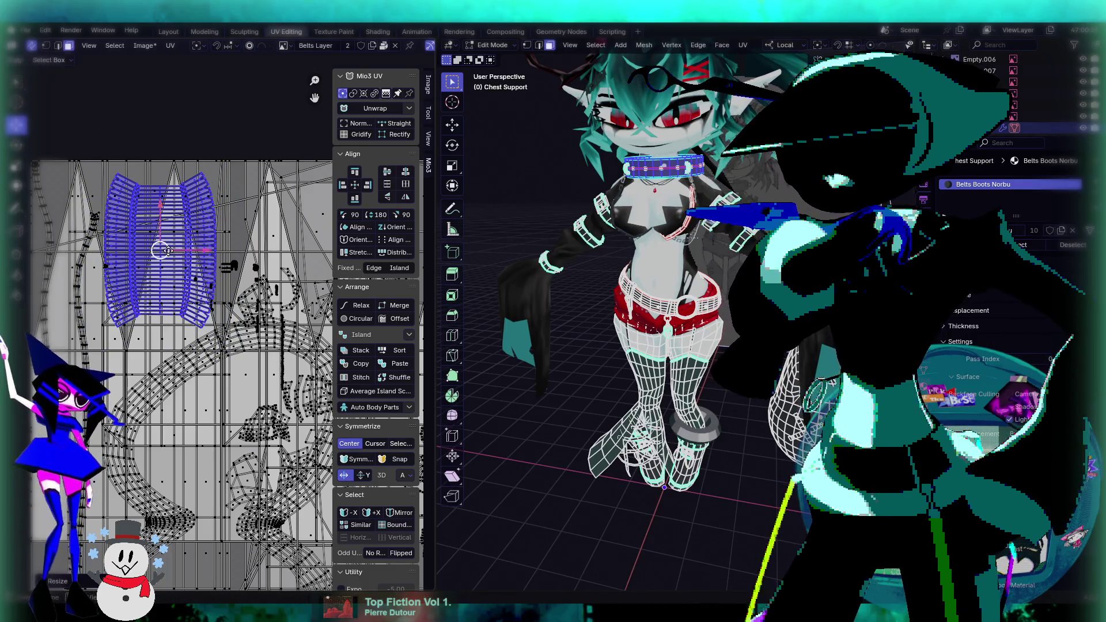
{"action": "middle_click_drag", "start_coordinate": [167, 250], "coordinate": [188, 261]}
{"action": "key", "text": "g"}
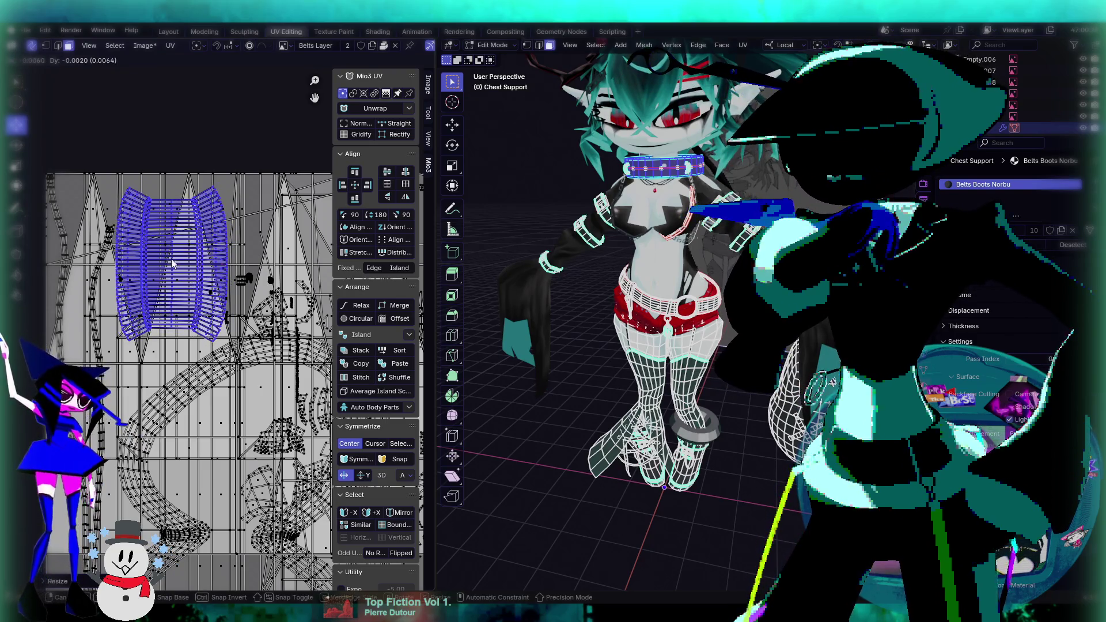
{"action": "scroll", "coordinate": [167, 264], "scroll_direction": "up", "scroll_amount": 3}
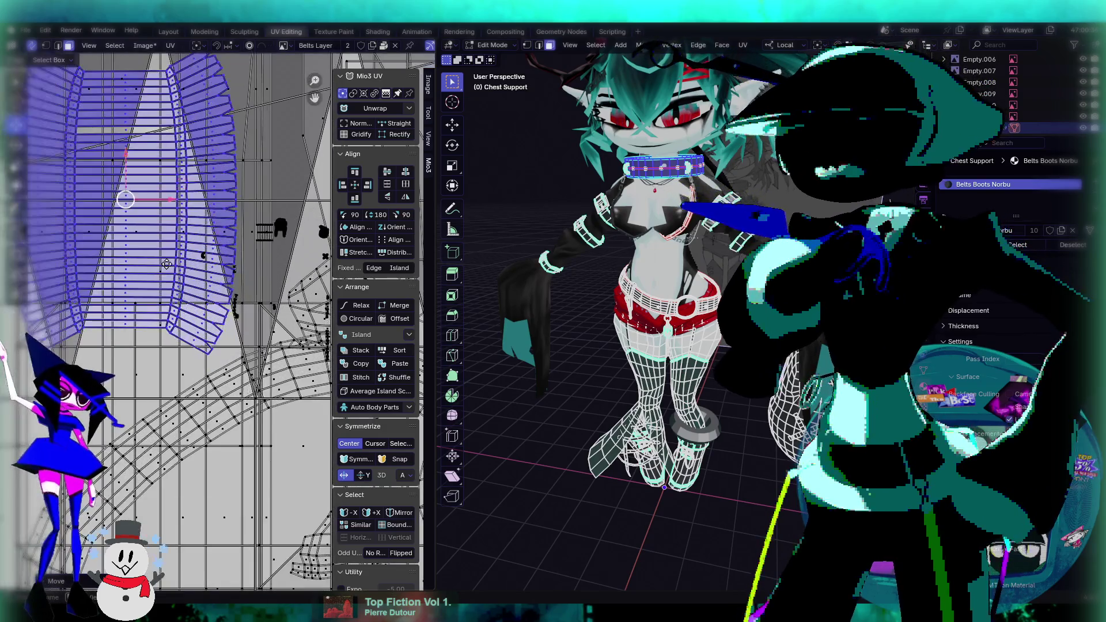
{"action": "scroll", "coordinate": [194, 270], "scroll_direction": "down", "scroll_amount": 3}
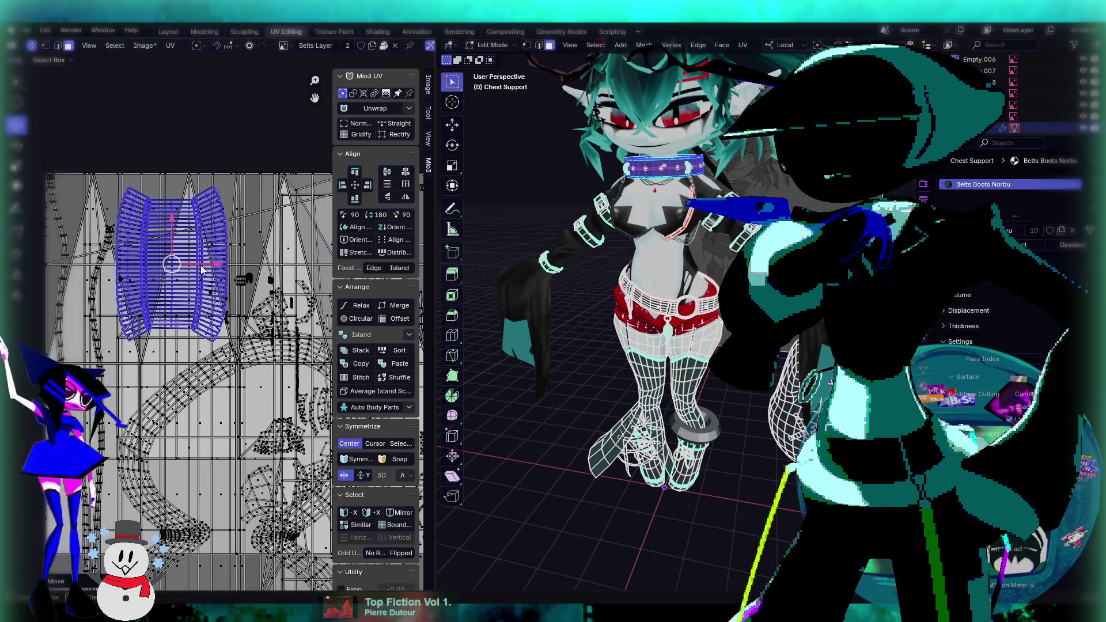
{"action": "scroll", "coordinate": [201, 269], "scroll_direction": "down", "scroll_amount": 3}
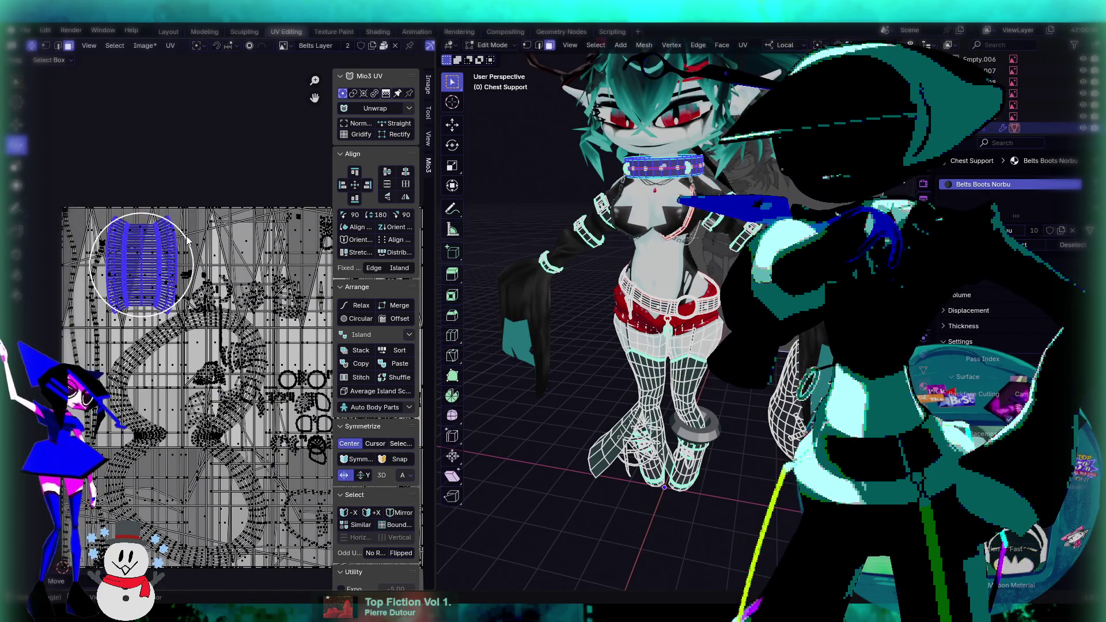
{"action": "key", "text": "r"}
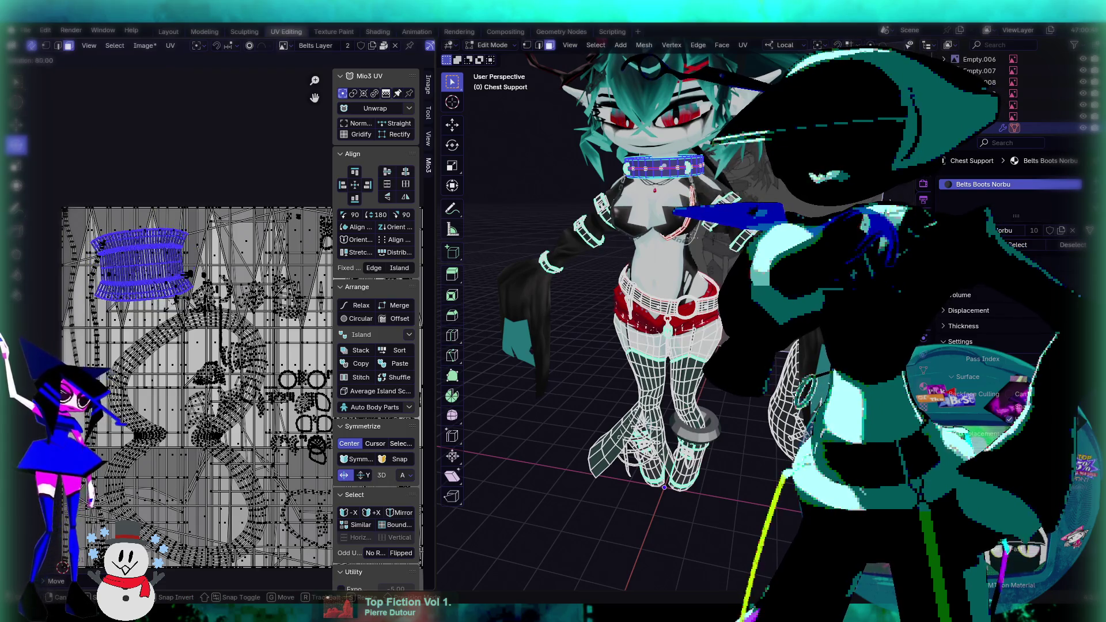
{"action": "scroll", "coordinate": [153, 300], "scroll_direction": "up", "scroll_amount": 3}
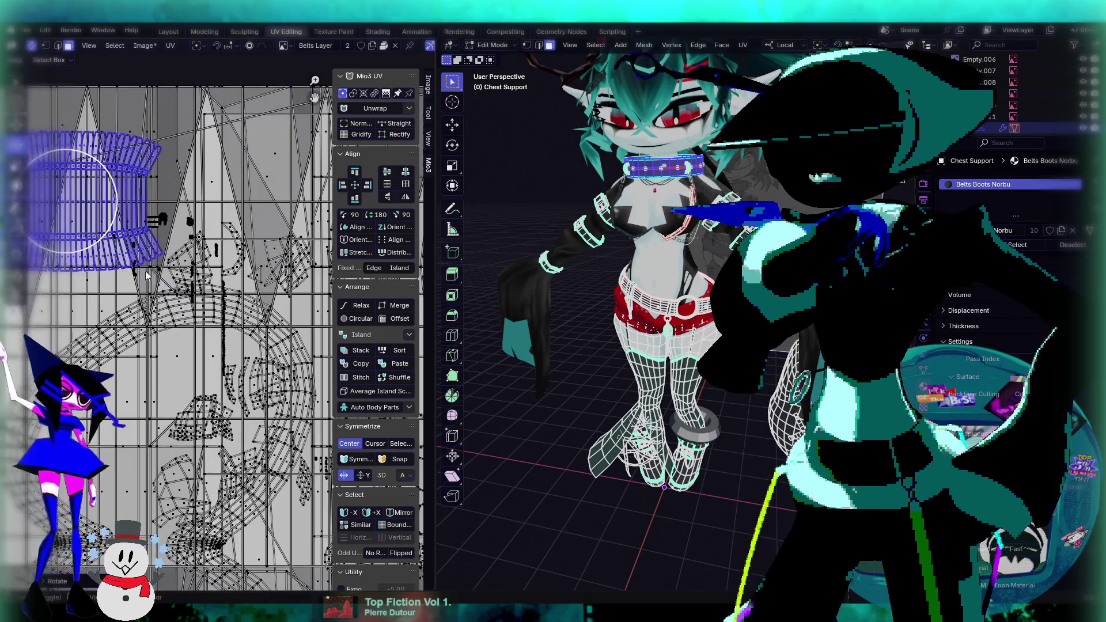
{"action": "key", "text": "s"}
{"action": "left_click", "coordinate": [223, 303]}
{"action": "key", "text": "c"}
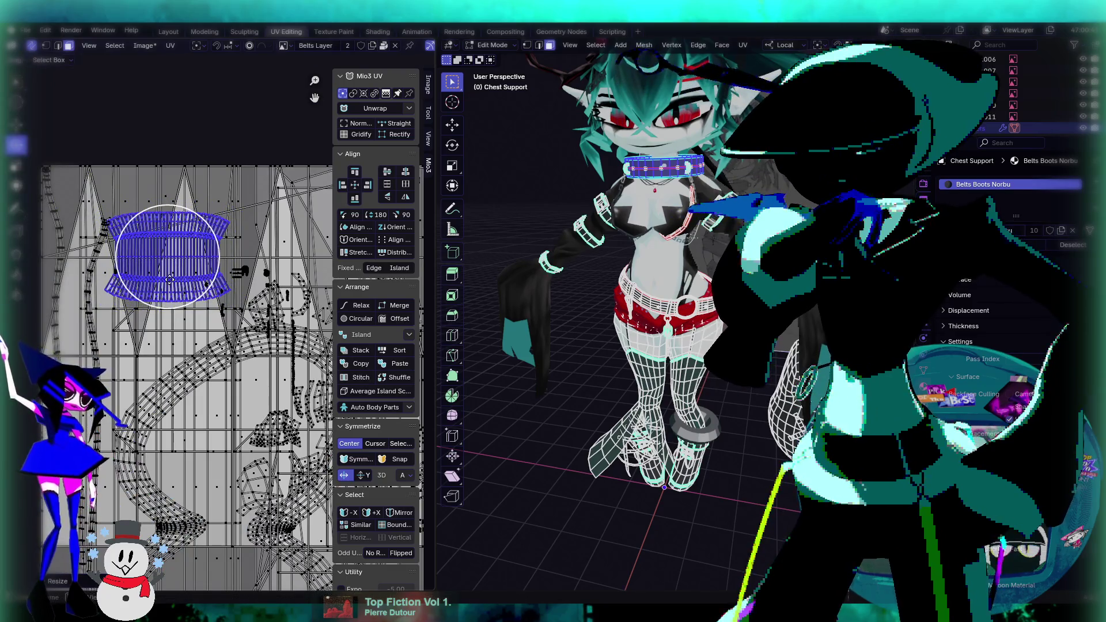
Move the collar island to the lower-left of the texture and shrink it.
{"action": "mouse_move", "coordinate": [167, 256]}
{"action": "left_mouse_down"}
{"action": "mouse_move", "coordinate": [181, 206]}
{"action": "mouse_move", "coordinate": [244, 184]}
{"action": "mouse_move", "coordinate": [182, 214]}
{"action": "left_mouse_up"}
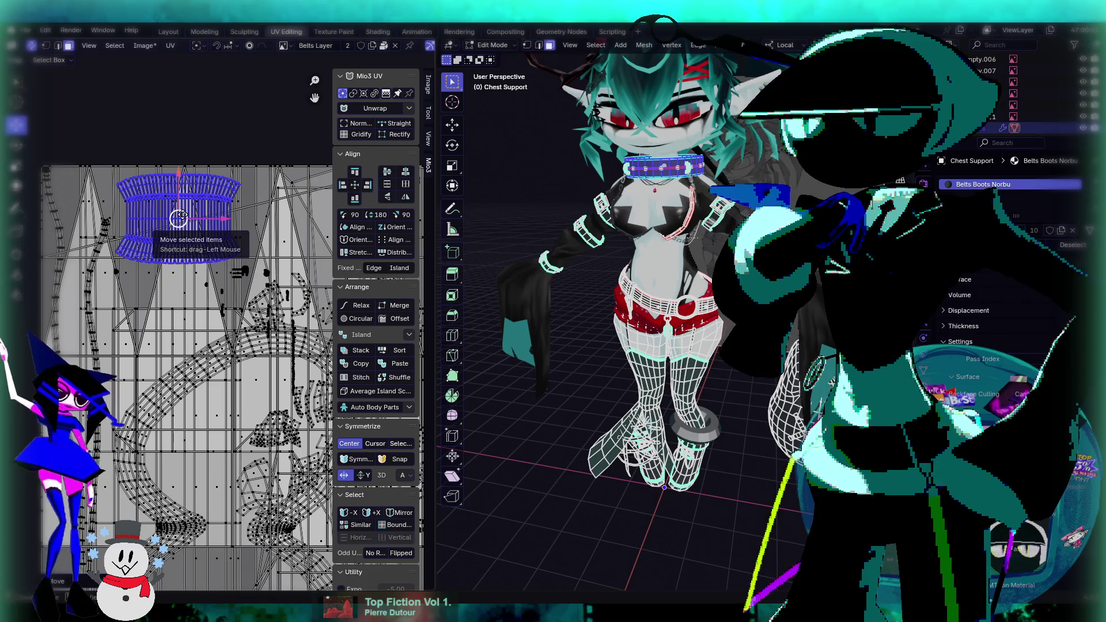
{"action": "scroll", "coordinate": [192, 213], "scroll_direction": "down", "scroll_amount": 2}
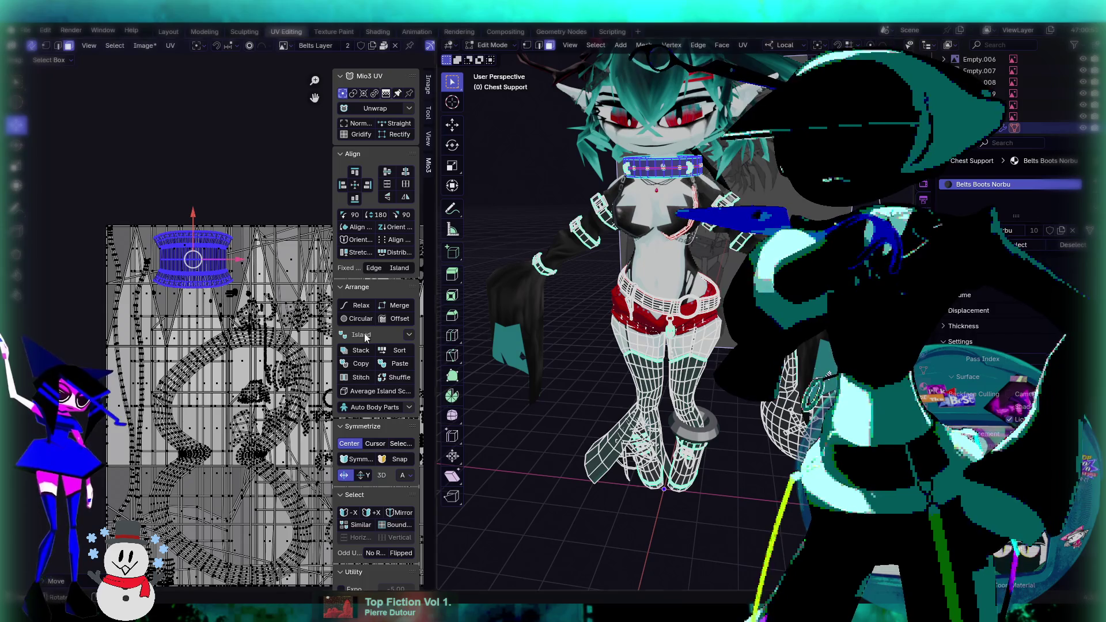
{"action": "scroll", "coordinate": [242, 329], "scroll_direction": "up", "scroll_amount": 2}
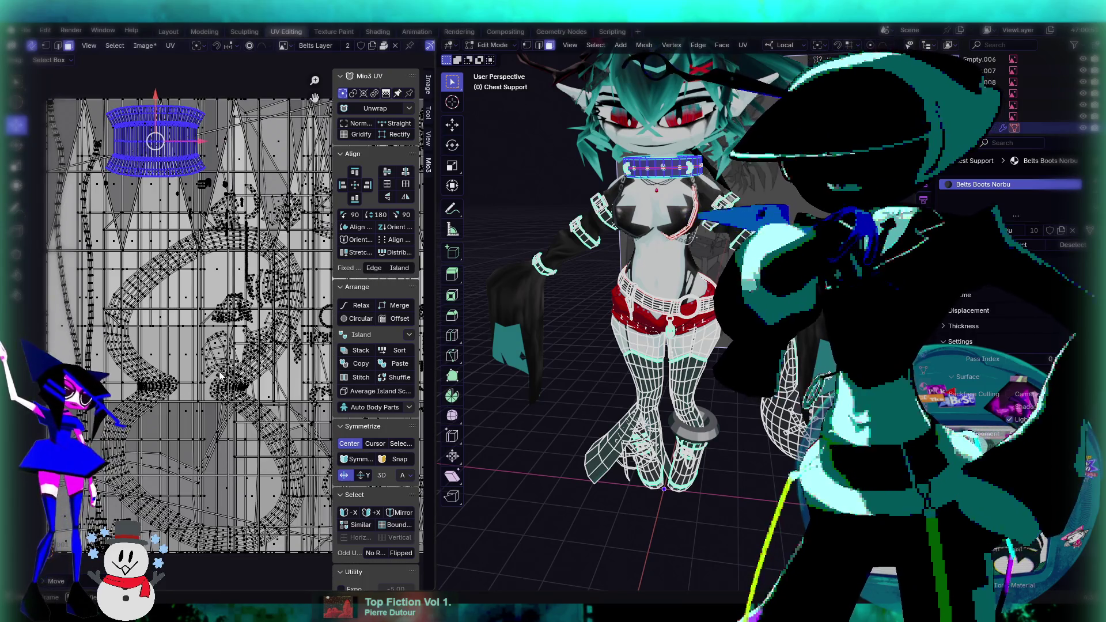
{"action": "left_click_drag", "start_coordinate": [156, 141], "coordinate": [187, 462]}
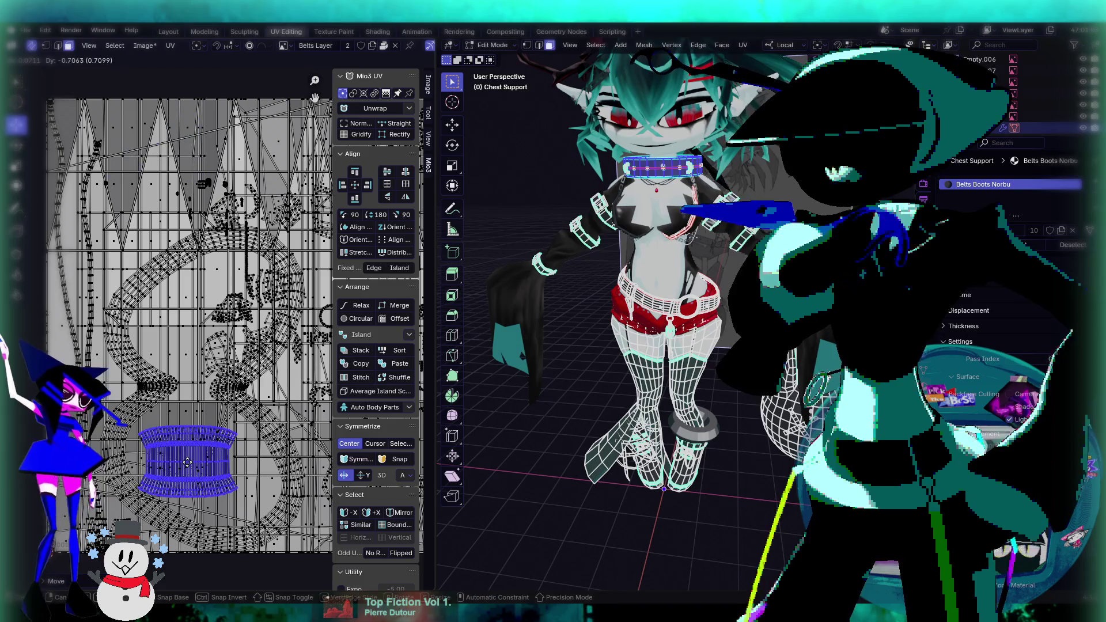
{"action": "key", "text": "s"}
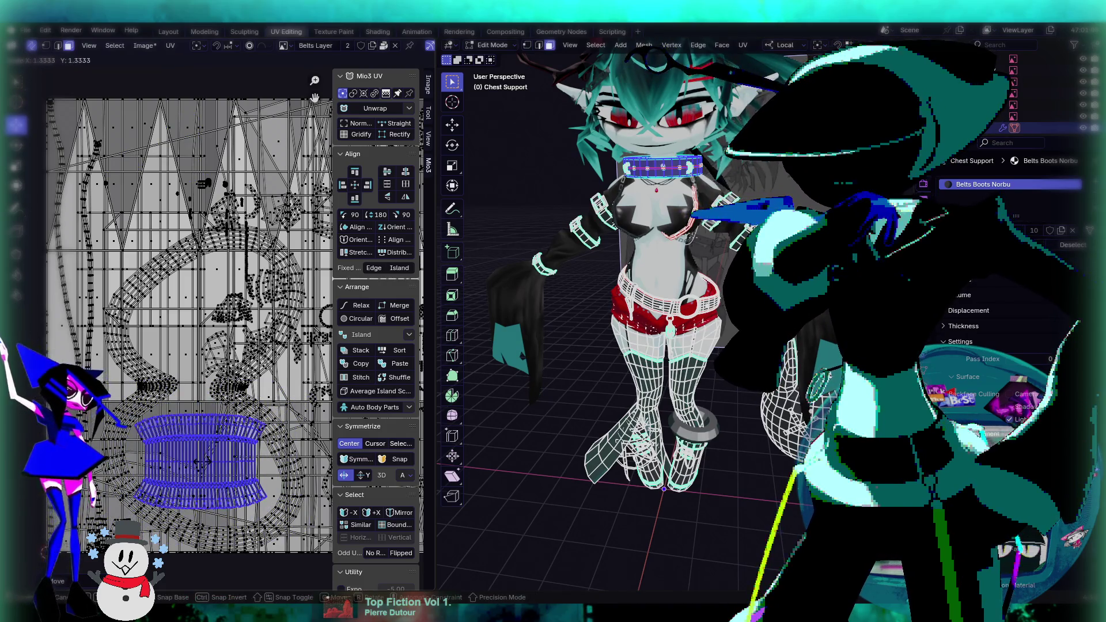
{"action": "left_click", "coordinate": [202, 461]}
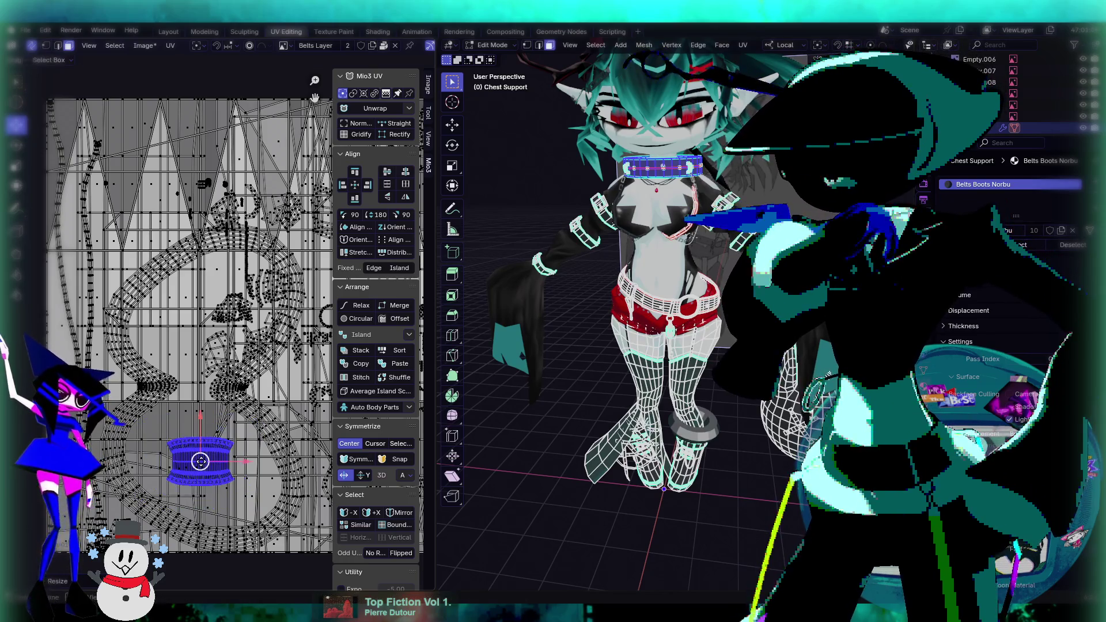
Enlarge the island about 1.69 times and tilt it with a rotation.
{"action": "scroll", "coordinate": [235, 383], "scroll_direction": "up", "scroll_amount": 2}
{"action": "middle_click_drag", "start_coordinate": [235, 384], "coordinate": [197, 312]}
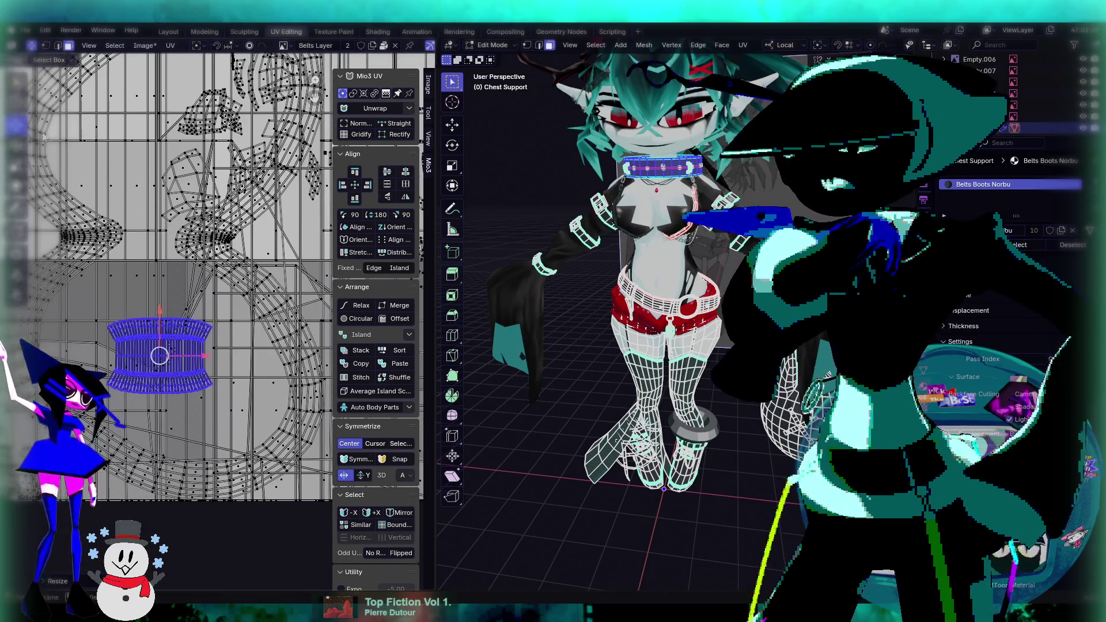
{"action": "key", "text": "s"}
{"action": "key", "text": "Escape"}
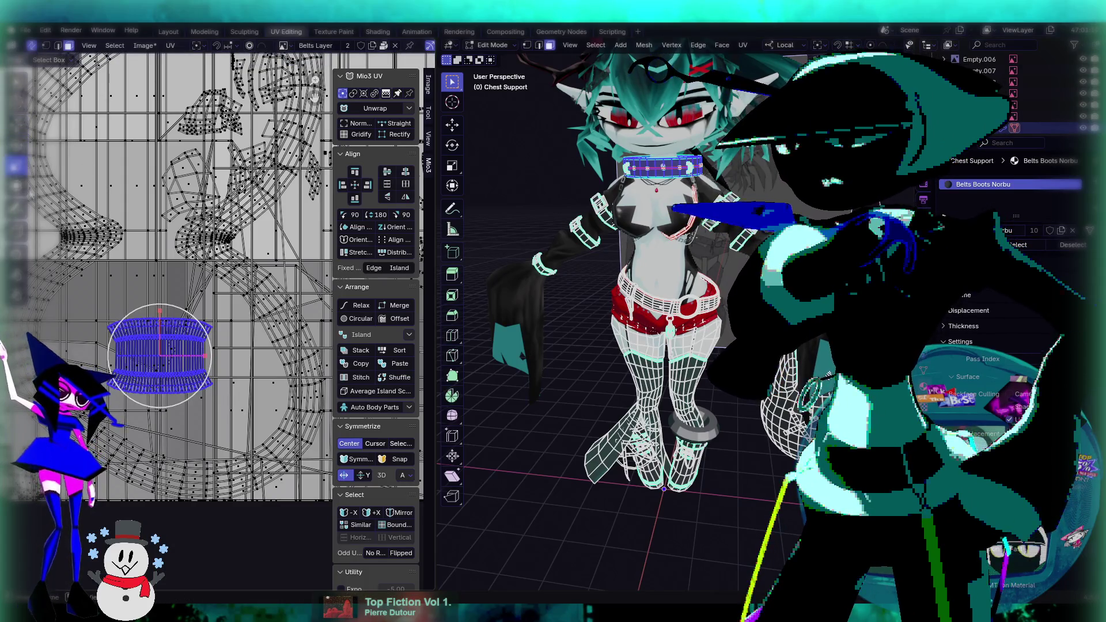
{"action": "key", "text": "s"}
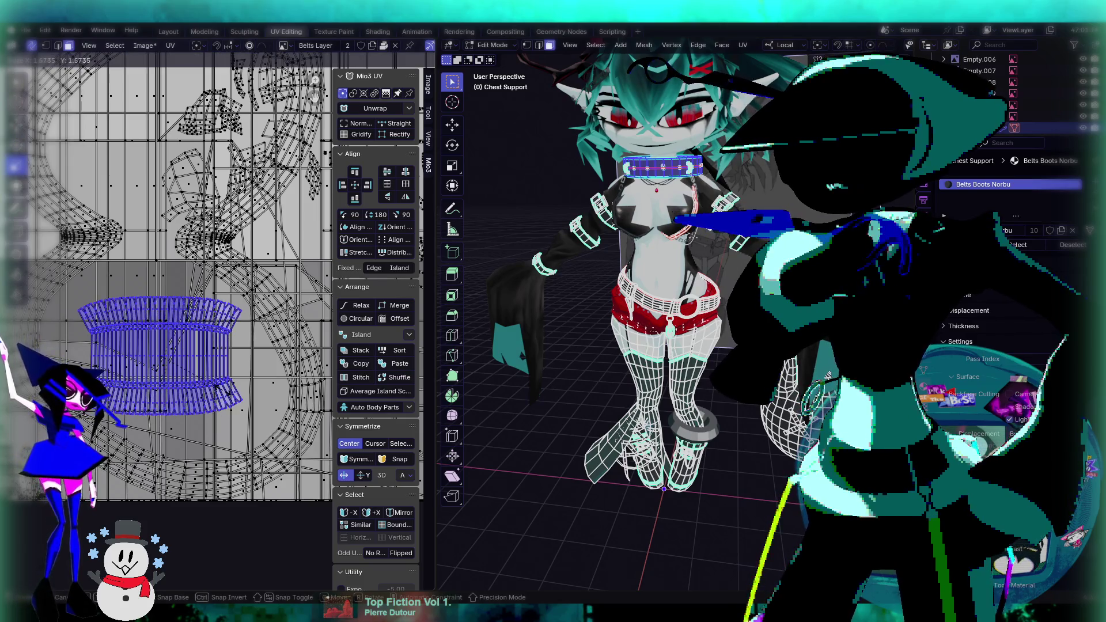
{"action": "left_click", "coordinate": [229, 397]}
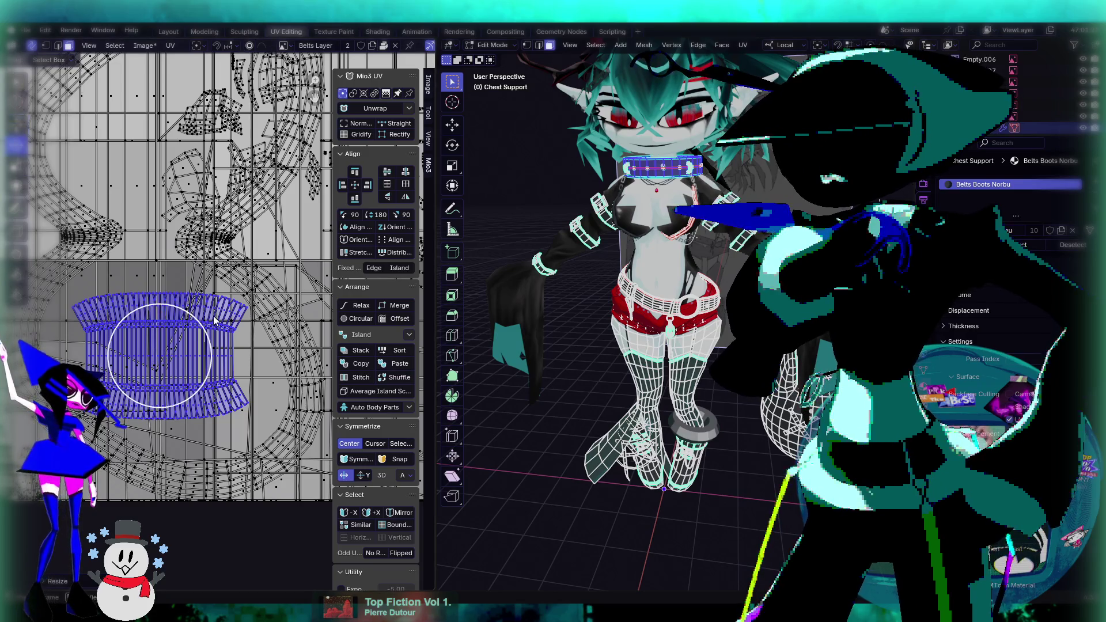
{"action": "key", "text": "r"}
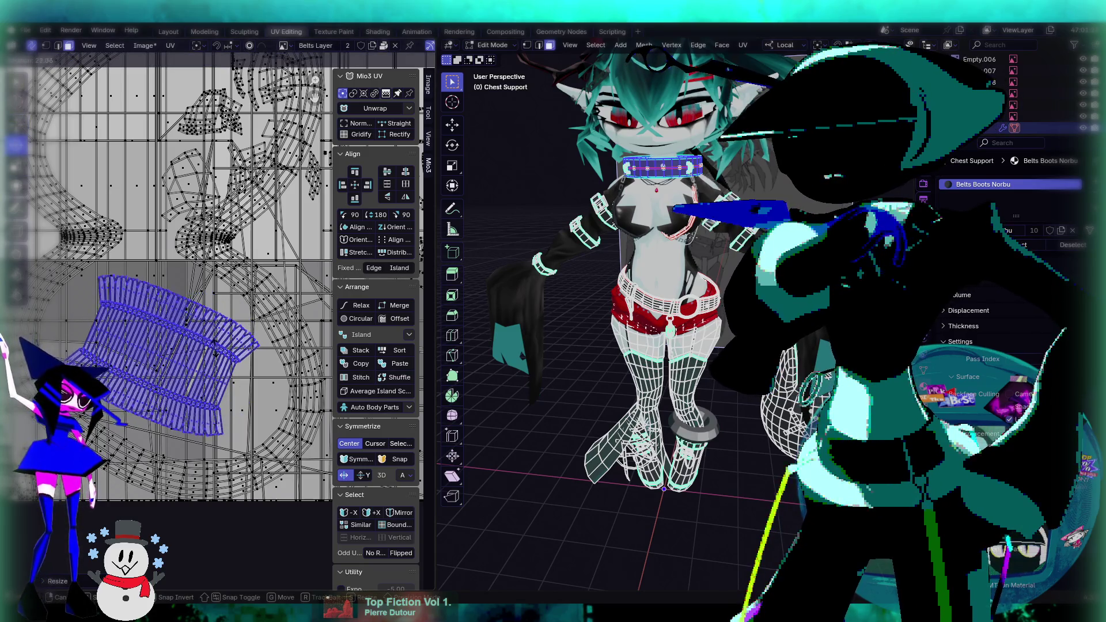
{"action": "left_click", "coordinate": [56, 240]}
Narrow the island into a trapezoid shape.
{"action": "scroll", "coordinate": [257, 324], "scroll_direction": "up", "scroll_amount": 1}
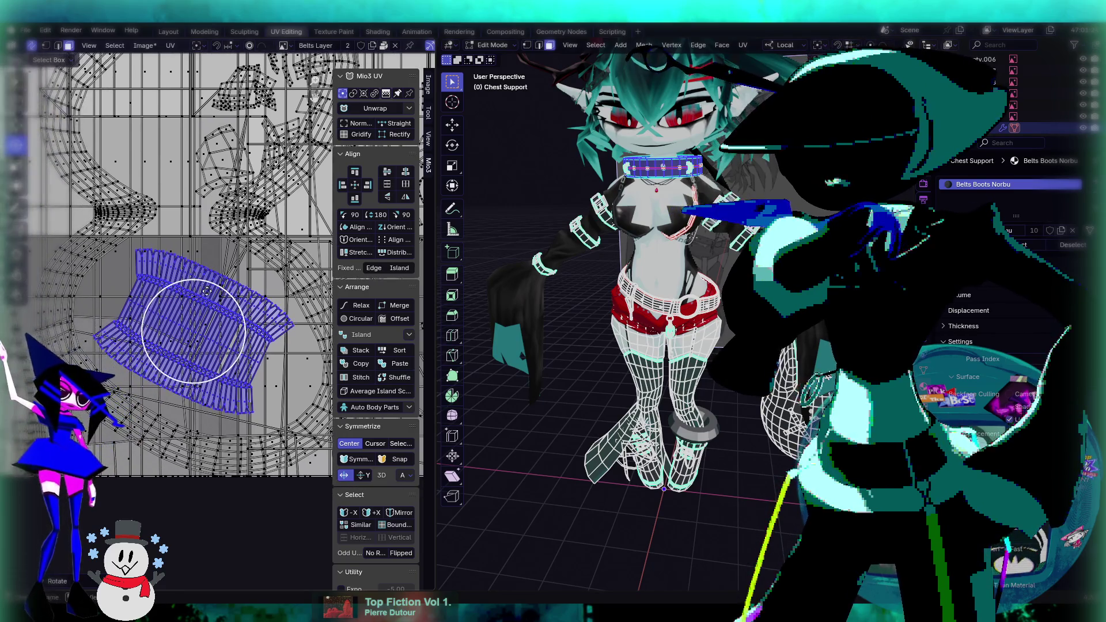
{"action": "scroll", "coordinate": [258, 323], "scroll_direction": "up", "scroll_amount": 1}
{"action": "scroll", "coordinate": [257, 324], "scroll_direction": "down", "scroll_amount": 5}
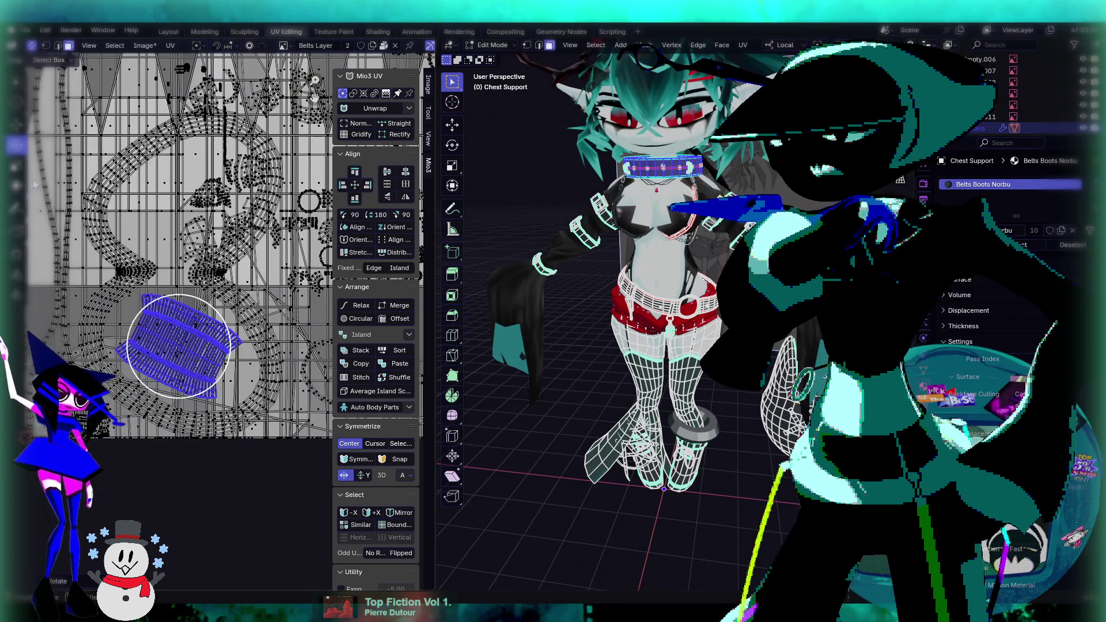
{"action": "key", "text": "shift+space"}
{"action": "key", "text": "g"}
{"action": "key", "text": "s"}
{"action": "left_click", "coordinate": [204, 362]}
{"action": "scroll", "coordinate": [204, 361], "scroll_direction": "down", "scroll_amount": 1}
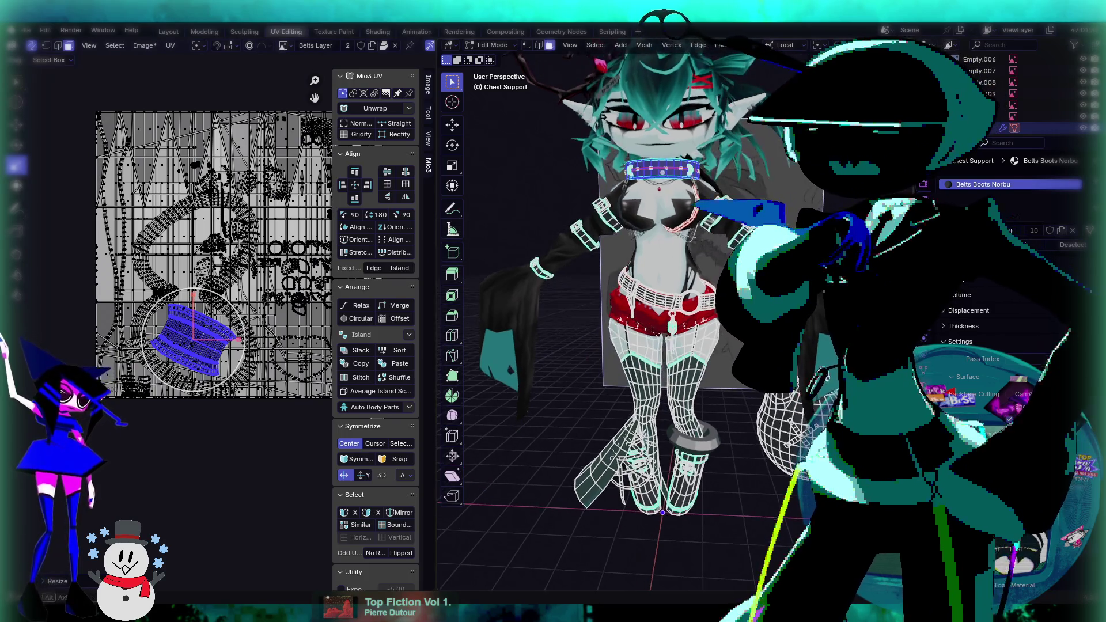
Return to Object Mode and reopen the collar in Edit Mode to show its UVs.
{"action": "key", "text": "Tab"}
{"action": "scroll", "coordinate": [673, 293], "scroll_direction": "up", "scroll_amount": 4}
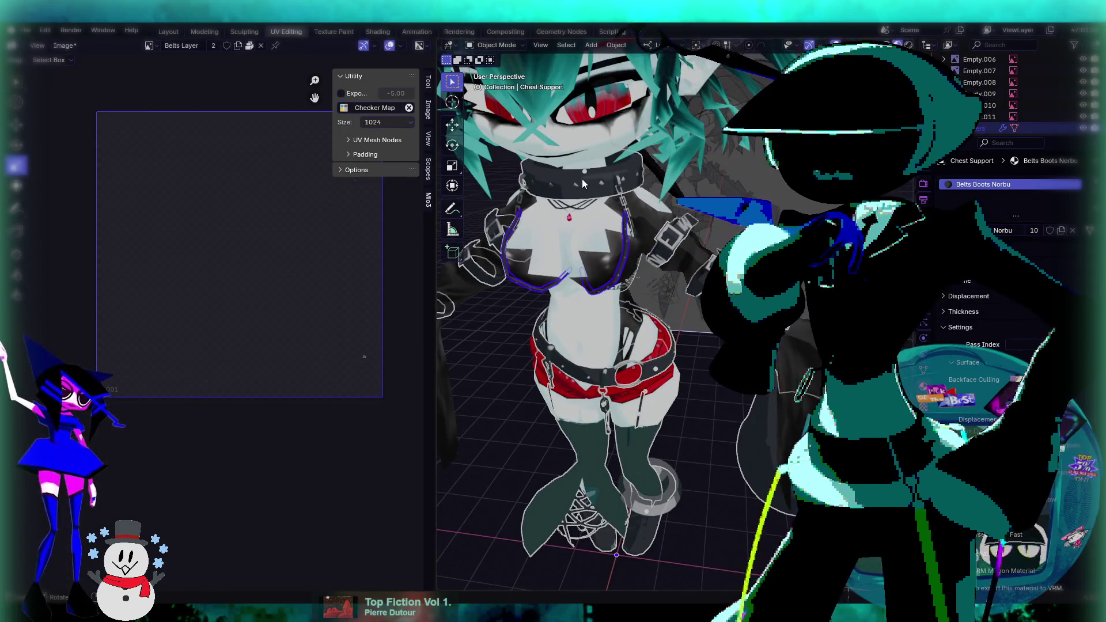
{"action": "left_click", "coordinate": [581, 182]}
{"action": "middle_click_drag", "start_coordinate": [611, 240], "coordinate": [639, 242]}
{"action": "key", "text": "Tab"}
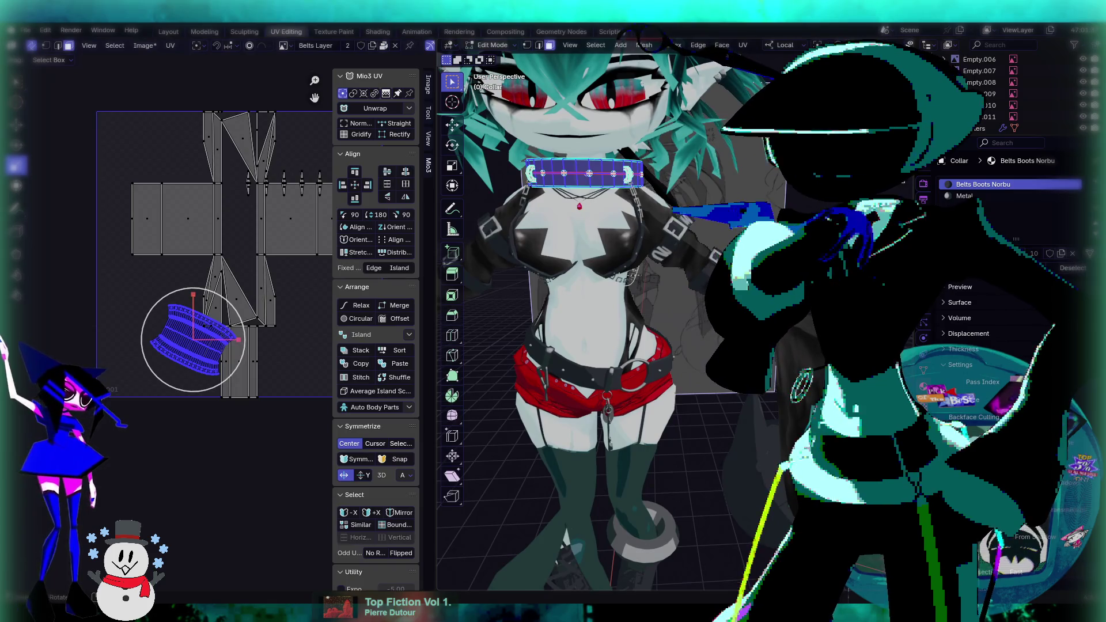
View the UV layouts of the arm belts and the Chest Support in Edit Mode.
{"action": "key", "text": "Tab"}
{"action": "left_click", "coordinate": [673, 248]}
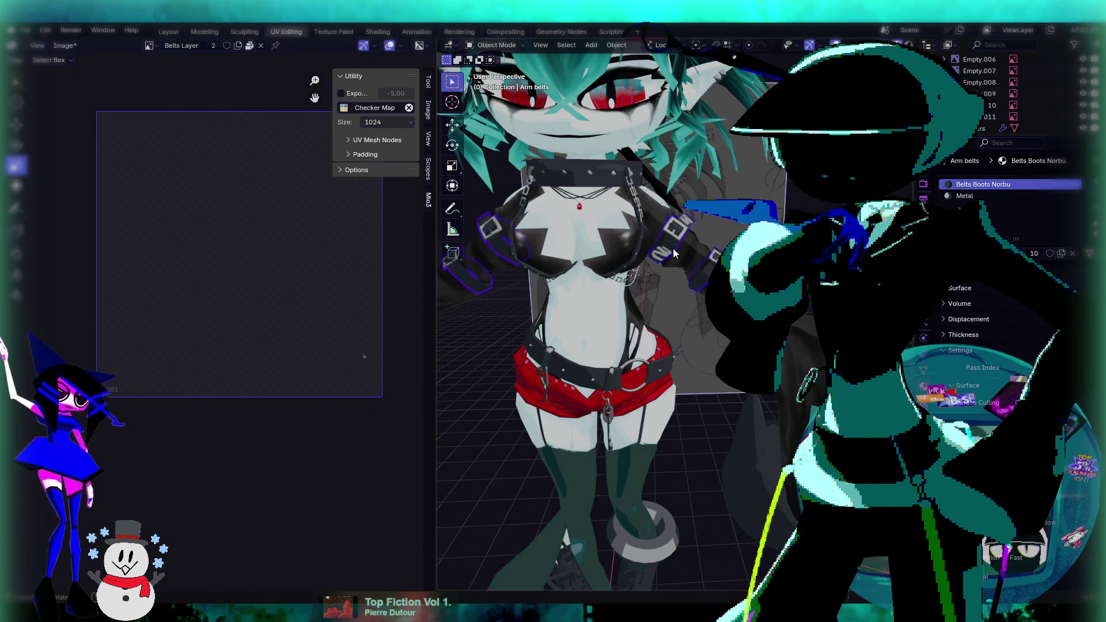
{"action": "key", "text": "Tab"}
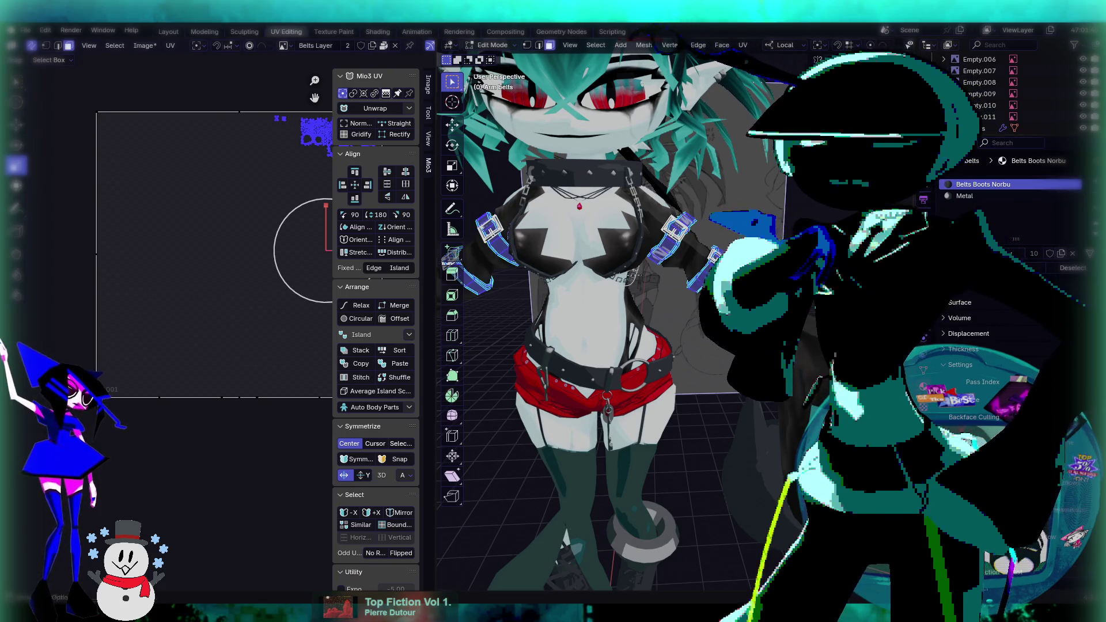
{"action": "key", "text": "Tab"}
{"action": "left_click", "coordinate": [634, 262]}
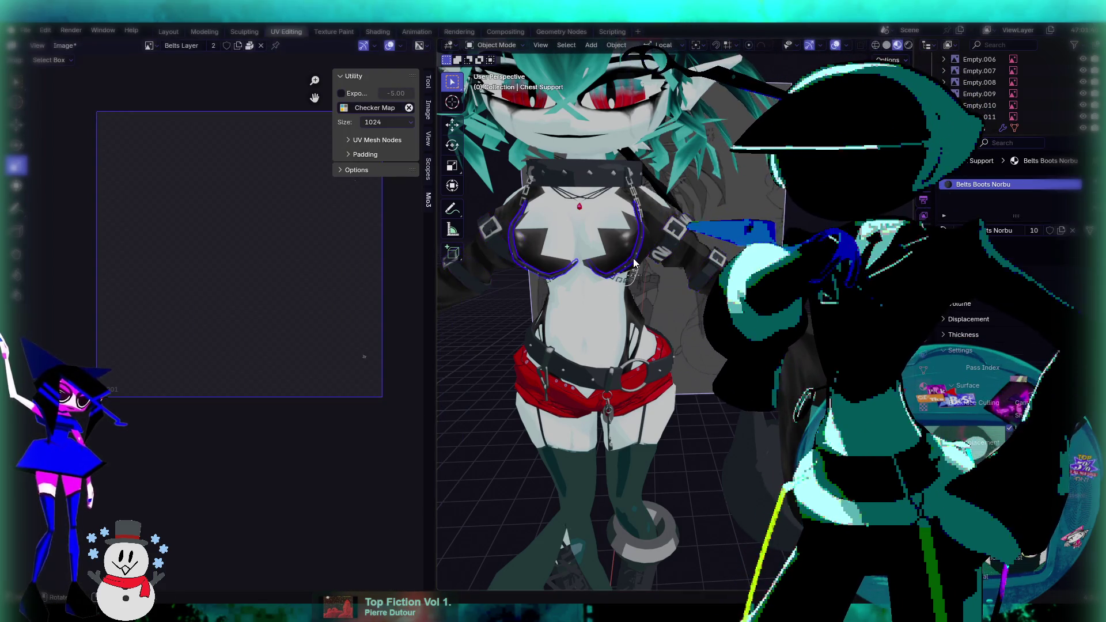
{"action": "key", "text": "Tab"}
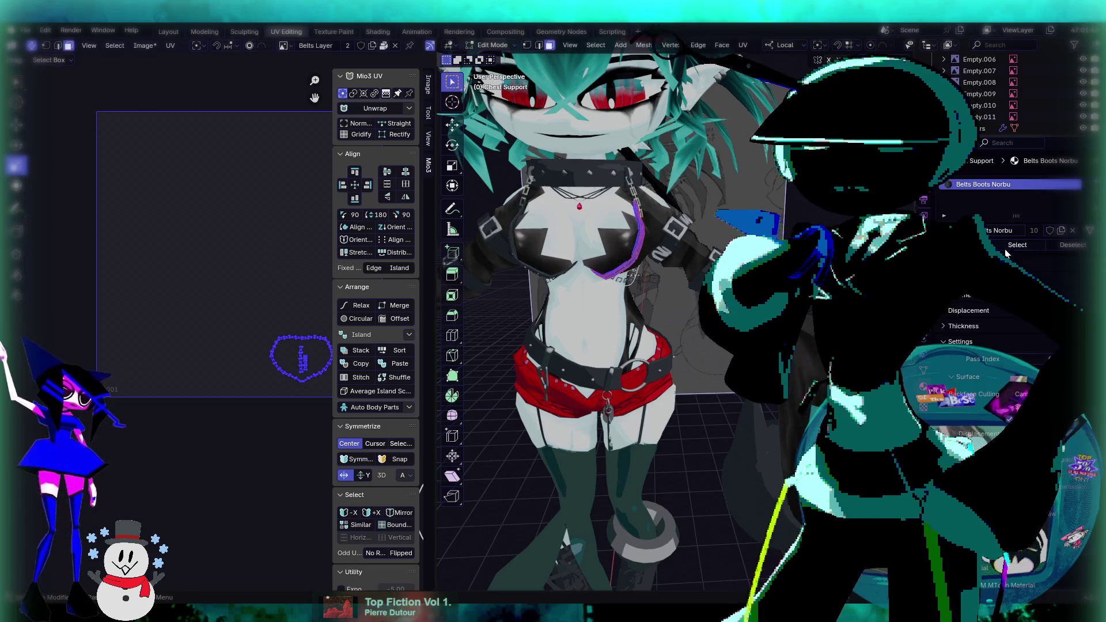
{"action": "key", "text": "Tab"}
View the UV layouts of the Belt Keys and the Garters.
{"action": "left_click", "coordinate": [599, 357]}
{"action": "key", "text": "Tab"}
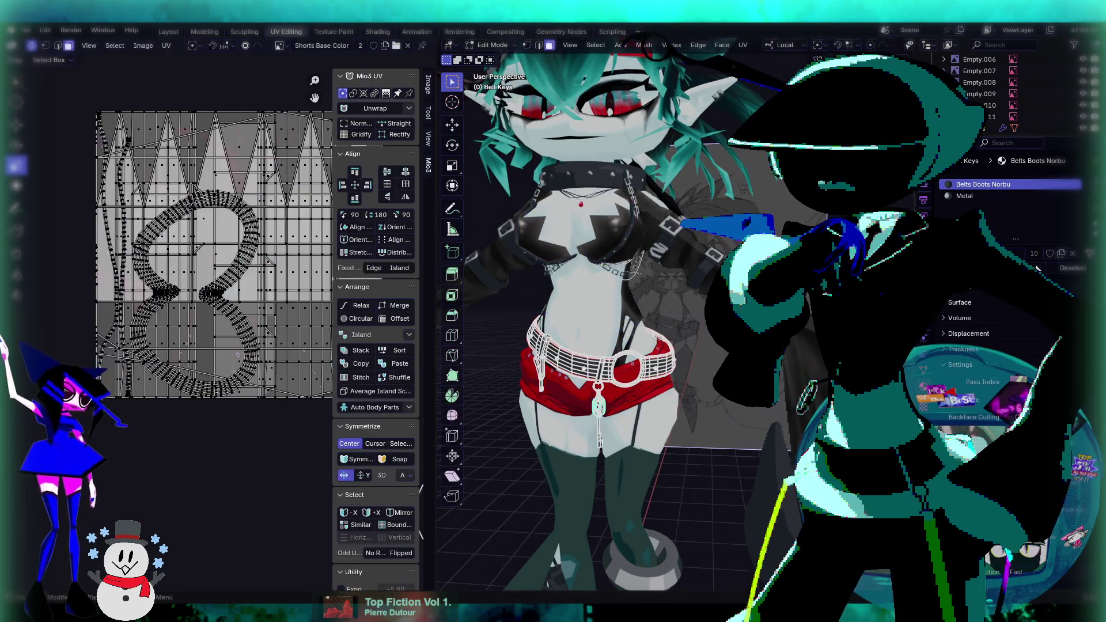
{"action": "key", "text": "a"}
{"action": "key", "text": "Tab"}
{"action": "middle_click_drag", "start_coordinate": [656, 231], "coordinate": [658, 285]}
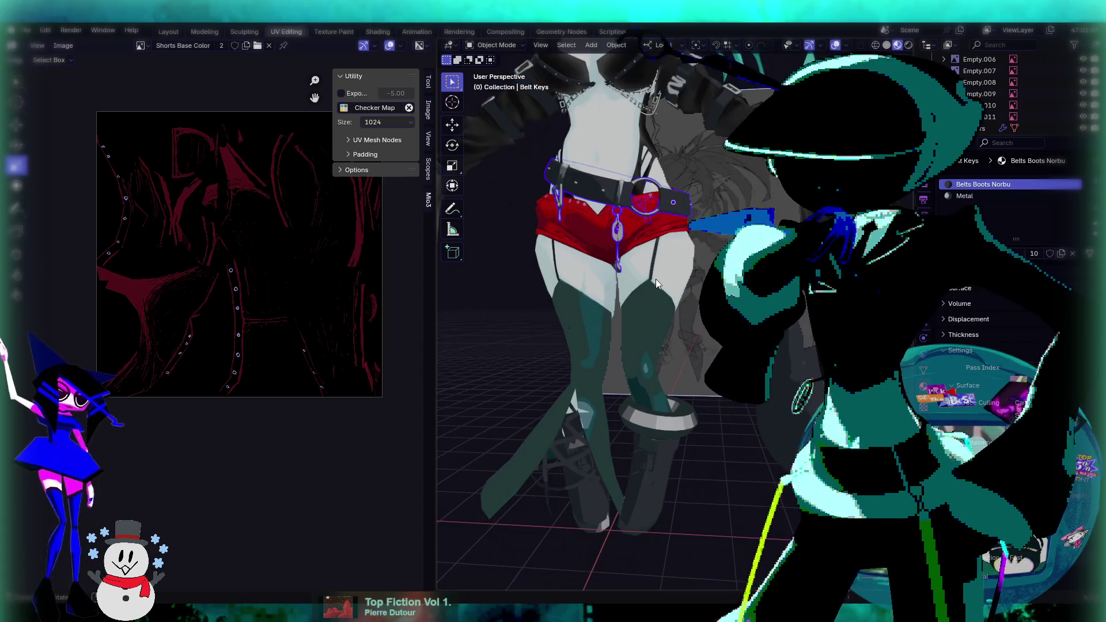
{"action": "left_click", "coordinate": [651, 271]}
{"action": "key", "text": "Tab"}
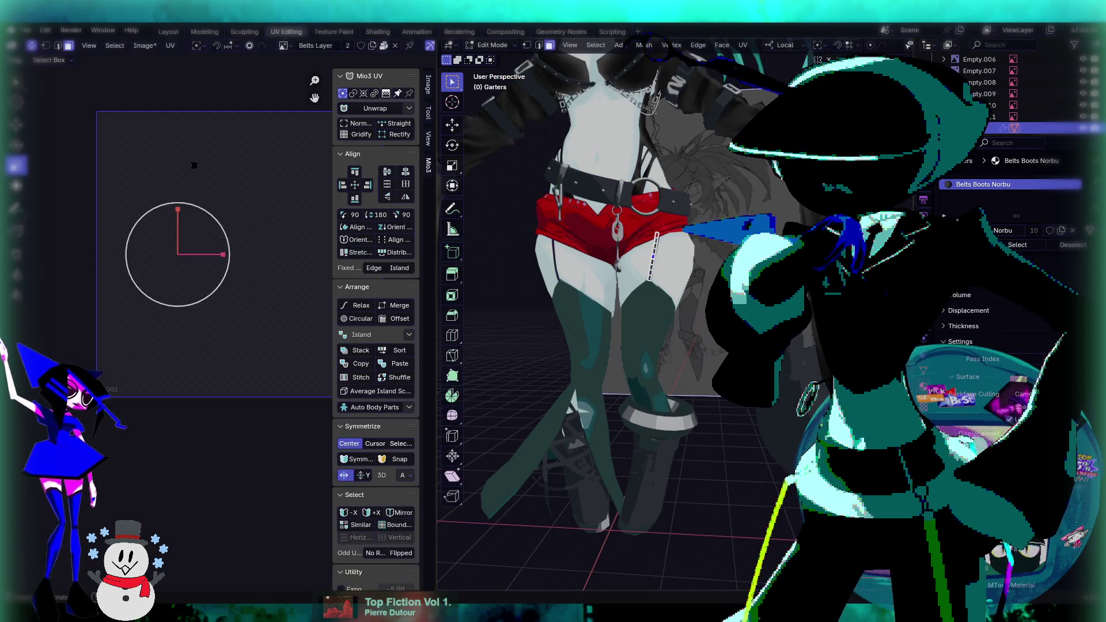
{"action": "key", "text": "Tab"}
View the Legs and Boots UVs, then open Norbu in Edit Mode.
{"action": "left_click", "coordinate": [638, 338]}
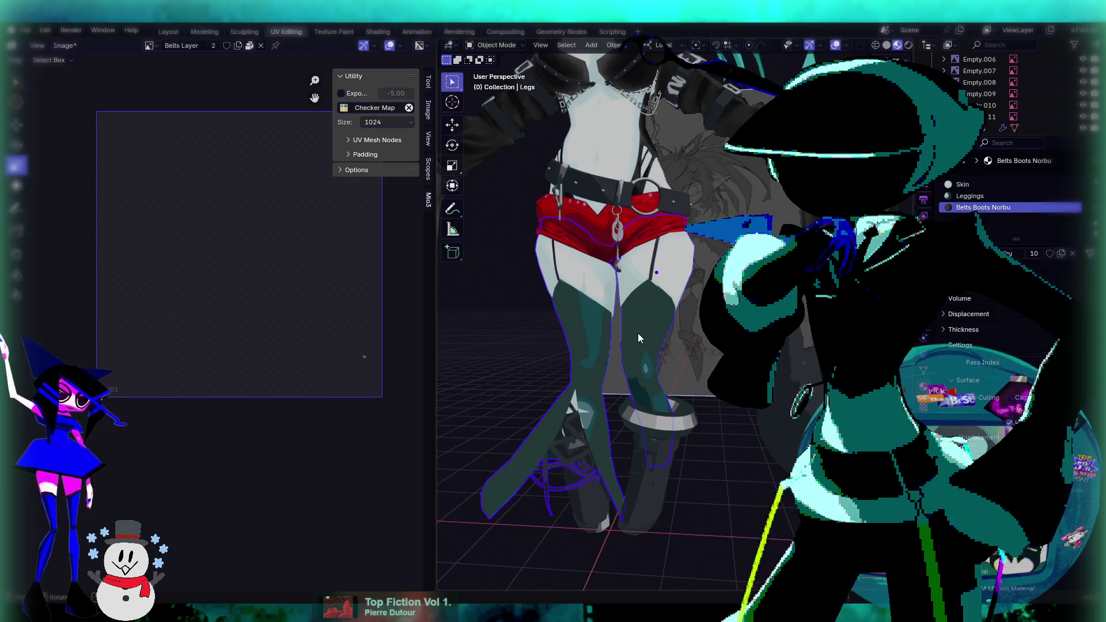
{"action": "key", "text": "Tab"}
{"action": "key", "text": "Tab"}
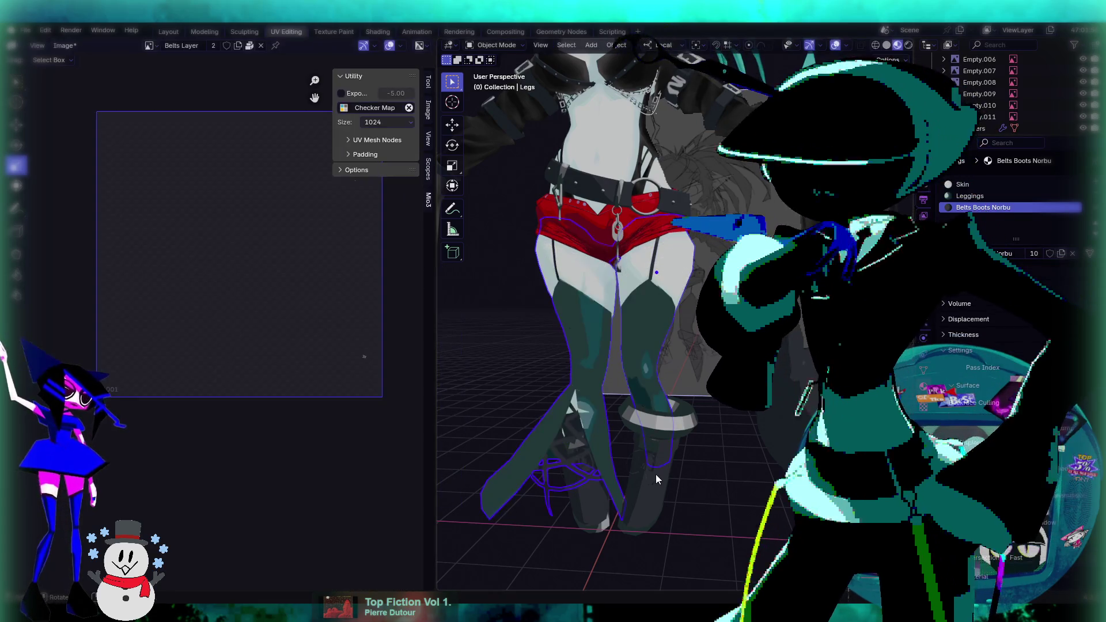
{"action": "left_click", "coordinate": [659, 477]}
{"action": "key", "text": "Tab"}
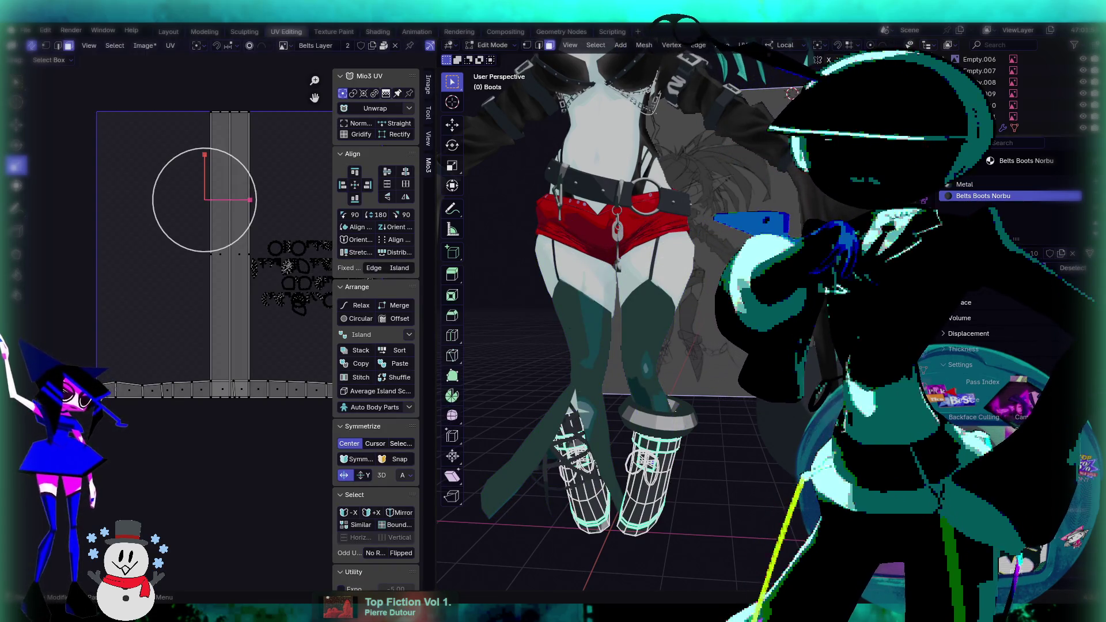
{"action": "key", "text": "a"}
{"action": "key", "text": "Tab"}
{"action": "left_click", "coordinate": [806, 413]}
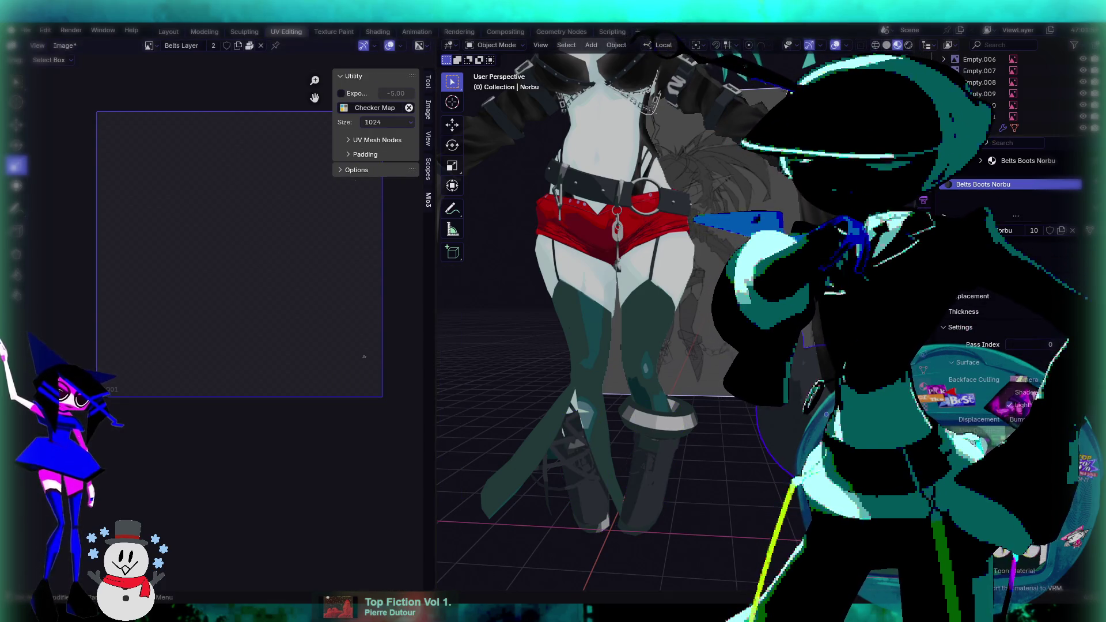
{"action": "key", "text": "Tab"}
Select all of Norbu's UVs, move them up 0.3887 above the tile, and exit to Object Mode.
{"action": "key", "text": "a"}
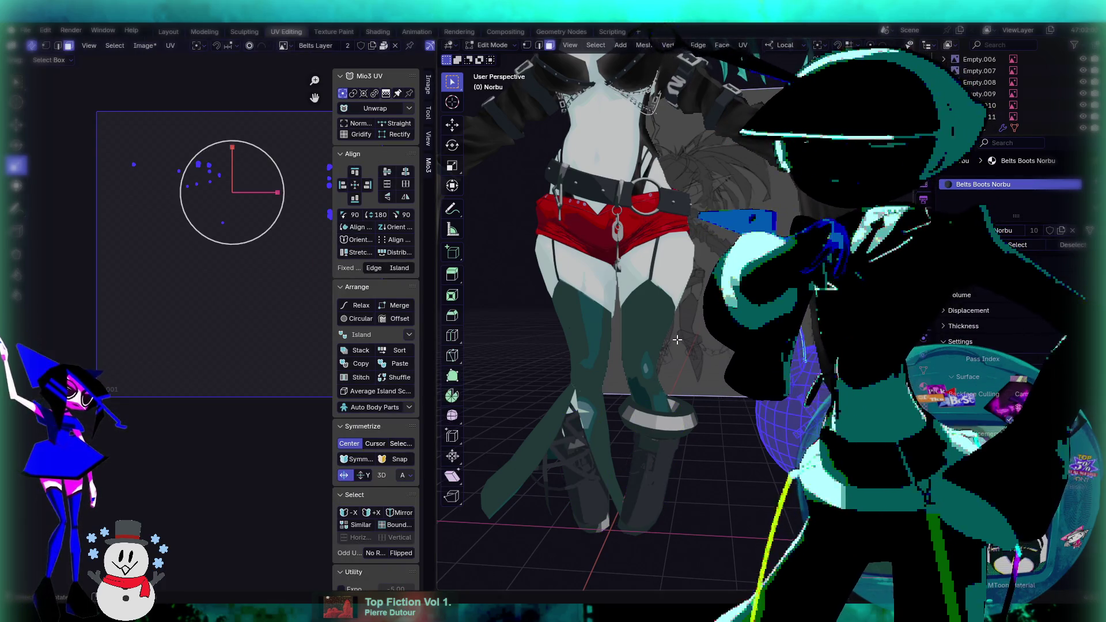
{"action": "middle_click_drag", "start_coordinate": [677, 340], "coordinate": [649, 397], "text": "shift"}
{"action": "scroll", "coordinate": [199, 263], "scroll_direction": "down", "scroll_amount": 1}
{"action": "middle_click_drag", "start_coordinate": [264, 248], "coordinate": [252, 281]}
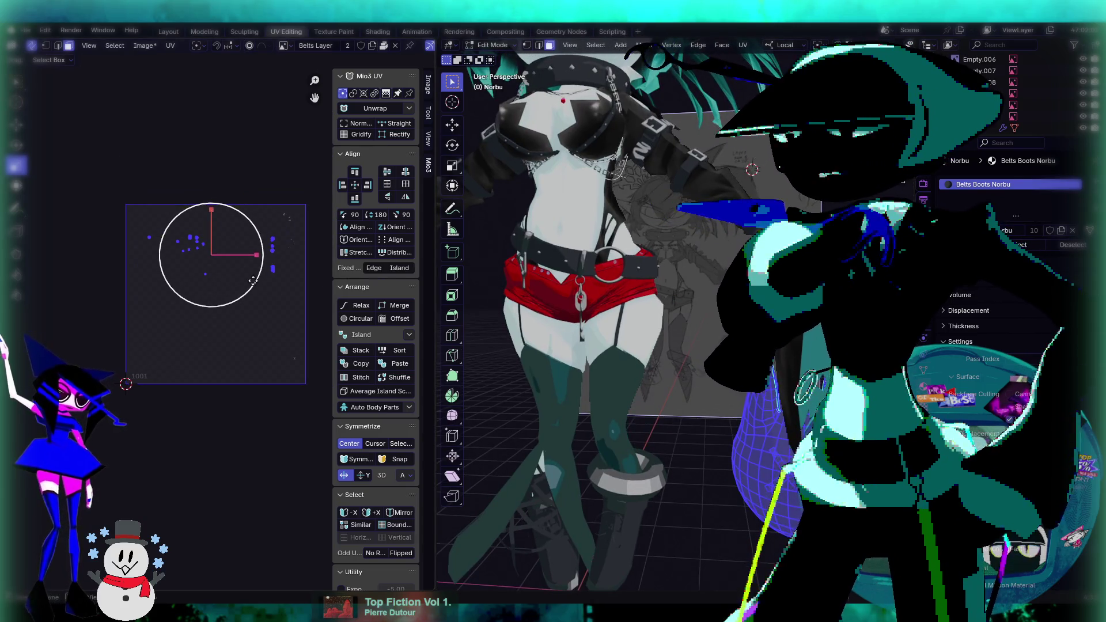
{"action": "scroll", "coordinate": [276, 294], "scroll_direction": "up", "scroll_amount": 1}
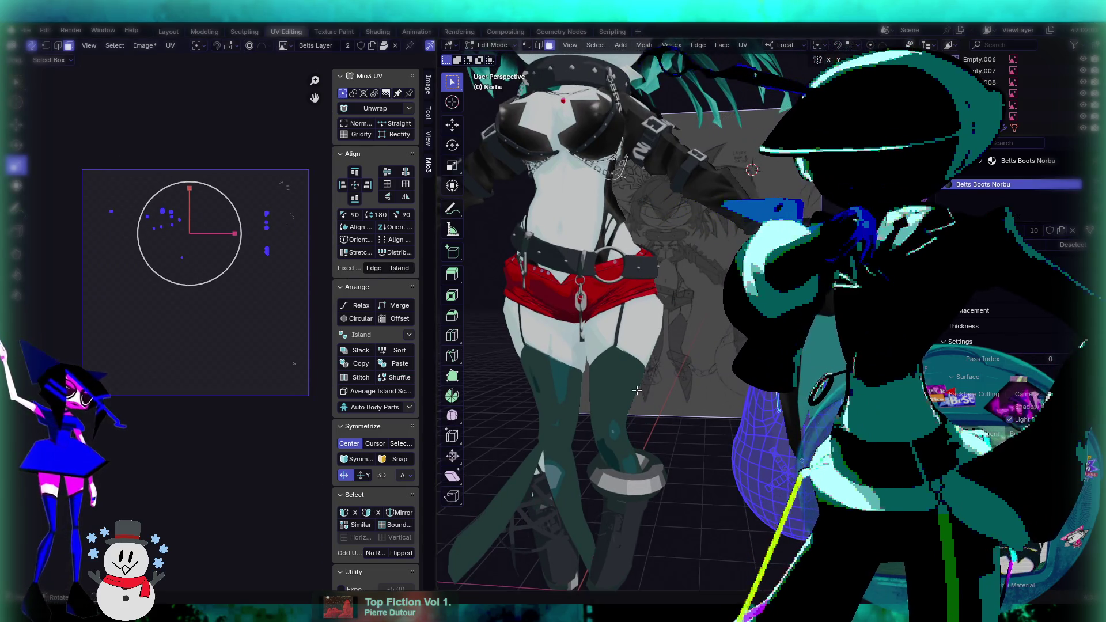
{"action": "scroll", "coordinate": [632, 388], "scroll_direction": "down", "scroll_amount": 2}
{"action": "middle_click_drag", "start_coordinate": [632, 388], "coordinate": [672, 399], "text": "shift"}
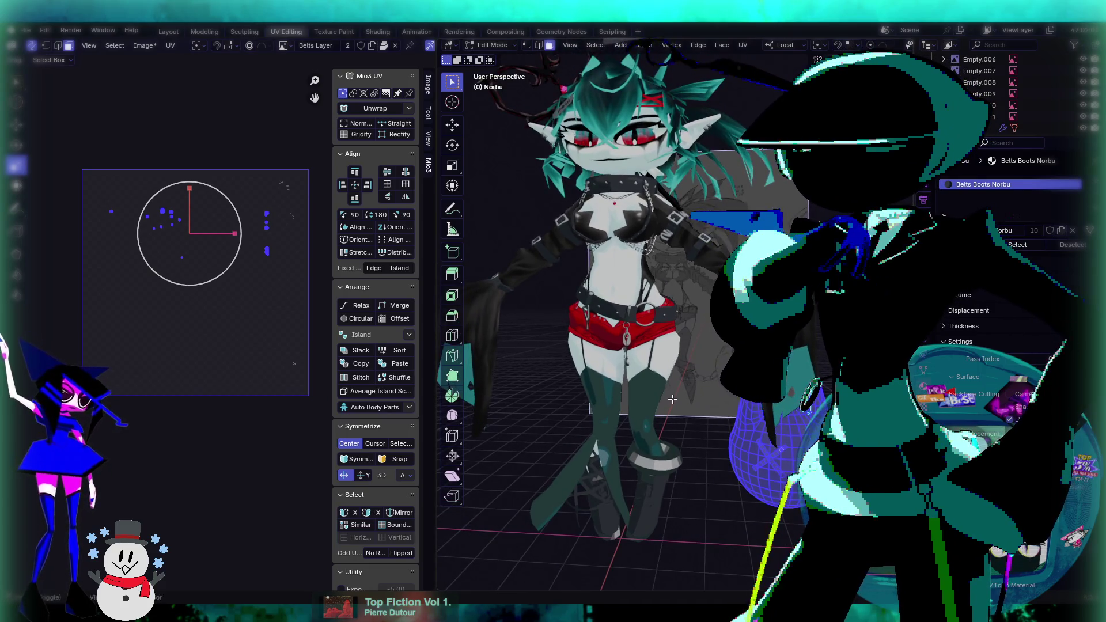
{"action": "scroll", "coordinate": [375, 346], "scroll_direction": "down", "scroll_amount": 1}
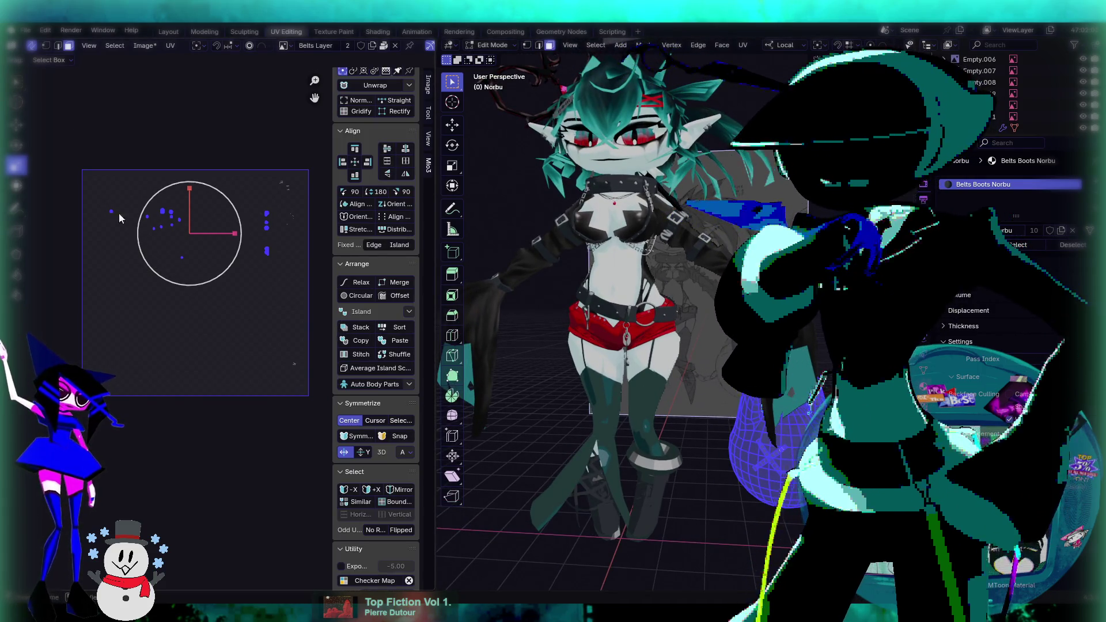
{"action": "key", "text": "g"}
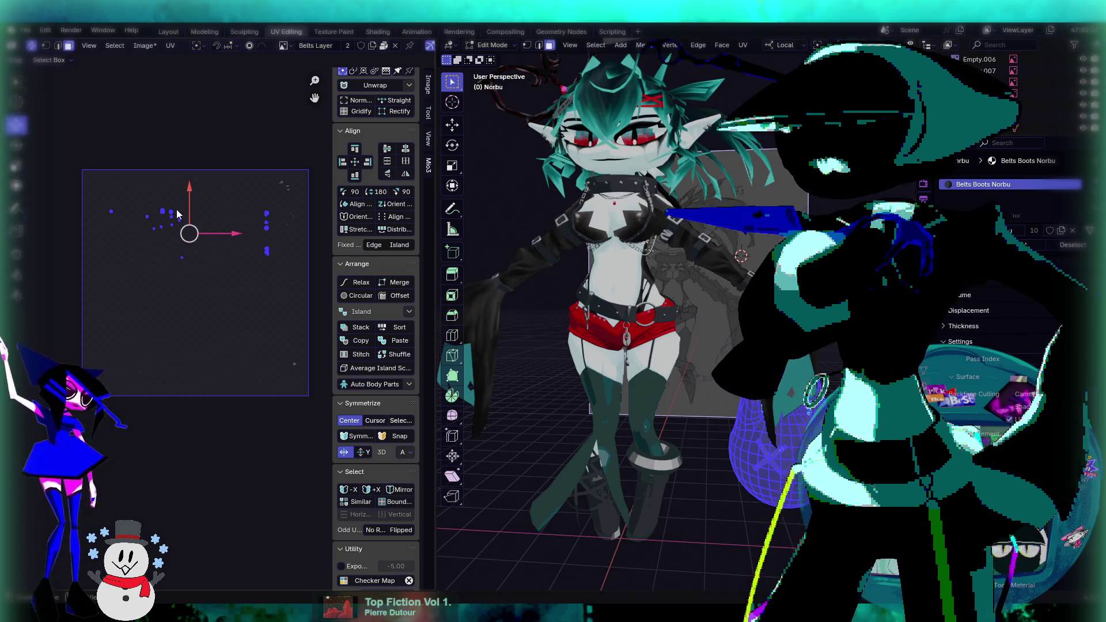
{"action": "left_click_drag", "start_coordinate": [189, 233], "coordinate": [198, 132]}
{"action": "middle_click_drag", "start_coordinate": [674, 398], "coordinate": [692, 411]}
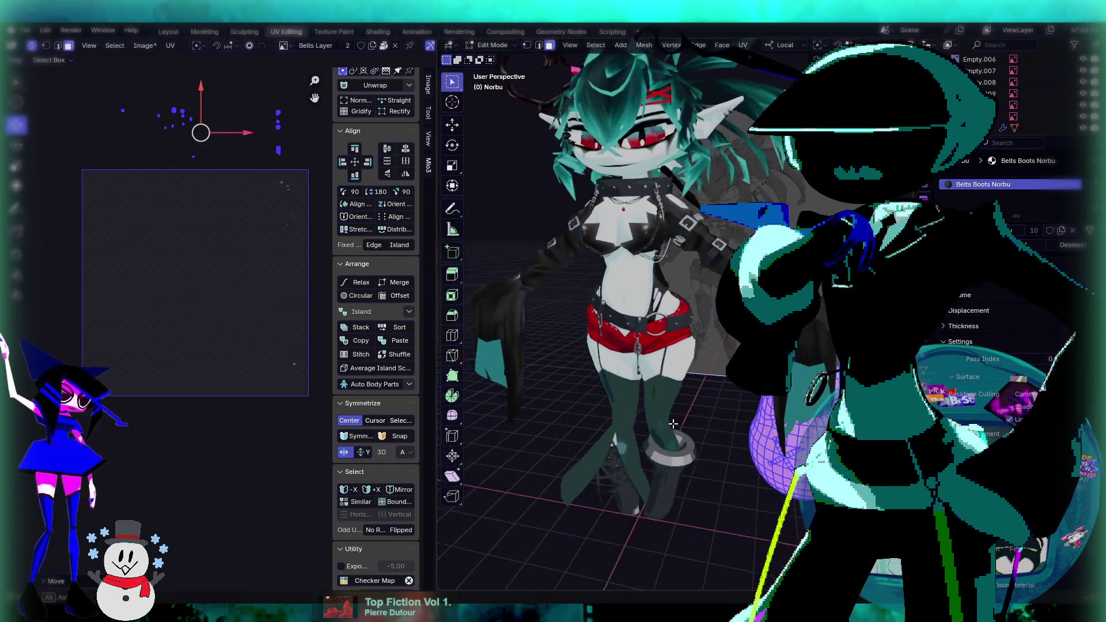
{"action": "key", "text": "Tab"}
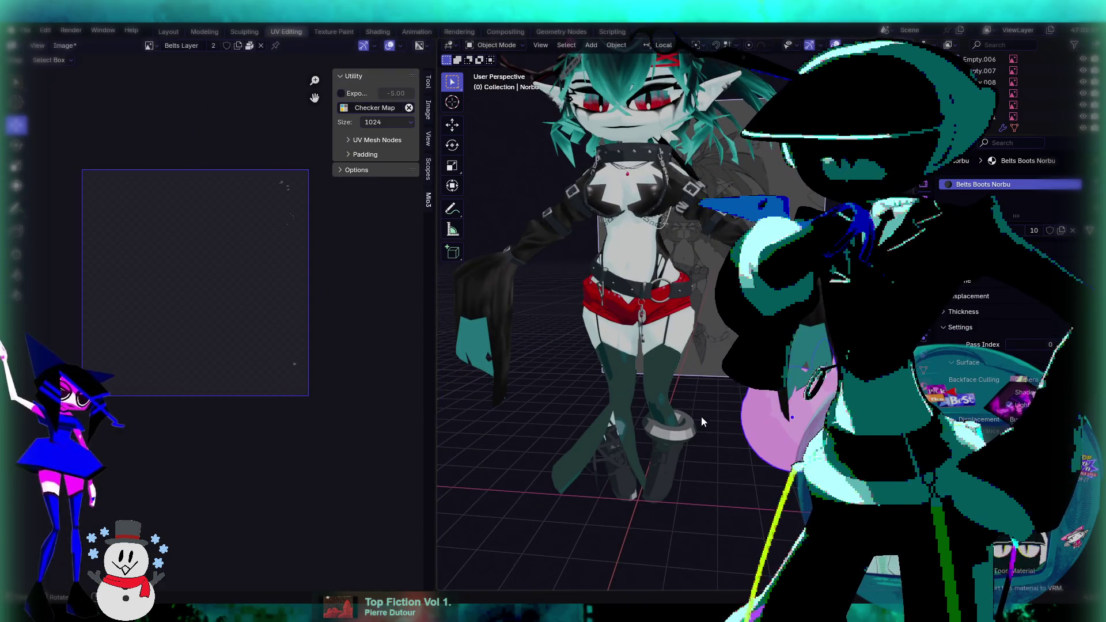
Select in turn the Legs, Garters, Belt Keys, Arm belts and Collar objects.
{"action": "scroll", "coordinate": [693, 434], "scroll_direction": "up", "scroll_amount": 2}
{"action": "mouse_move", "coordinate": [701, 440]}
{"action": "middle_mouse_down"}
{"action": "mouse_move", "coordinate": [680, 404]}
{"action": "mouse_move", "coordinate": [684, 451]}
{"action": "middle_mouse_up"}
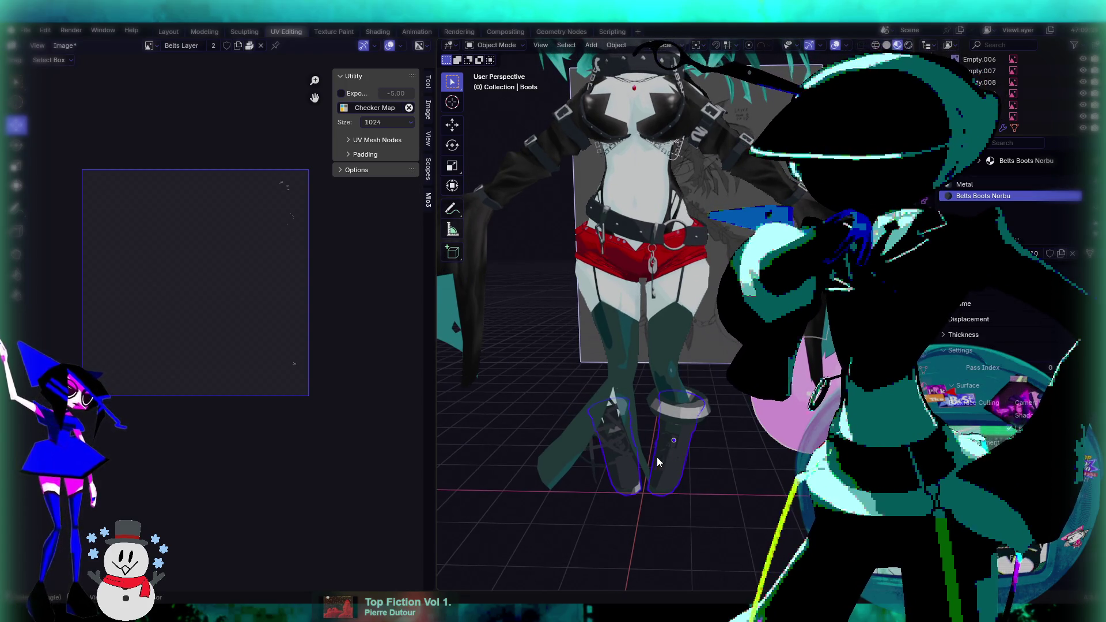
{"action": "left_click", "coordinate": [626, 352]}
{"action": "scroll", "coordinate": [702, 253], "scroll_direction": "up", "scroll_amount": 2}
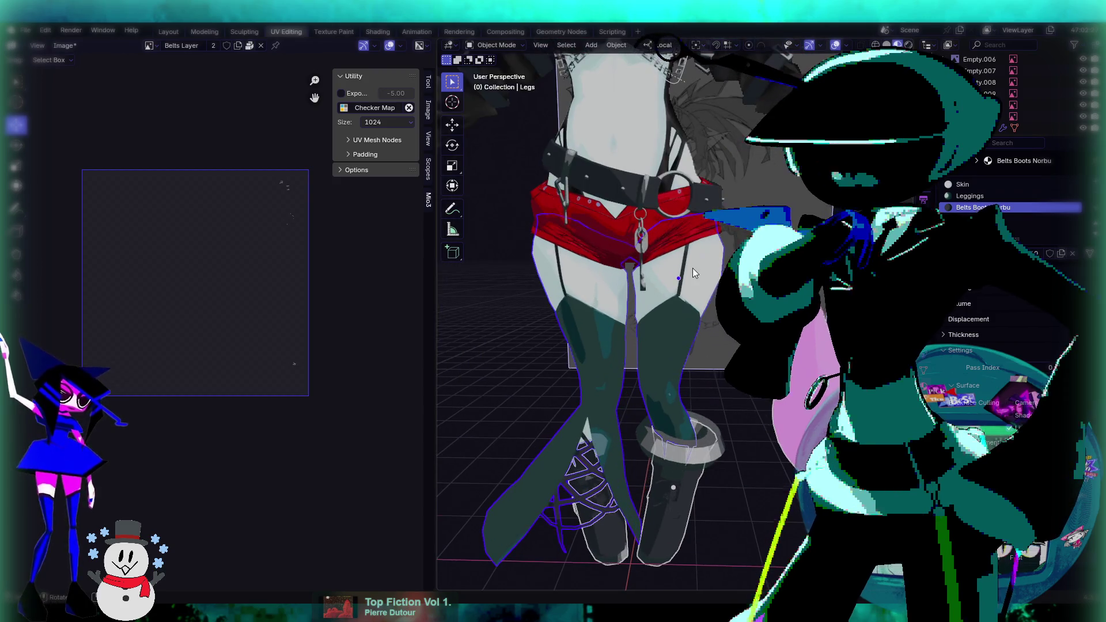
{"action": "left_click", "coordinate": [684, 273]}
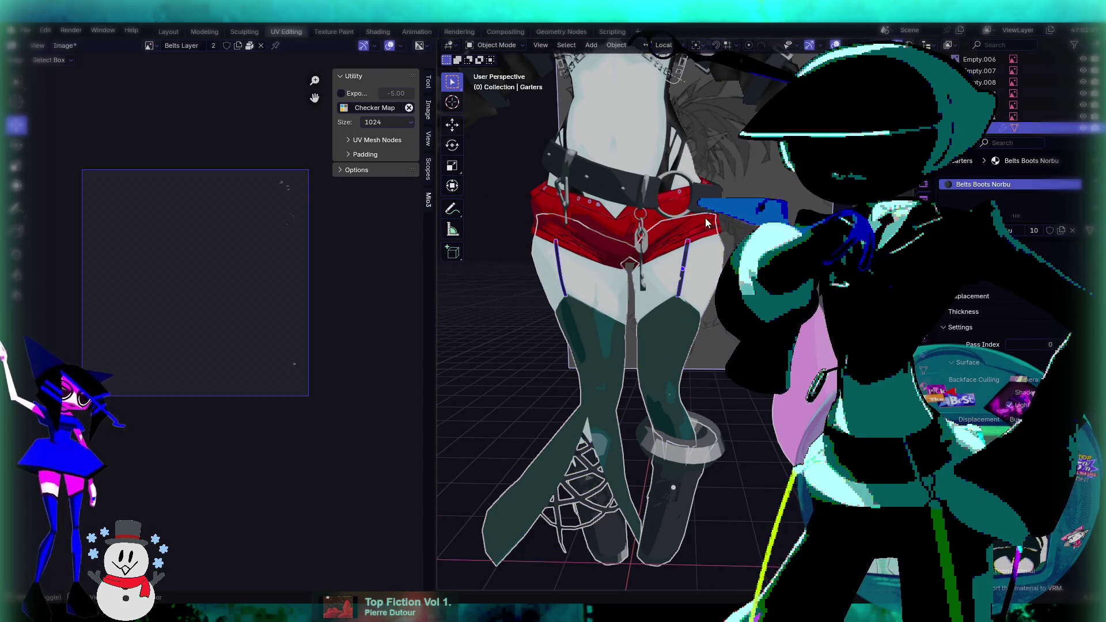
{"action": "middle_click_drag", "start_coordinate": [708, 223], "coordinate": [670, 299]}
{"action": "middle_click_drag", "start_coordinate": [622, 270], "coordinate": [684, 306]}
{"action": "left_click", "coordinate": [685, 306]}
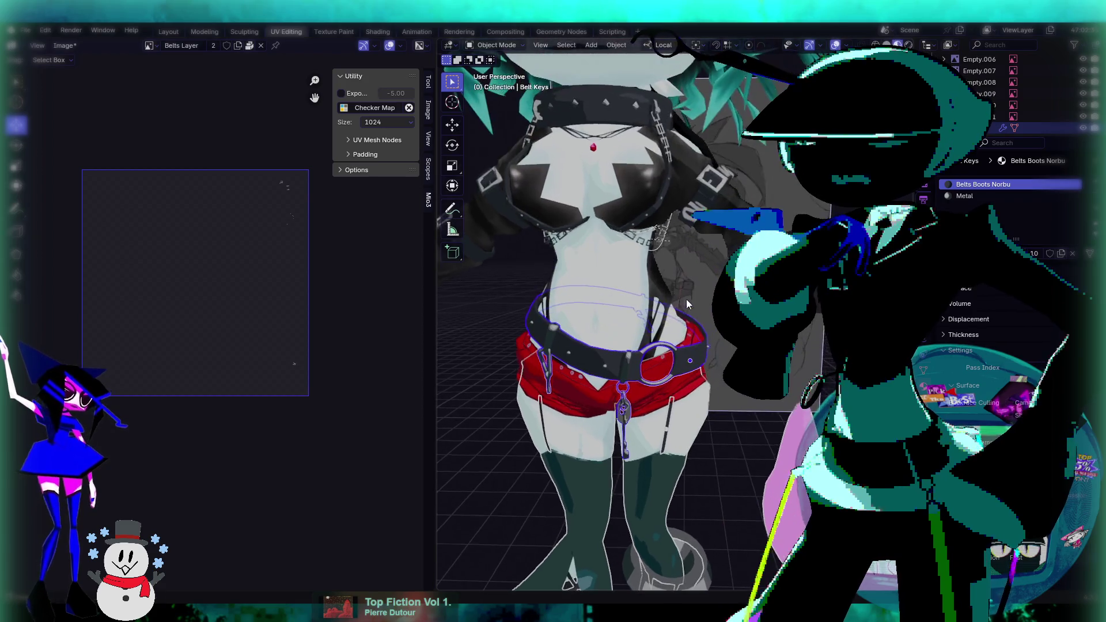
{"action": "left_click", "coordinate": [669, 172]}
{"action": "middle_click_drag", "start_coordinate": [668, 173], "coordinate": [665, 235]}
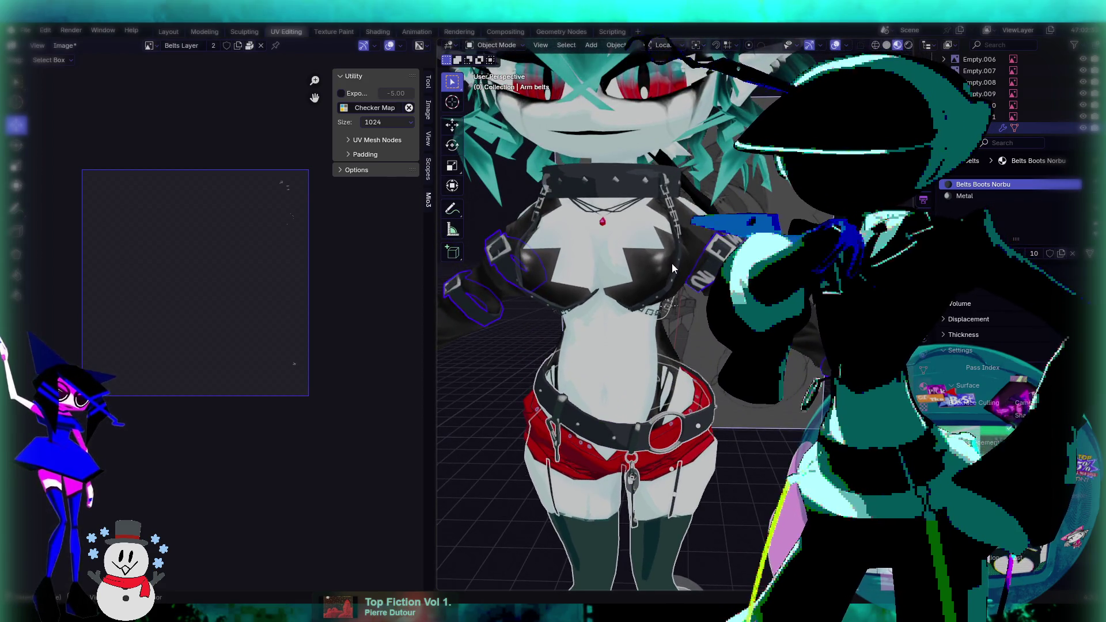
{"action": "left_click", "coordinate": [644, 203]}
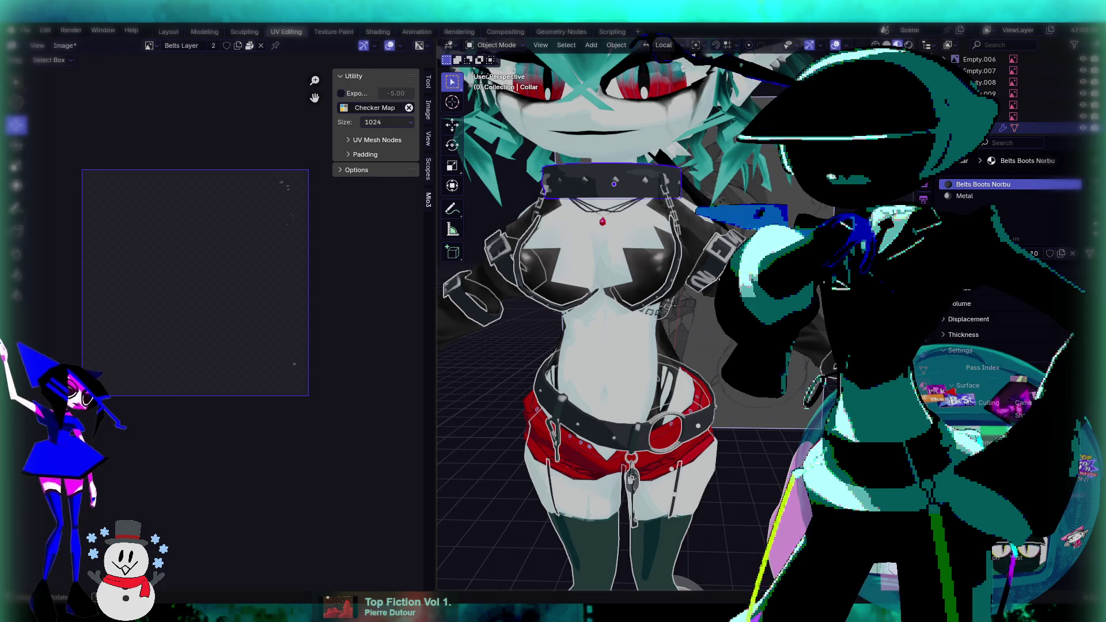
Inspect the Collar's UVs in Edit Mode, return to Object Mode and save goboboo45.blend.
{"action": "key", "text": "Tab"}
{"action": "scroll", "coordinate": [232, 327], "scroll_direction": "up", "scroll_amount": 4}
{"action": "scroll", "coordinate": [236, 288], "scroll_direction": "down", "scroll_amount": 4}
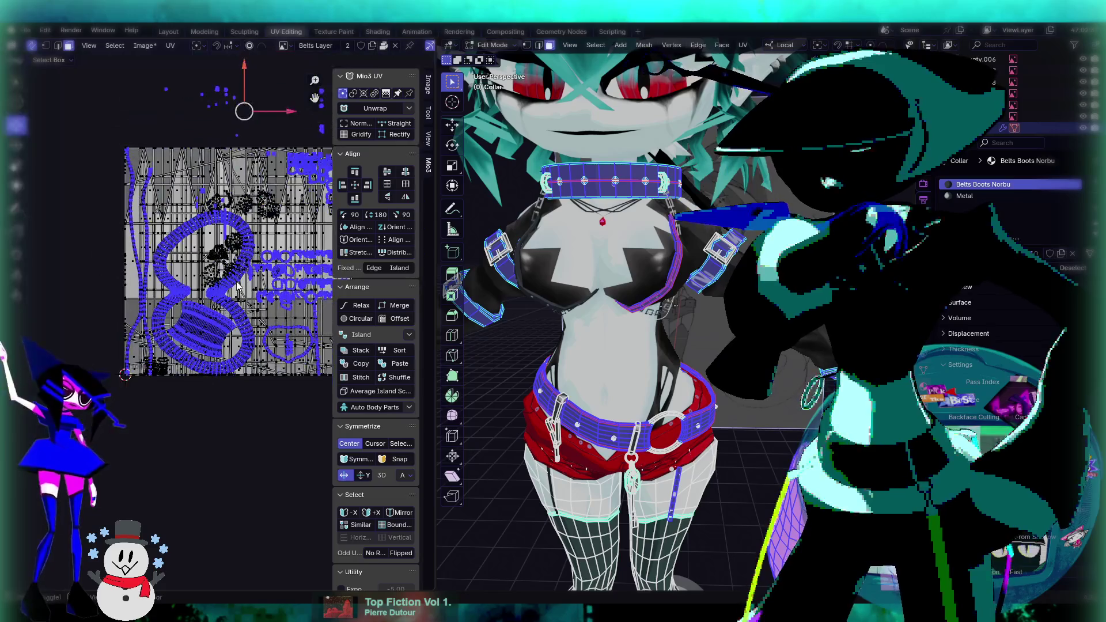
{"action": "middle_click_drag", "start_coordinate": [236, 288], "coordinate": [199, 343]}
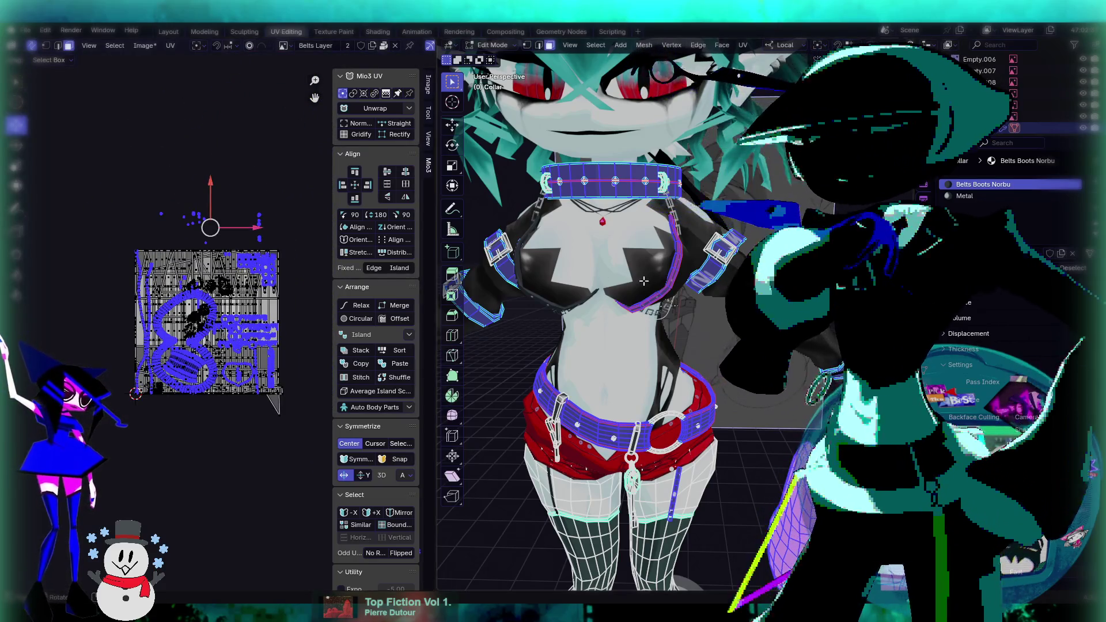
{"action": "scroll", "coordinate": [605, 317], "scroll_direction": "down", "scroll_amount": 5}
{"action": "key", "text": "Tab"}
{"action": "middle_click_drag", "start_coordinate": [605, 317], "coordinate": [565, 380]}
{"action": "middle_click_drag", "start_coordinate": [685, 294], "coordinate": [703, 286]}
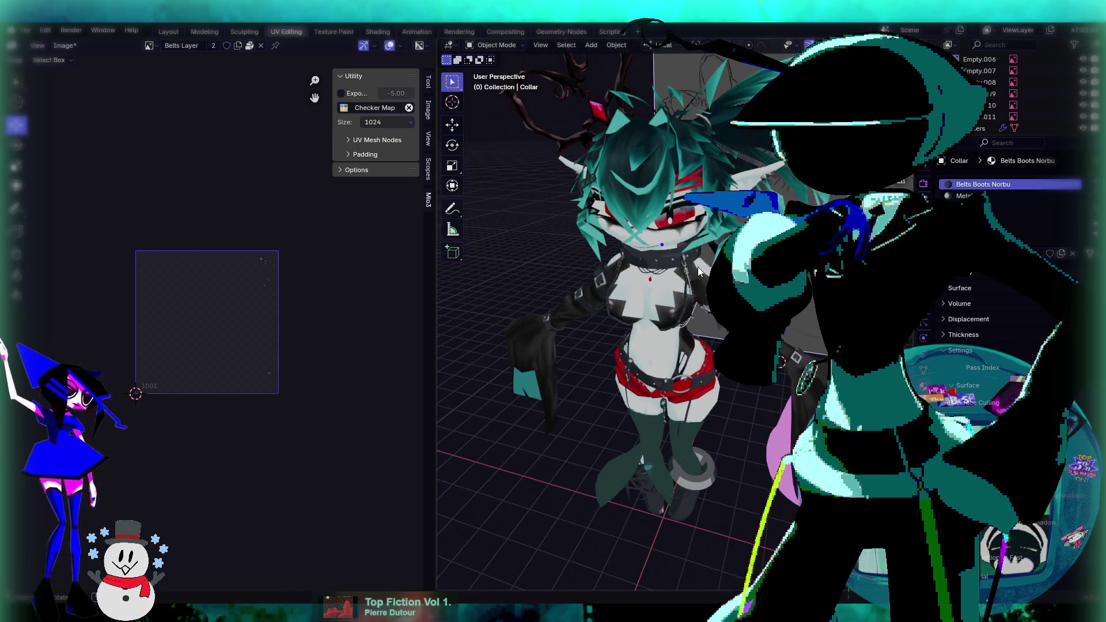
{"action": "key", "text": "ctrl+s"}
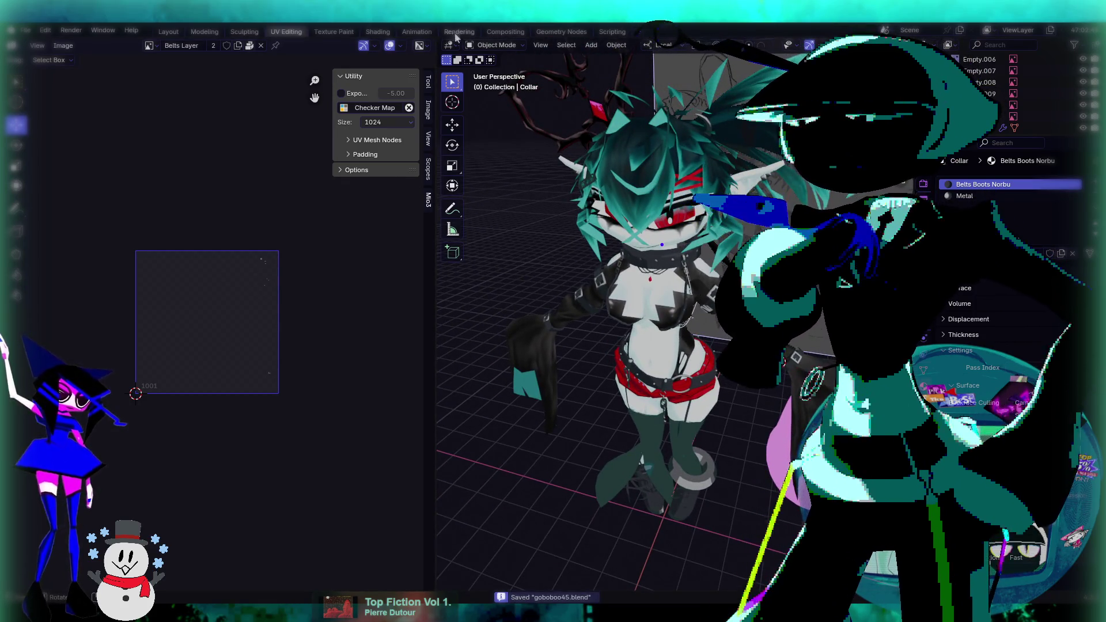
Switch to the Texture Paint workspace and put the collar into Texture Paint mode.
{"action": "left_click", "coordinate": [334, 31]}
{"action": "scroll", "coordinate": [601, 255], "scroll_direction": "up", "scroll_amount": 3}
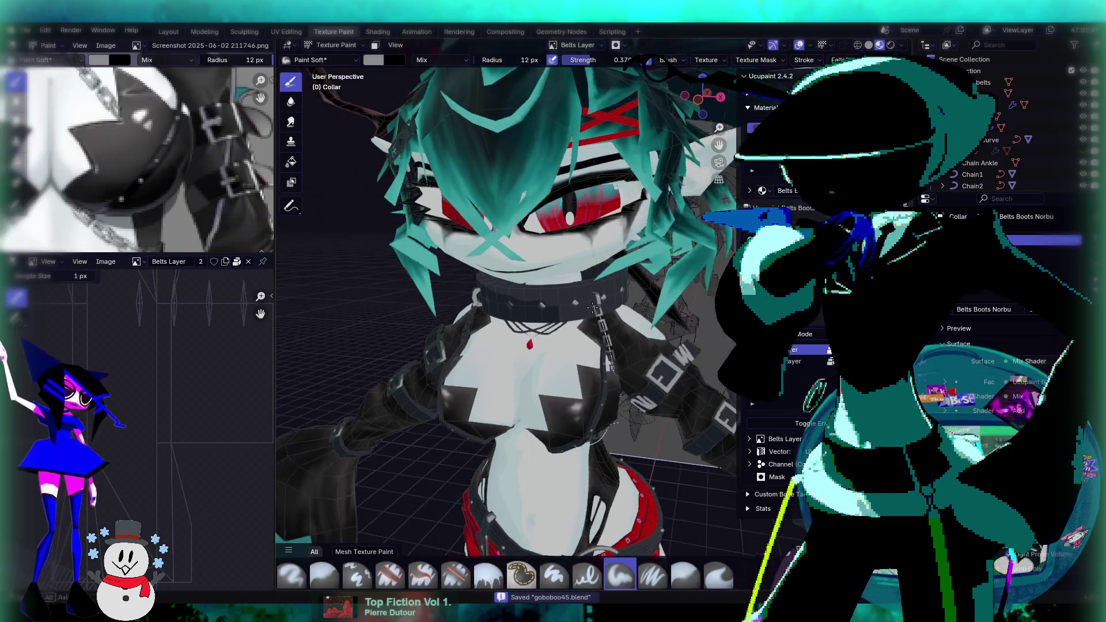
{"action": "mouse_move", "coordinate": [600, 255]}
{"action": "middle_mouse_down"}
{"action": "mouse_move", "coordinate": [461, 201]}
{"action": "mouse_move", "coordinate": [403, 144]}
{"action": "mouse_move", "coordinate": [370, 37]}
{"action": "middle_mouse_up"}
{"action": "left_click", "coordinate": [335, 45]}
{"action": "left_click", "coordinate": [334, 57]}
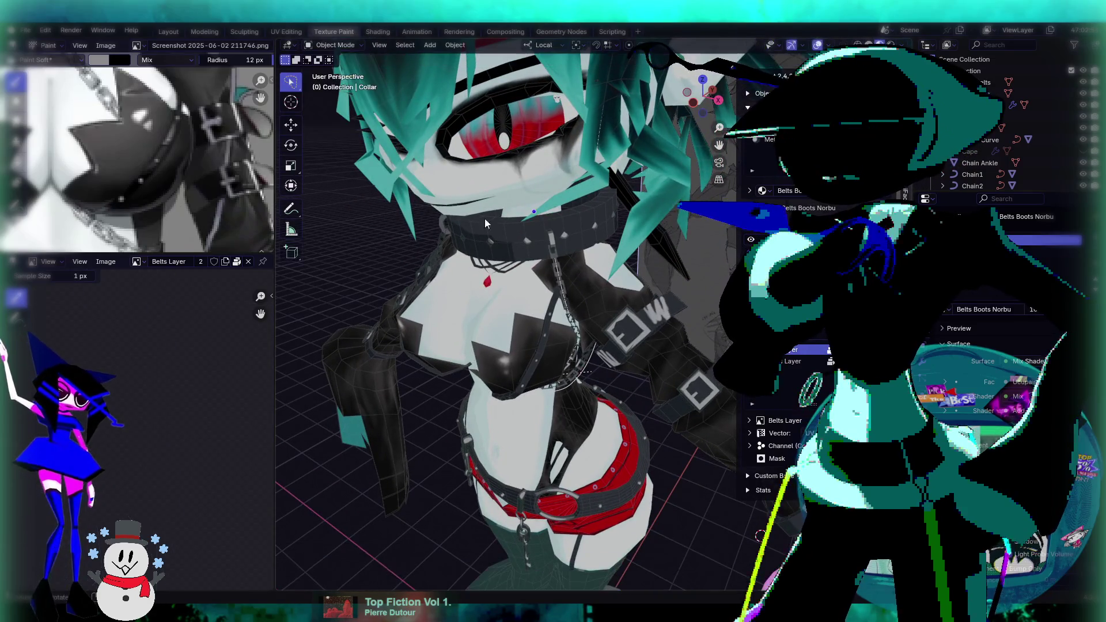
{"action": "left_click", "coordinate": [337, 45]}
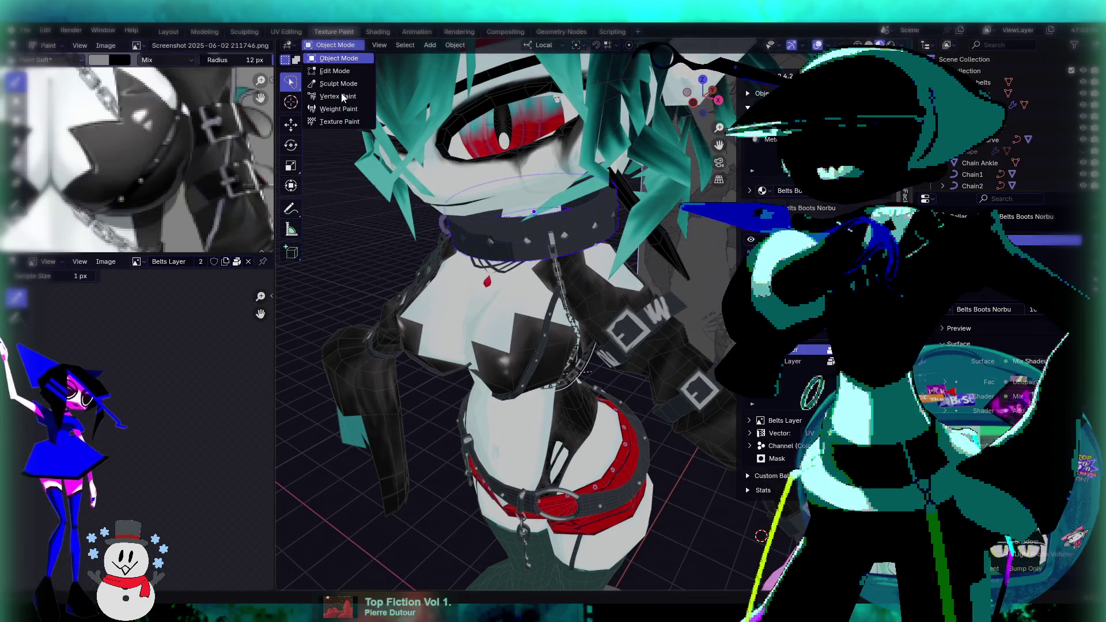
{"action": "left_click", "coordinate": [346, 122]}
Paint a grey stroke across the collar band, undo it and repaint a shorter one.
{"action": "scroll", "coordinate": [570, 294], "scroll_direction": "up", "scroll_amount": 8}
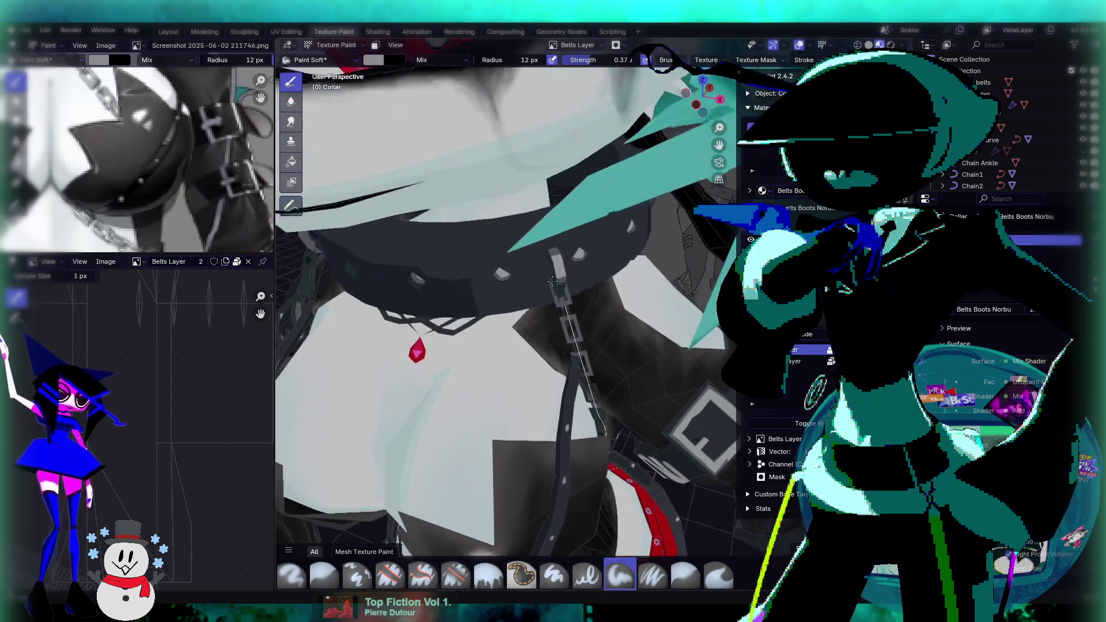
{"action": "middle_click_drag", "start_coordinate": [571, 294], "coordinate": [553, 257], "text": "shift"}
{"action": "left_click_drag", "start_coordinate": [589, 249], "coordinate": [589, 249]}
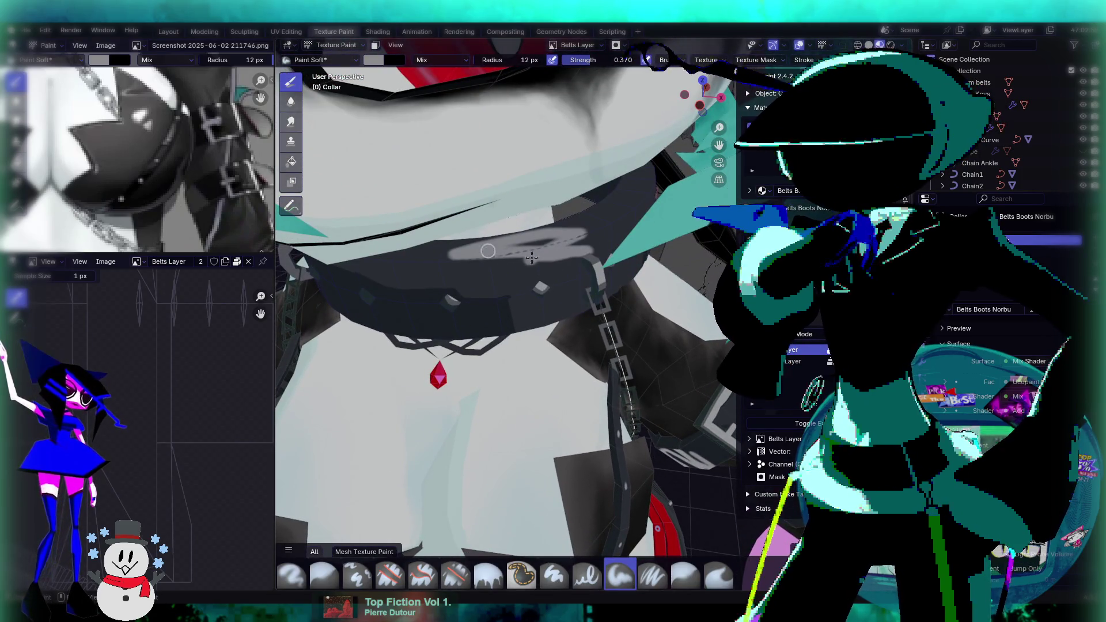
{"action": "scroll", "coordinate": [604, 212], "scroll_direction": "up", "scroll_amount": 3}
{"action": "middle_click_drag", "start_coordinate": [603, 212], "coordinate": [602, 238]}
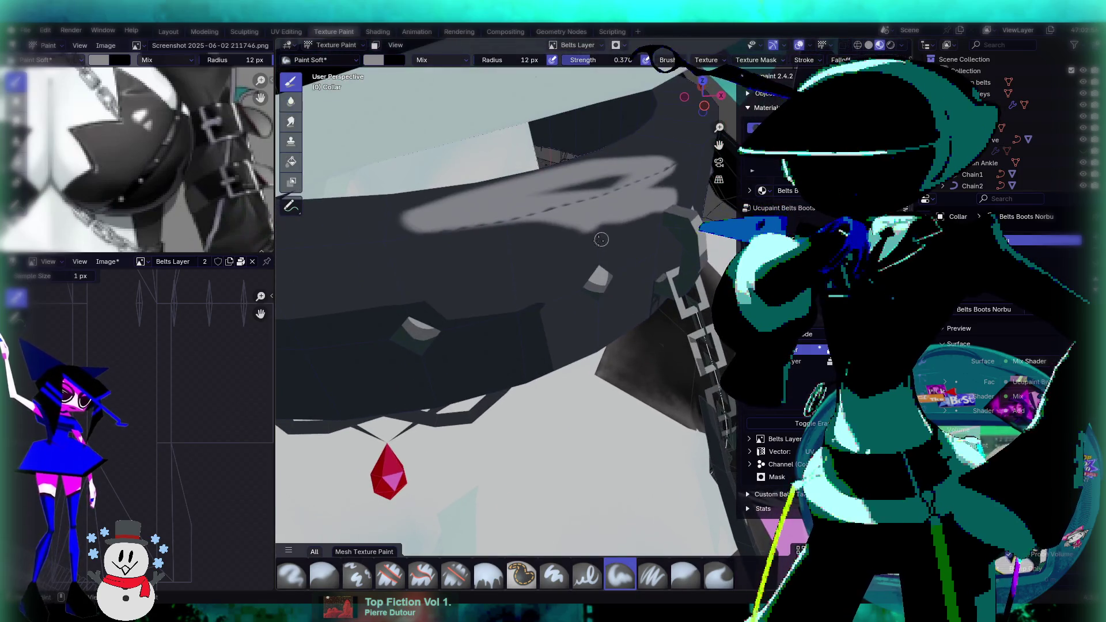
{"action": "key", "text": "ctrl+z"}
{"action": "left_click_drag", "start_coordinate": [450, 245], "coordinate": [577, 201]}
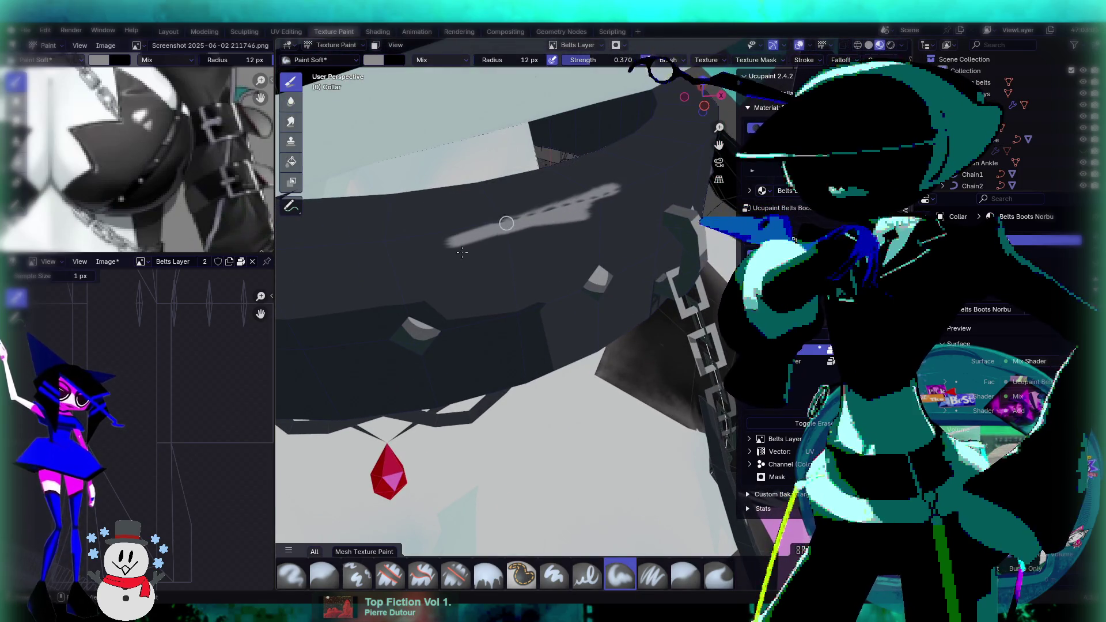
Blend the grey stroke along the collar with the Smear tool.
{"action": "scroll", "coordinate": [185, 349], "scroll_direction": "down", "scroll_amount": 5}
{"action": "middle_click_drag", "start_coordinate": [359, 318], "coordinate": [585, 231]}
{"action": "left_click_drag", "start_coordinate": [570, 254], "coordinate": [595, 243]}
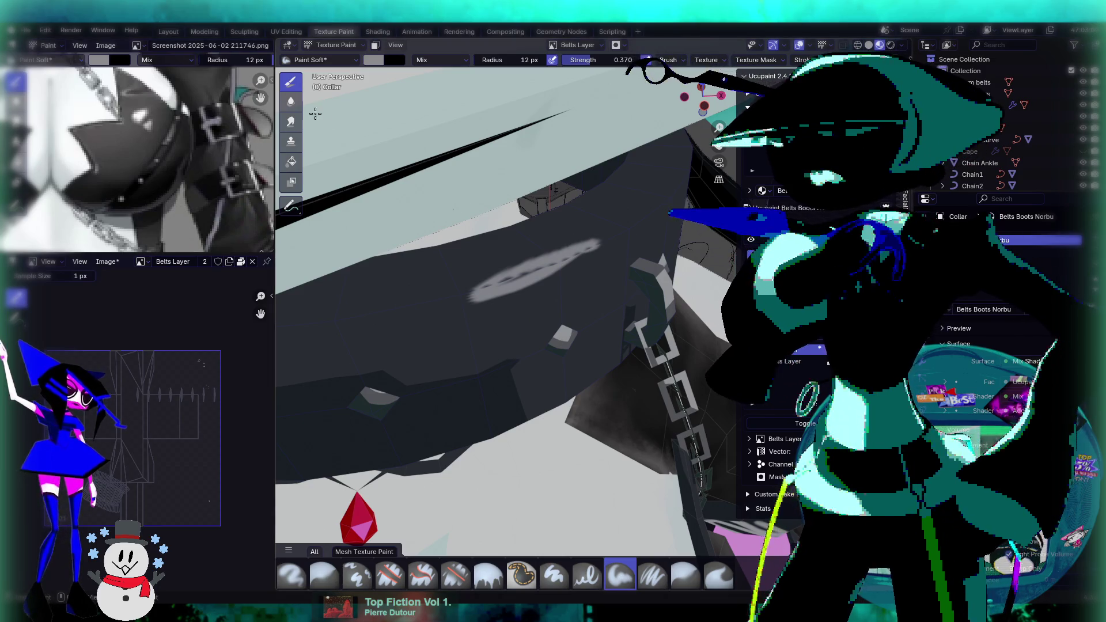
{"action": "left_click", "coordinate": [291, 121]}
{"action": "mouse_move", "coordinate": [490, 291]}
{"action": "left_mouse_down"}
{"action": "mouse_move", "coordinate": [576, 249]}
{"action": "mouse_move", "coordinate": [464, 289]}
{"action": "mouse_move", "coordinate": [460, 306]}
{"action": "mouse_move", "coordinate": [669, 198]}
{"action": "mouse_move", "coordinate": [519, 279]}
{"action": "mouse_move", "coordinate": [606, 263]}
{"action": "left_mouse_up"}
Paint a light stroke across the collar with the Paint Soft brush.
{"action": "mouse_move", "coordinate": [606, 264]}
{"action": "middle_mouse_down"}
{"action": "mouse_move", "coordinate": [576, 255]}
{"action": "mouse_move", "coordinate": [571, 219]}
{"action": "mouse_move", "coordinate": [401, 238]}
{"action": "mouse_move", "coordinate": [566, 252]}
{"action": "middle_mouse_up"}
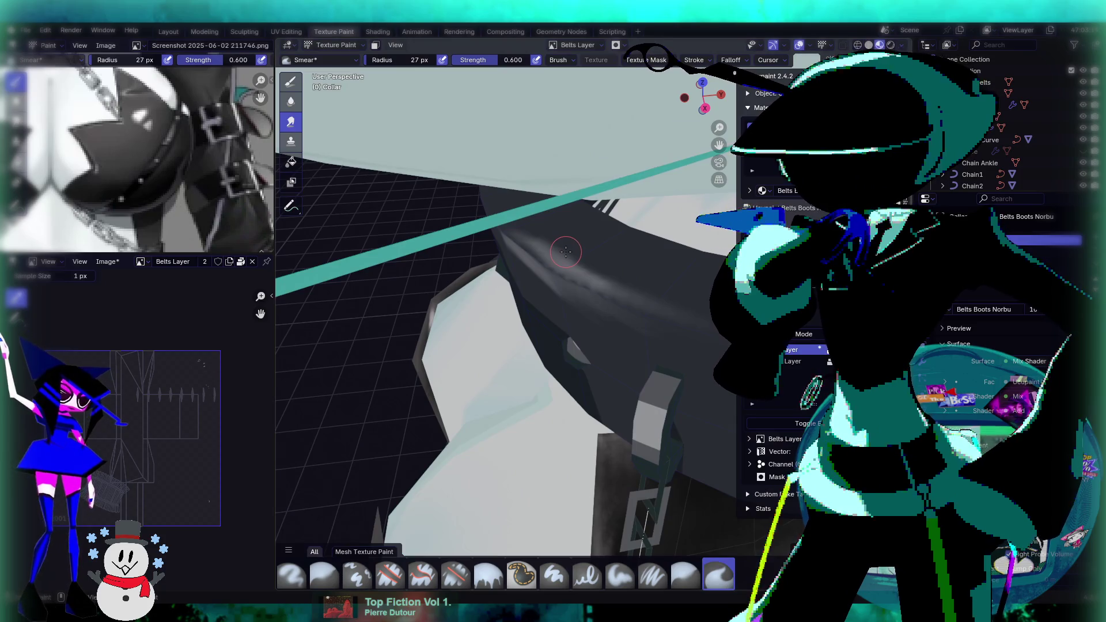
{"action": "scroll", "coordinate": [659, 311], "scroll_direction": "up", "scroll_amount": 5}
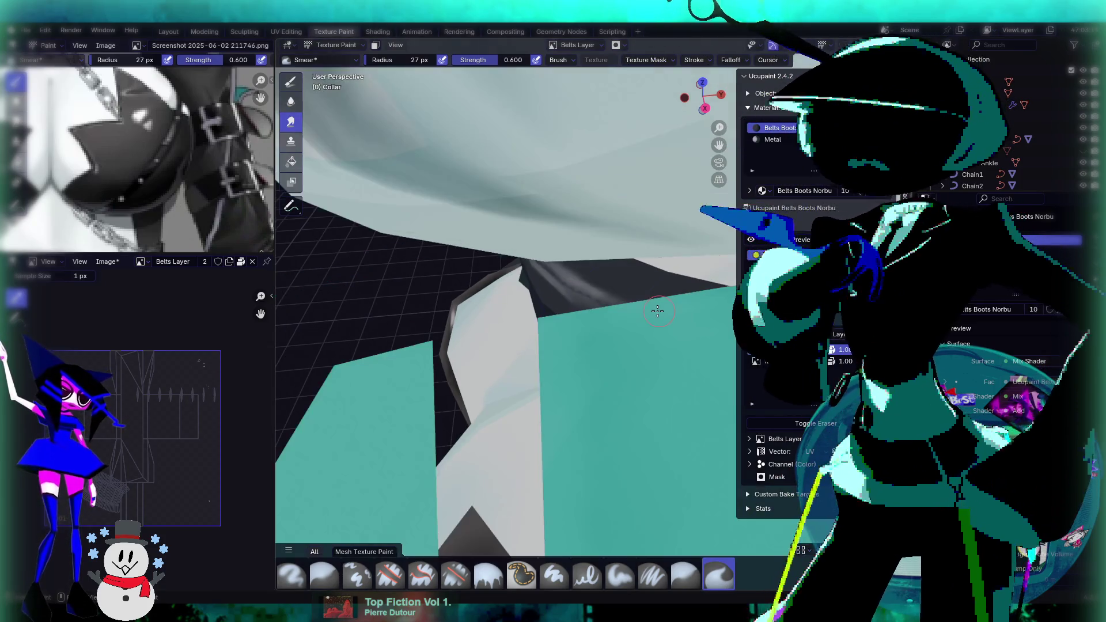
{"action": "scroll", "coordinate": [659, 311], "scroll_direction": "down", "scroll_amount": 5}
{"action": "middle_click_drag", "start_coordinate": [472, 340], "coordinate": [443, 341]}
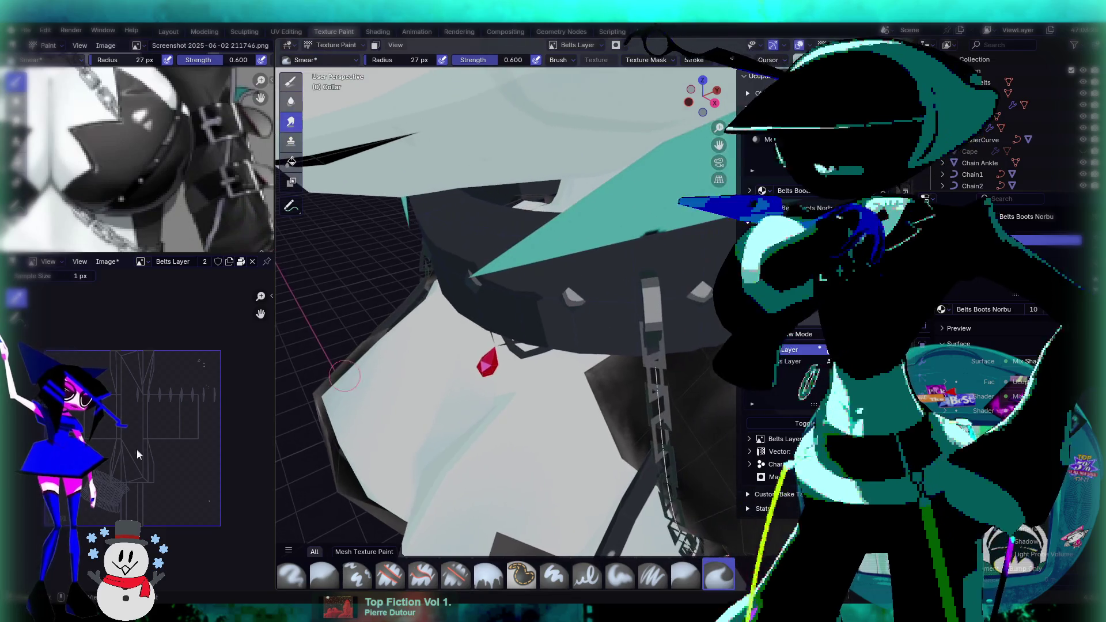
{"action": "scroll", "coordinate": [160, 455], "scroll_direction": "up", "scroll_amount": 5}
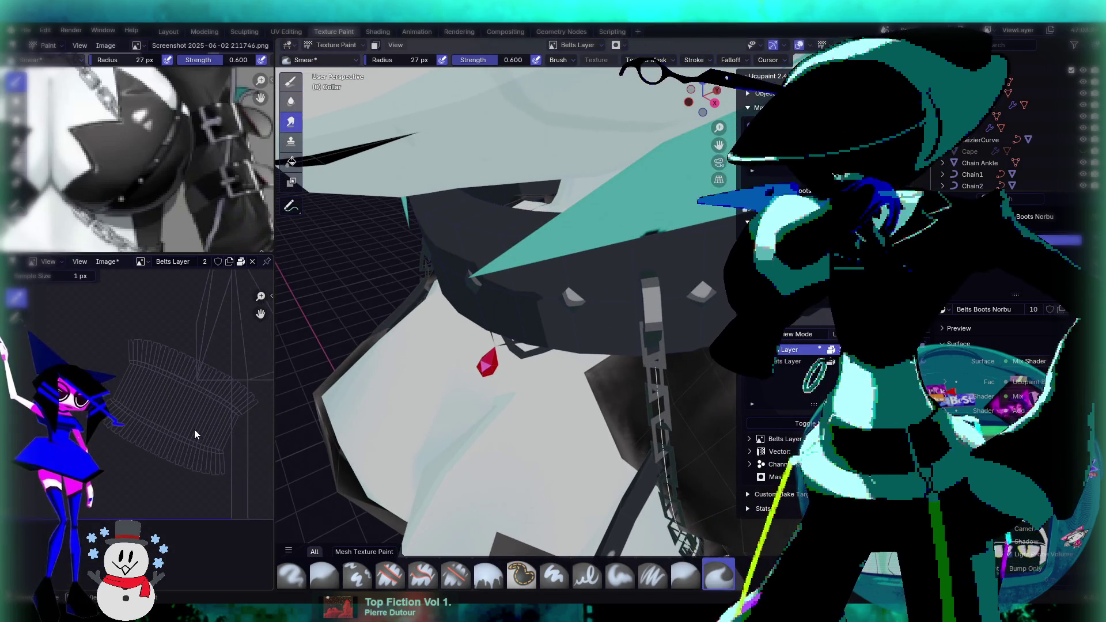
{"action": "scroll", "coordinate": [194, 431], "scroll_direction": "up", "scroll_amount": 2}
{"action": "scroll", "coordinate": [190, 371], "scroll_direction": "up", "scroll_amount": 2}
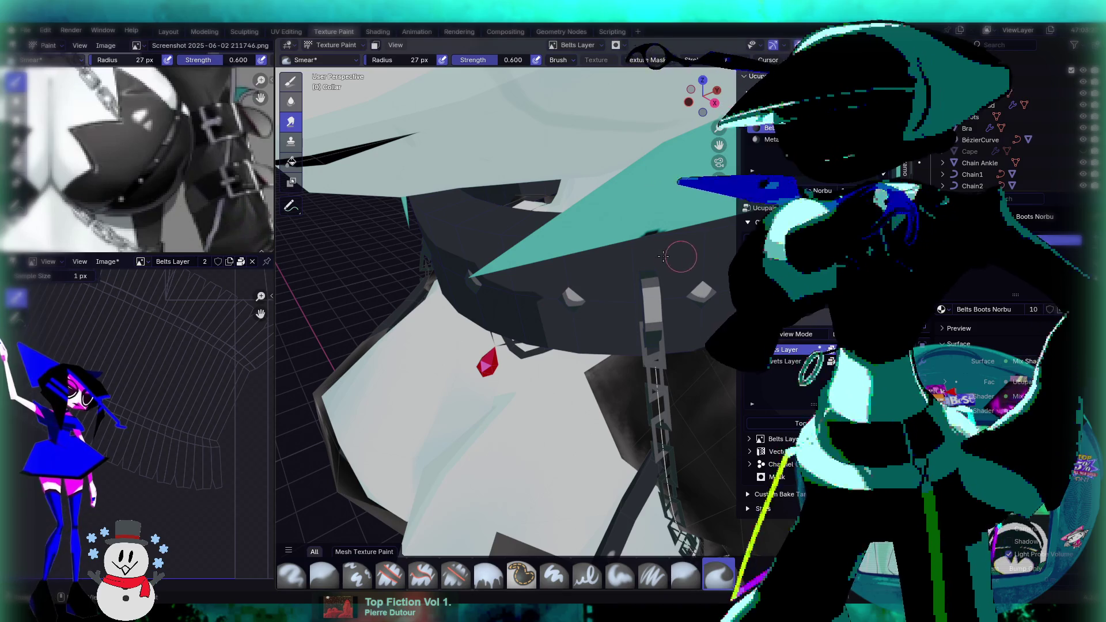
{"action": "mouse_move", "coordinate": [670, 256]}
{"action": "middle_mouse_down"}
{"action": "mouse_move", "coordinate": [605, 234]}
{"action": "mouse_move", "coordinate": [565, 242]}
{"action": "middle_mouse_up"}
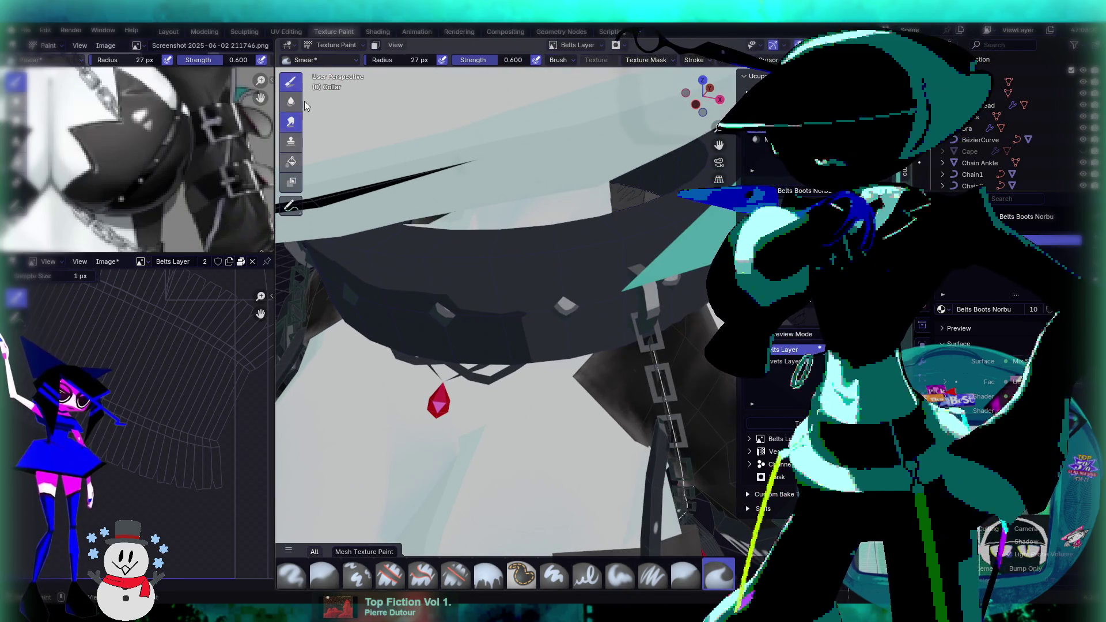
{"action": "left_click", "coordinate": [291, 82]}
{"action": "left_click_drag", "start_coordinate": [456, 256], "coordinate": [554, 254]}
Try smearing the grey patch directly on the texture image, then undo the smear.
{"action": "scroll", "coordinate": [153, 337], "scroll_direction": "up", "scroll_amount": 5}
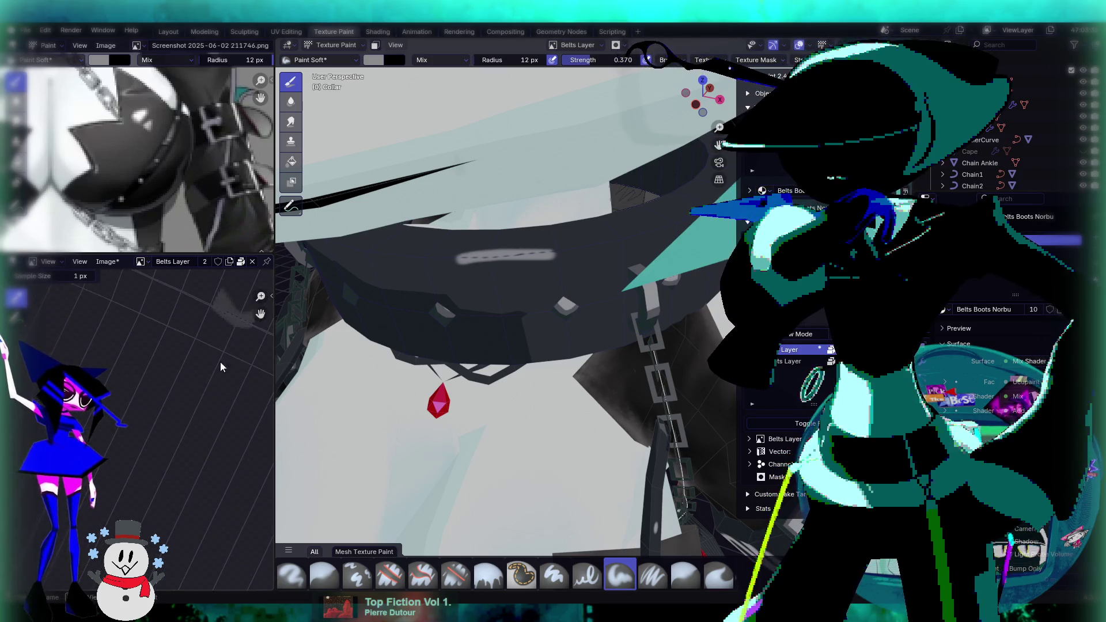
{"action": "middle_click_drag", "start_coordinate": [219, 368], "coordinate": [160, 390]}
{"action": "left_click", "coordinate": [45, 261]}
{"action": "left_click", "coordinate": [53, 287]}
{"action": "left_click", "coordinate": [16, 336]}
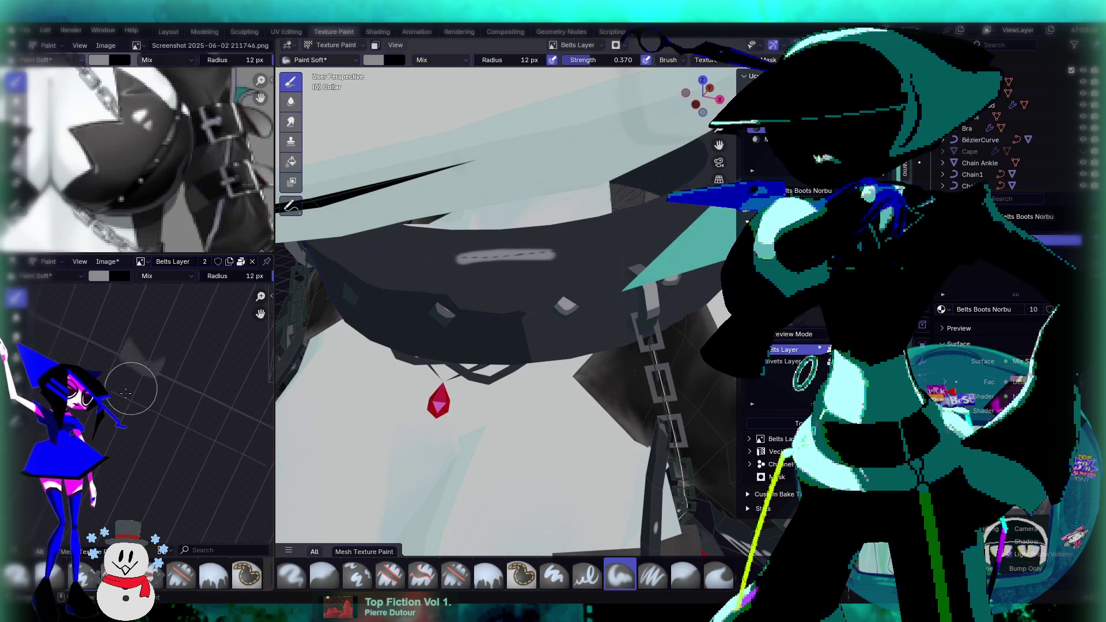
{"action": "mouse_move", "coordinate": [137, 371]}
{"action": "left_mouse_down"}
{"action": "mouse_move", "coordinate": [175, 357]}
{"action": "mouse_move", "coordinate": [176, 382]}
{"action": "mouse_move", "coordinate": [143, 370]}
{"action": "mouse_move", "coordinate": [192, 388]}
{"action": "mouse_move", "coordinate": [98, 358]}
{"action": "mouse_move", "coordinate": [150, 376]}
{"action": "left_mouse_up"}
{"action": "key", "text": "ctrl+z"}
{"action": "key", "text": "ctrl+z"}
{"action": "key", "text": "ctrl+z"}
{"action": "key", "text": "ctrl+z"}
{"action": "key", "text": "ctrl+z"}
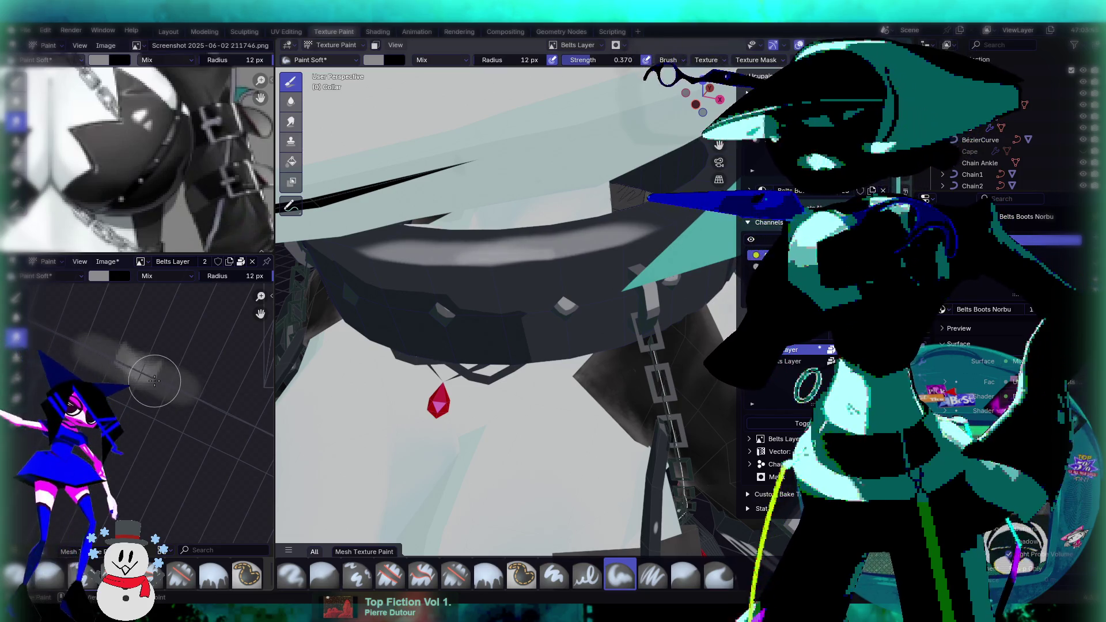
{"action": "key", "text": "ctrl+z"}
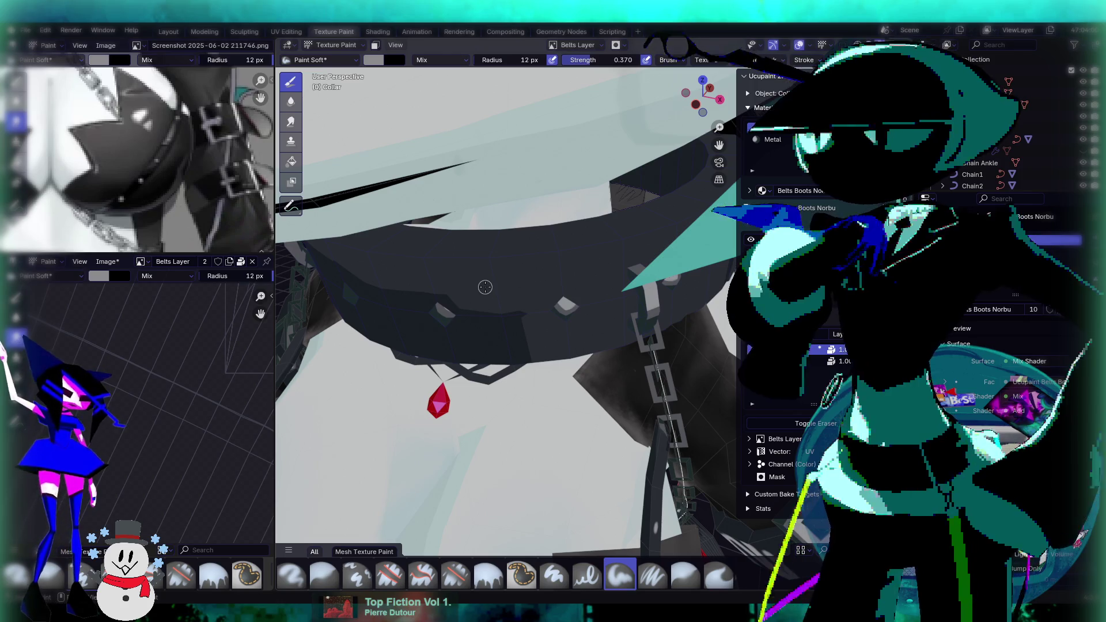
Paint light highlight lines along the collar's upper edge from several angles.
{"action": "mouse_move", "coordinate": [485, 287]}
{"action": "middle_mouse_down"}
{"action": "mouse_move", "coordinate": [596, 293]}
{"action": "mouse_move", "coordinate": [594, 256]}
{"action": "mouse_move", "coordinate": [635, 261]}
{"action": "mouse_move", "coordinate": [637, 232]}
{"action": "mouse_move", "coordinate": [651, 235]}
{"action": "middle_mouse_up"}
{"action": "mouse_move", "coordinate": [620, 228]}
{"action": "left_mouse_down"}
{"action": "mouse_move", "coordinate": [531, 240]}
{"action": "mouse_move", "coordinate": [663, 227]}
{"action": "mouse_move", "coordinate": [578, 241]}
{"action": "left_mouse_up"}
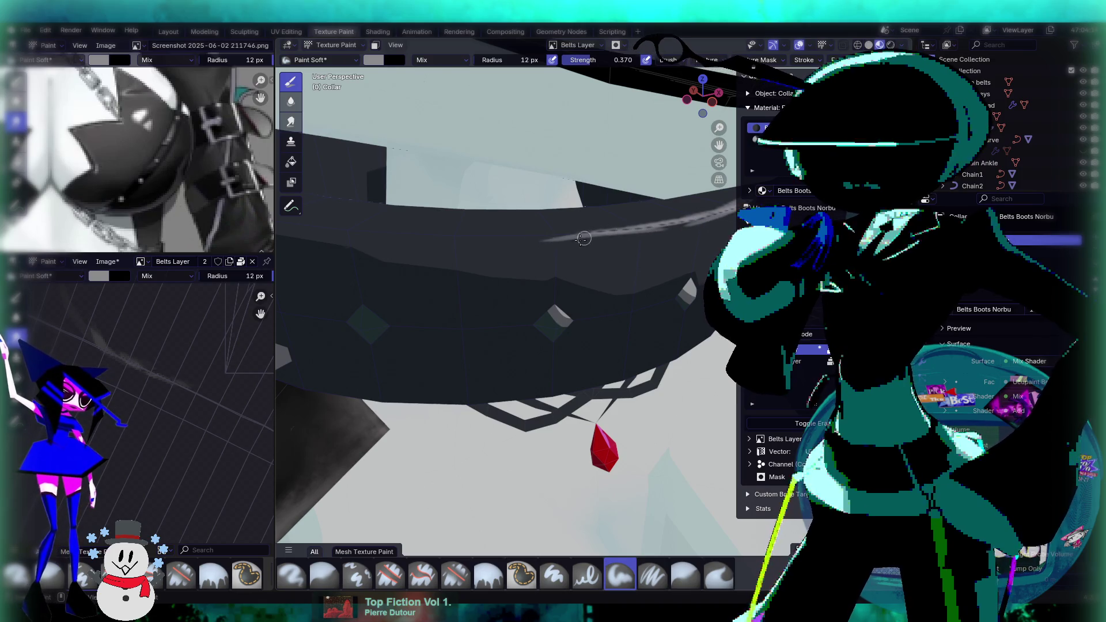
{"action": "mouse_move", "coordinate": [578, 241]}
{"action": "middle_mouse_down"}
{"action": "mouse_move", "coordinate": [647, 248]}
{"action": "mouse_move", "coordinate": [541, 284]}
{"action": "mouse_move", "coordinate": [622, 334]}
{"action": "middle_mouse_up"}
{"action": "mouse_move", "coordinate": [615, 333]}
{"action": "left_mouse_down"}
{"action": "mouse_move", "coordinate": [455, 330]}
{"action": "mouse_move", "coordinate": [637, 315]}
{"action": "left_mouse_up"}
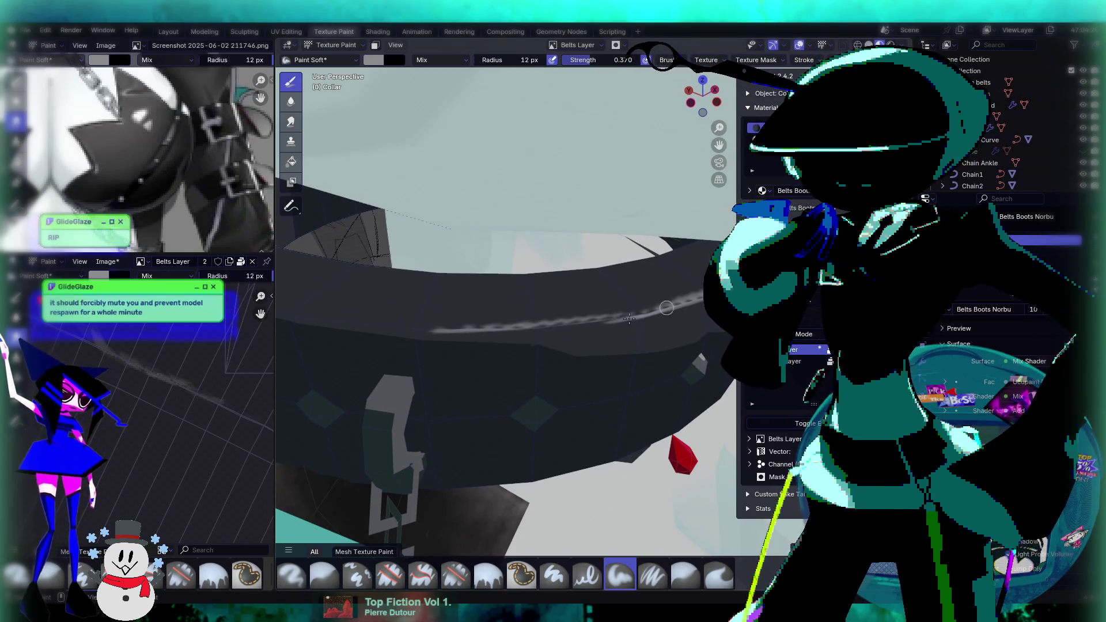
{"action": "mouse_move", "coordinate": [636, 315]}
{"action": "middle_mouse_down"}
{"action": "mouse_move", "coordinate": [601, 358]}
{"action": "mouse_move", "coordinate": [522, 309]}
{"action": "mouse_move", "coordinate": [597, 362]}
{"action": "middle_mouse_up"}
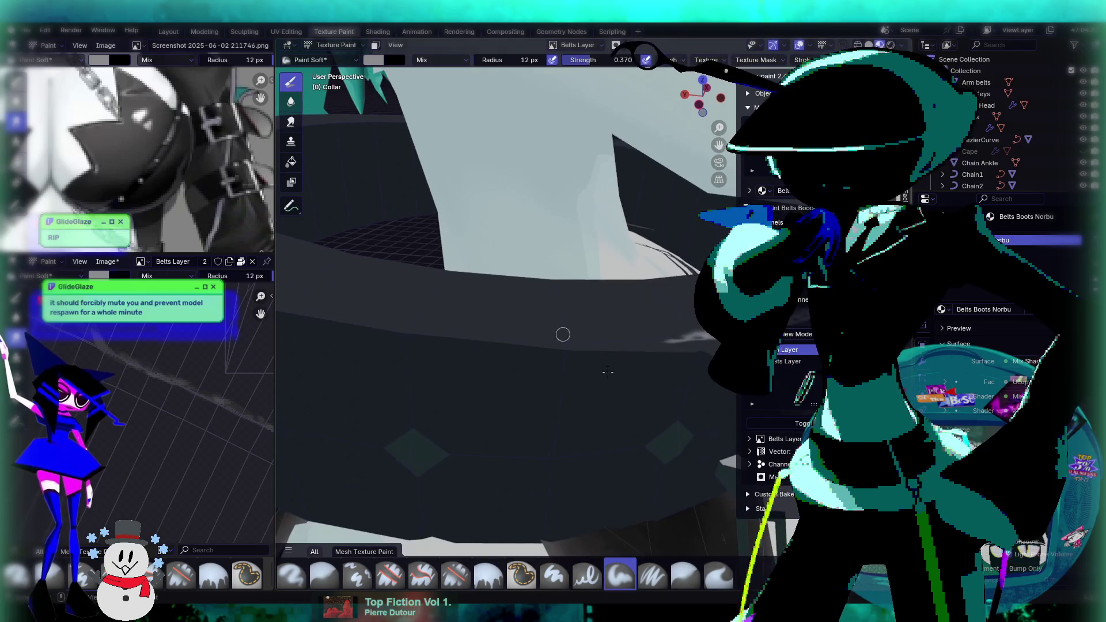
{"action": "left_click_drag", "start_coordinate": [449, 333], "coordinate": [674, 341]}
{"action": "left_click_drag", "start_coordinate": [513, 341], "coordinate": [720, 337]}
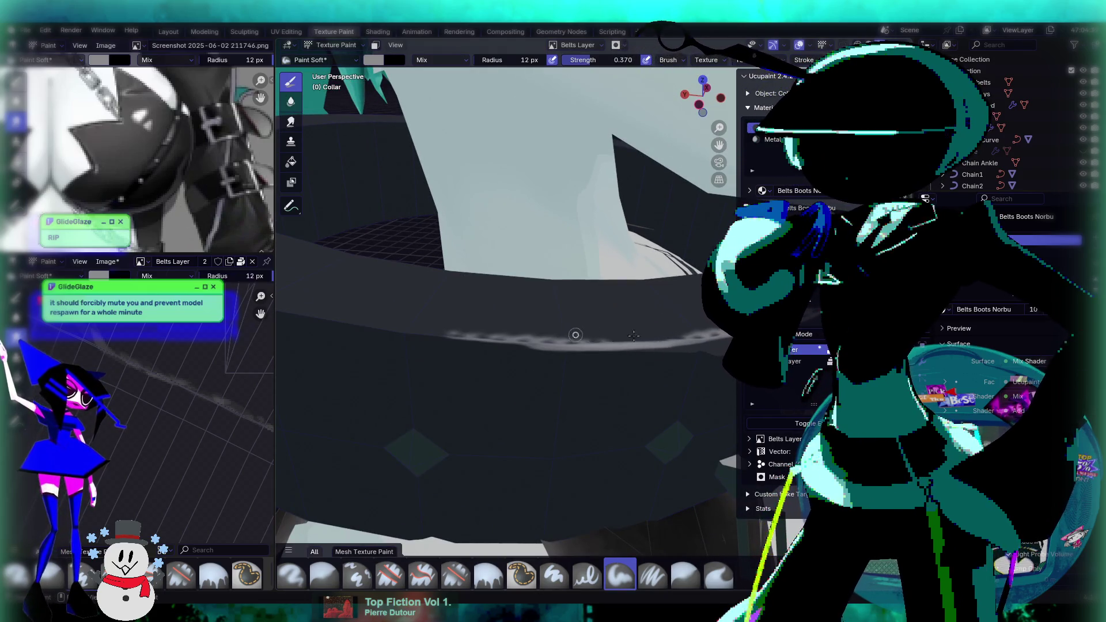
Add more highlight strokes along the collar's top edge, viewed from below.
{"action": "mouse_move", "coordinate": [633, 336]}
{"action": "middle_mouse_down"}
{"action": "mouse_move", "coordinate": [652, 321]}
{"action": "mouse_move", "coordinate": [578, 322]}
{"action": "middle_mouse_up"}
{"action": "left_click_drag", "start_coordinate": [426, 306], "coordinate": [680, 314]}
{"action": "mouse_move", "coordinate": [657, 329]}
{"action": "middle_mouse_down"}
{"action": "mouse_move", "coordinate": [544, 323]}
{"action": "mouse_move", "coordinate": [548, 245]}
{"action": "middle_mouse_up"}
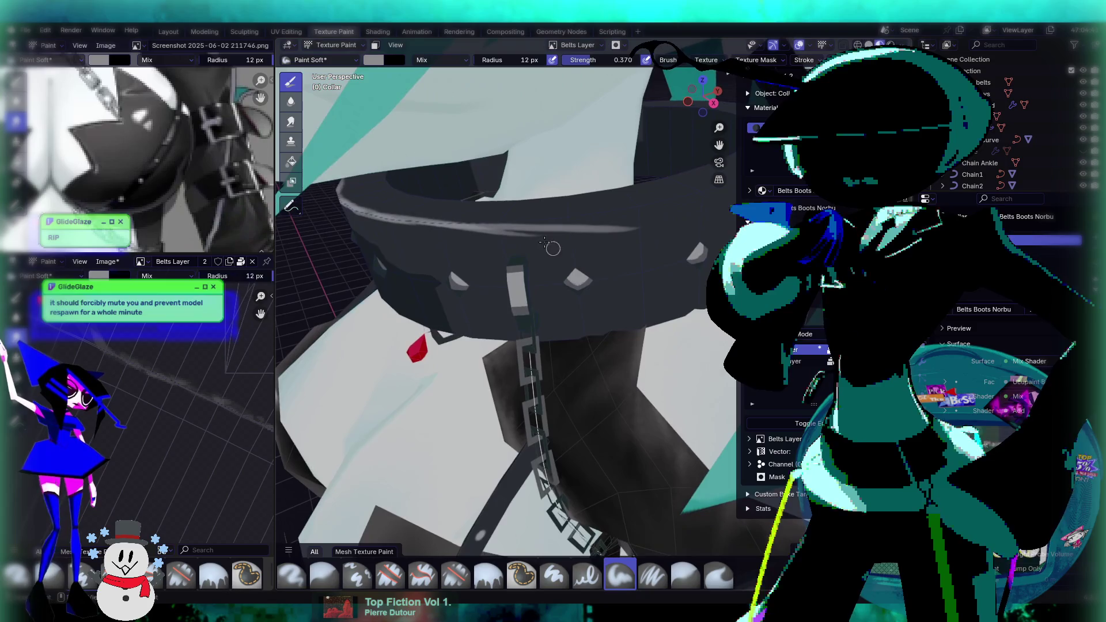
{"action": "left_click_drag", "start_coordinate": [458, 228], "coordinate": [708, 196]}
{"action": "middle_click_drag", "start_coordinate": [651, 222], "coordinate": [575, 235]}
{"action": "key", "text": "e"}
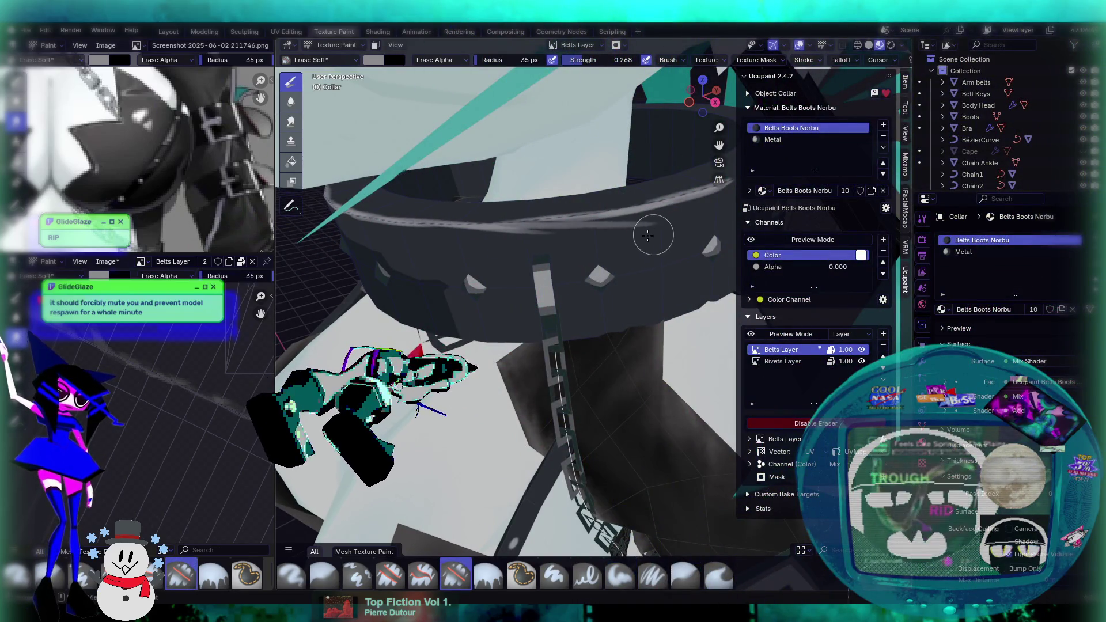
Raise the Erase Soft brush strength to about 0.54 and orbit around the collar.
{"action": "left_click_drag", "start_coordinate": [610, 63], "coordinate": [631, 65]}
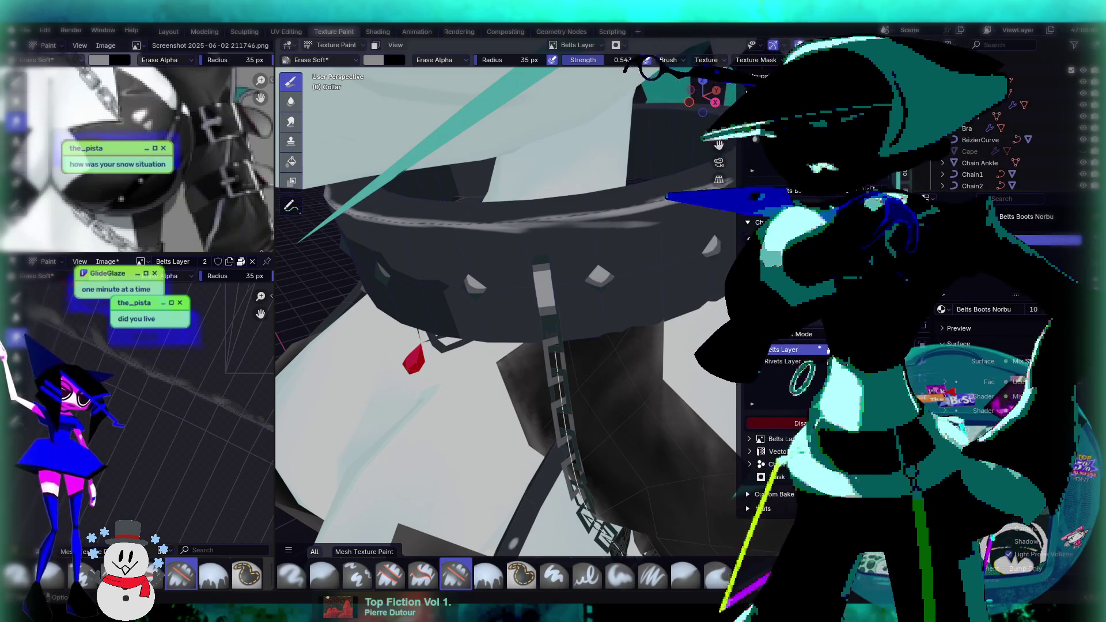
{"action": "mouse_move", "coordinate": [610, 263]}
{"action": "middle_mouse_down"}
{"action": "mouse_move", "coordinate": [578, 222]}
{"action": "mouse_move", "coordinate": [608, 239]}
{"action": "middle_mouse_up"}
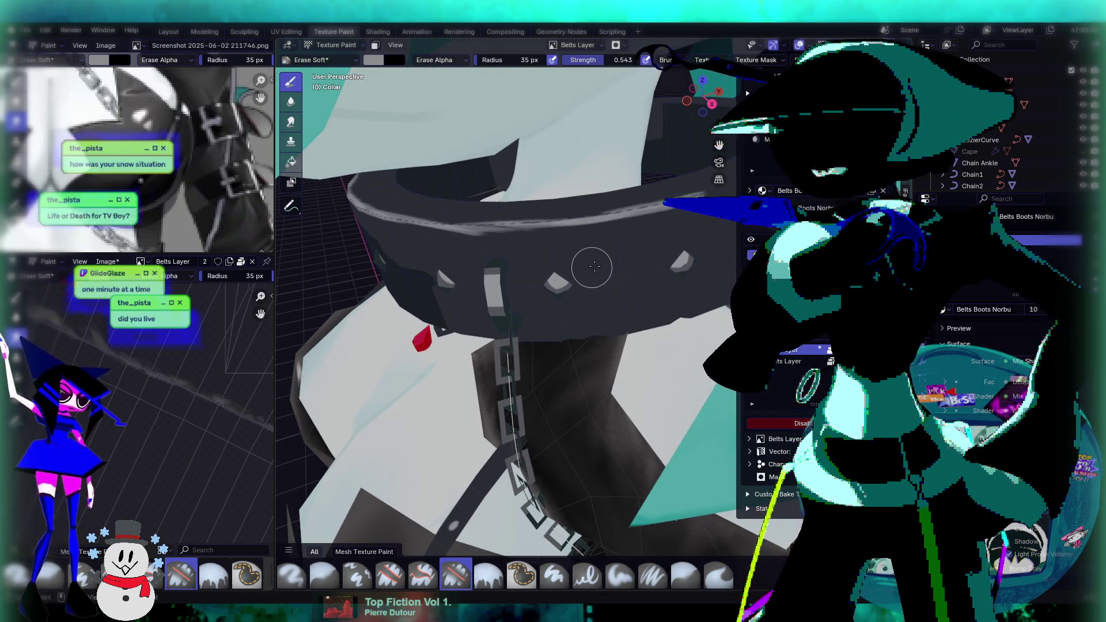
{"action": "middle_click_drag", "start_coordinate": [593, 249], "coordinate": [553, 274]}
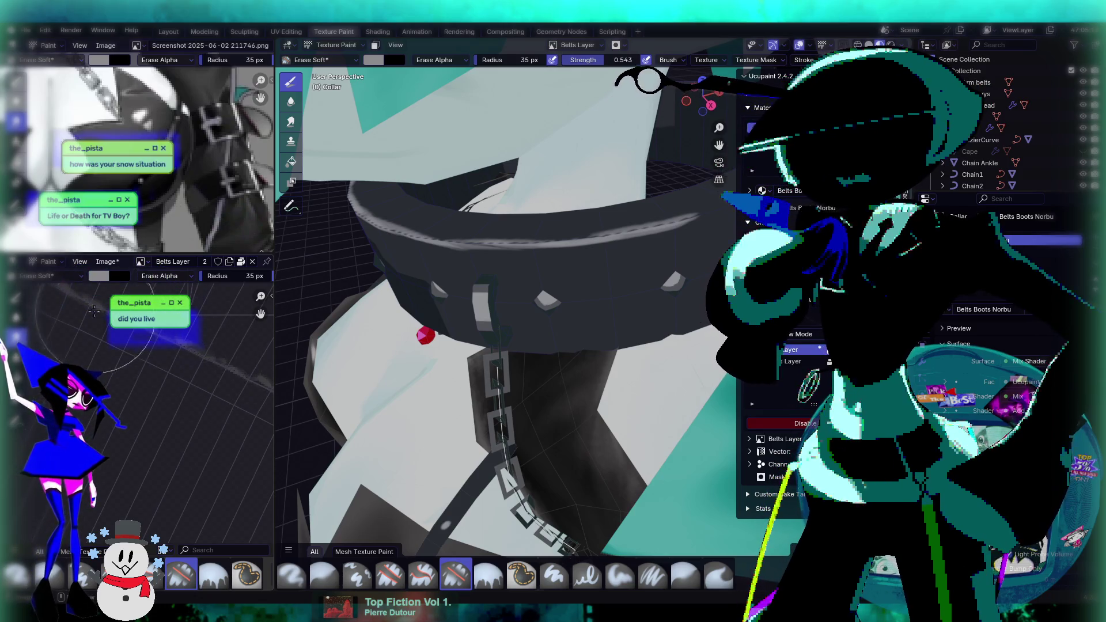
{"action": "left_click", "coordinate": [808, 424]}
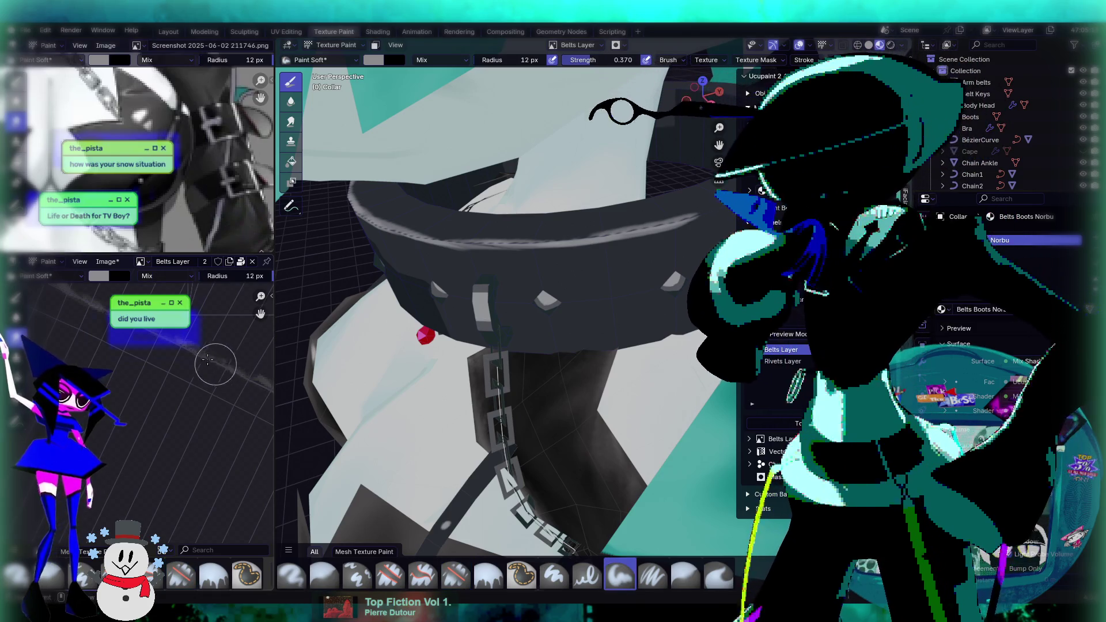
{"action": "middle_click_drag", "start_coordinate": [345, 357], "coordinate": [414, 314]}
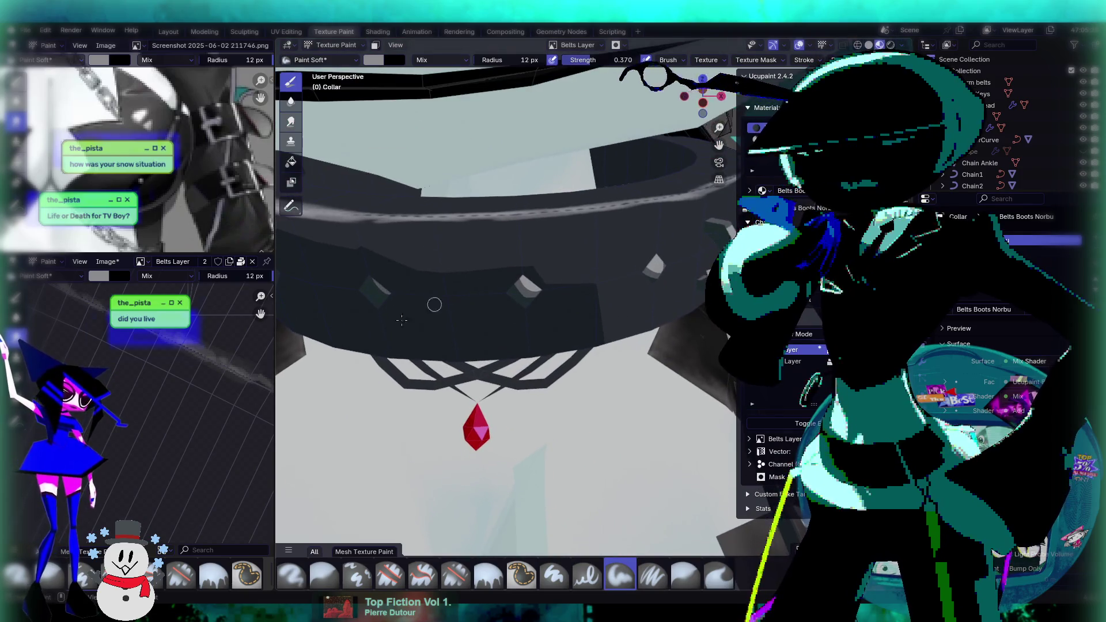
{"action": "mouse_move", "coordinate": [156, 371]}
{"action": "left_mouse_down"}
{"action": "mouse_move", "coordinate": [223, 366]}
{"action": "mouse_move", "coordinate": [151, 338]}
{"action": "mouse_move", "coordinate": [197, 370]}
{"action": "mouse_move", "coordinate": [166, 354]}
{"action": "mouse_move", "coordinate": [161, 362]}
{"action": "mouse_move", "coordinate": [222, 382]}
{"action": "mouse_move", "coordinate": [182, 367]}
{"action": "mouse_move", "coordinate": [191, 371]}
{"action": "left_mouse_up"}
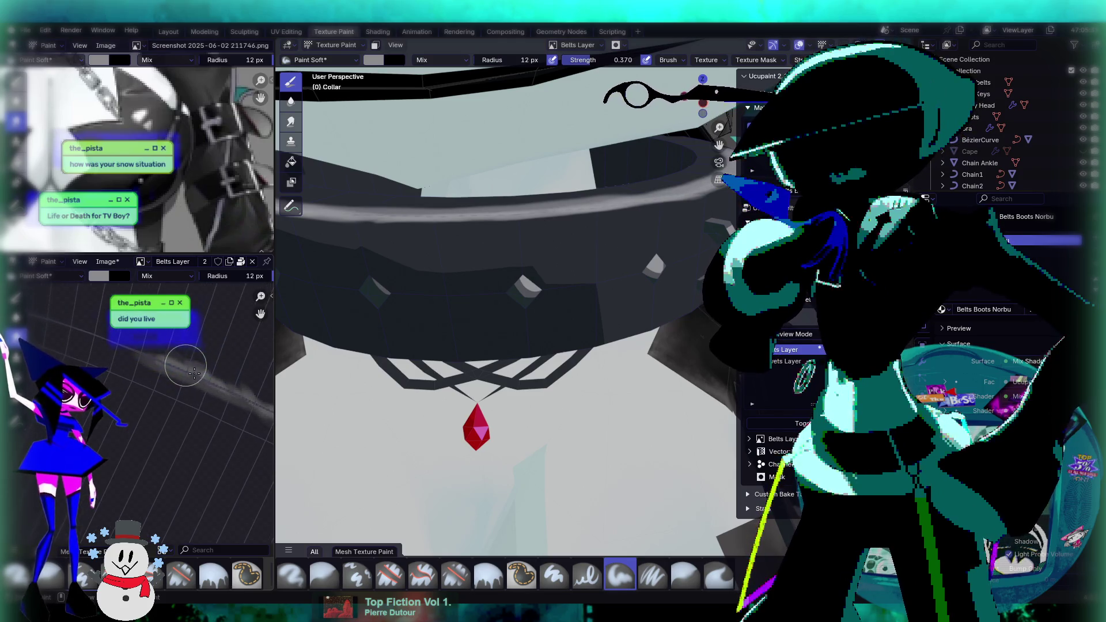
{"action": "mouse_move", "coordinate": [93, 332]}
{"action": "middle_mouse_down"}
{"action": "mouse_move", "coordinate": [115, 332]}
{"action": "mouse_move", "coordinate": [100, 345]}
{"action": "middle_mouse_up"}
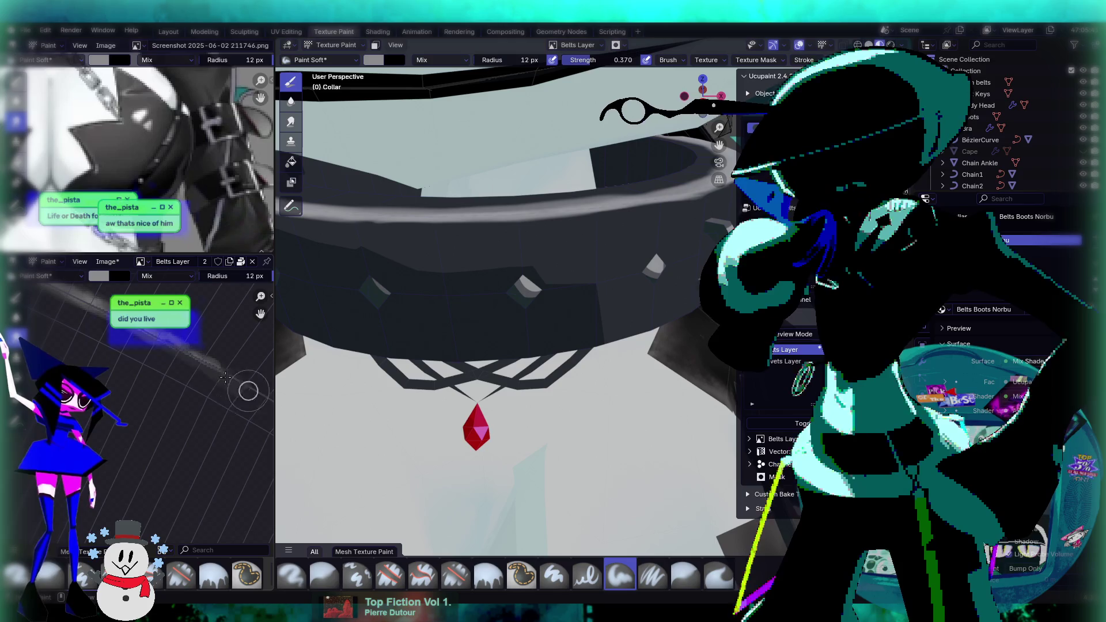
{"action": "middle_click_drag", "start_coordinate": [242, 387], "coordinate": [90, 306]}
{"action": "left_click_drag", "start_coordinate": [89, 305], "coordinate": [257, 392]}
{"action": "middle_click_drag", "start_coordinate": [256, 391], "coordinate": [195, 353]}
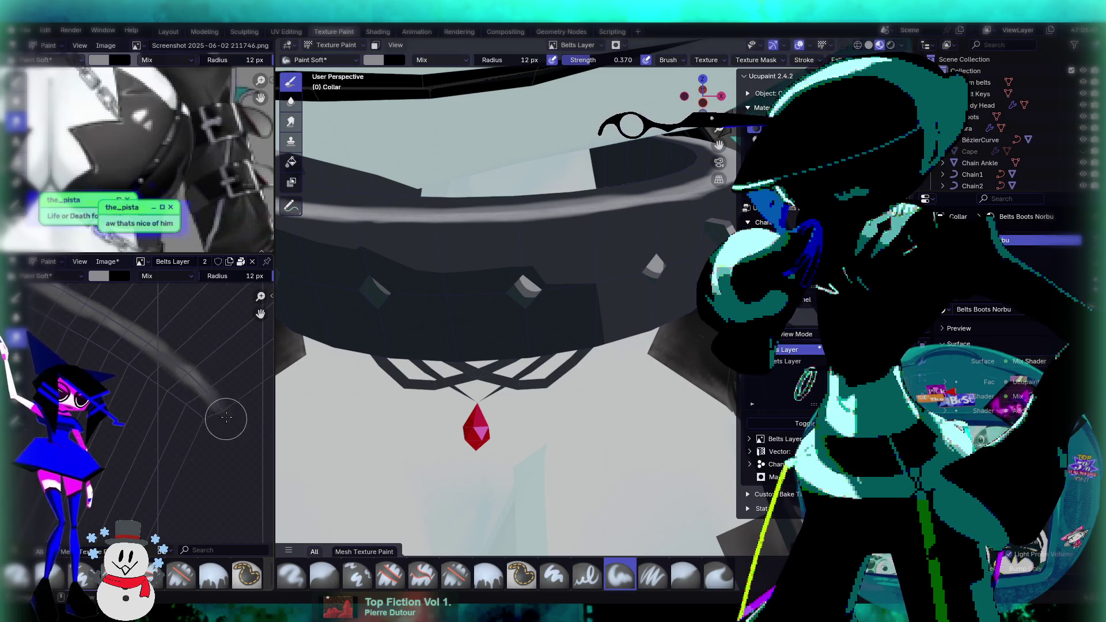
{"action": "scroll", "coordinate": [182, 353], "scroll_direction": "up", "scroll_amount": 2}
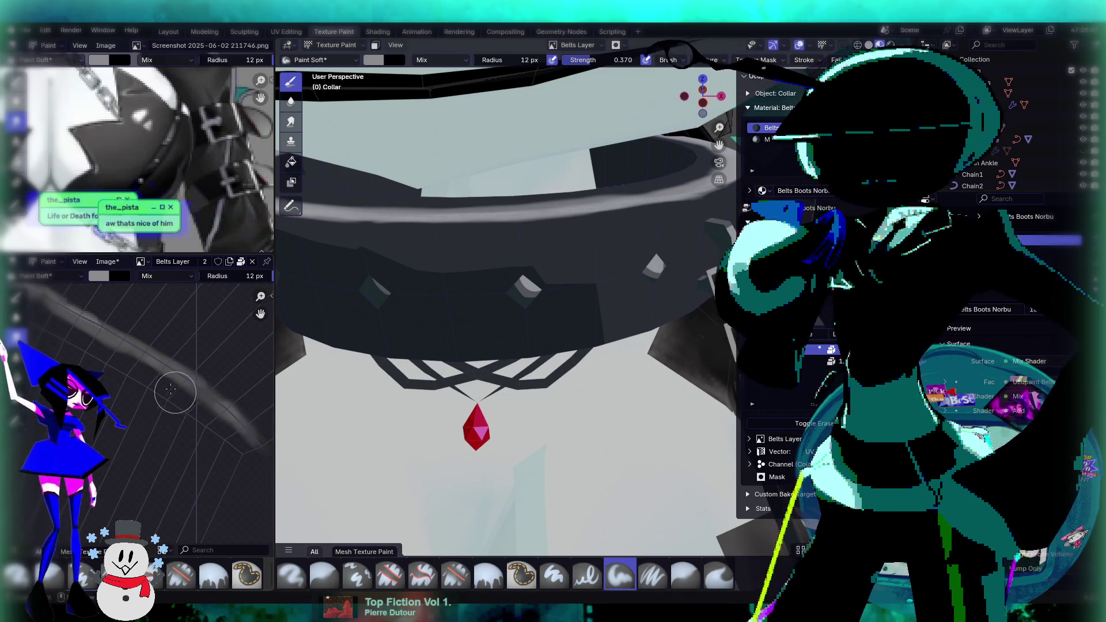
{"action": "scroll", "coordinate": [91, 328], "scroll_direction": "up", "scroll_amount": 2}
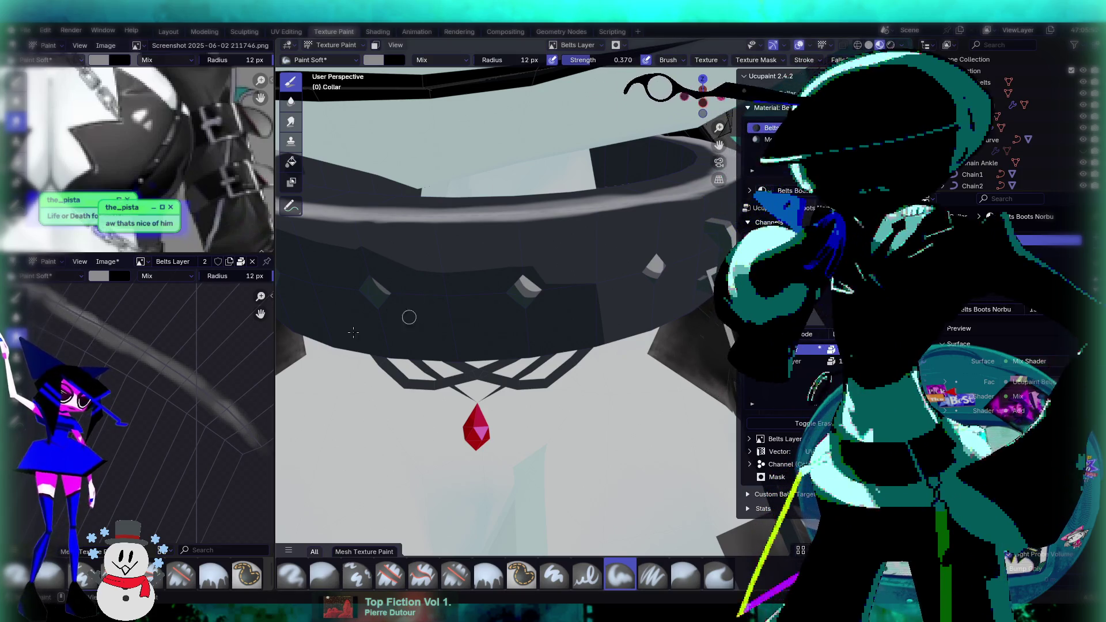
{"action": "left_click", "coordinate": [828, 425]}
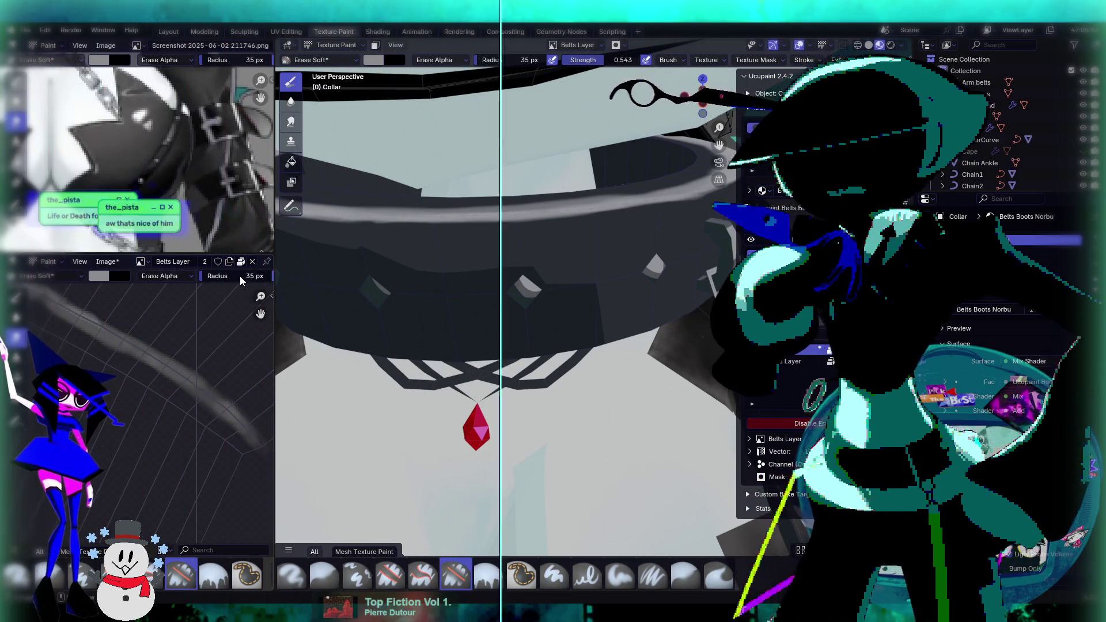
Set the soft eraser's radius to 27 px.
{"action": "scroll", "coordinate": [180, 270], "scroll_direction": "down", "scroll_amount": 2}
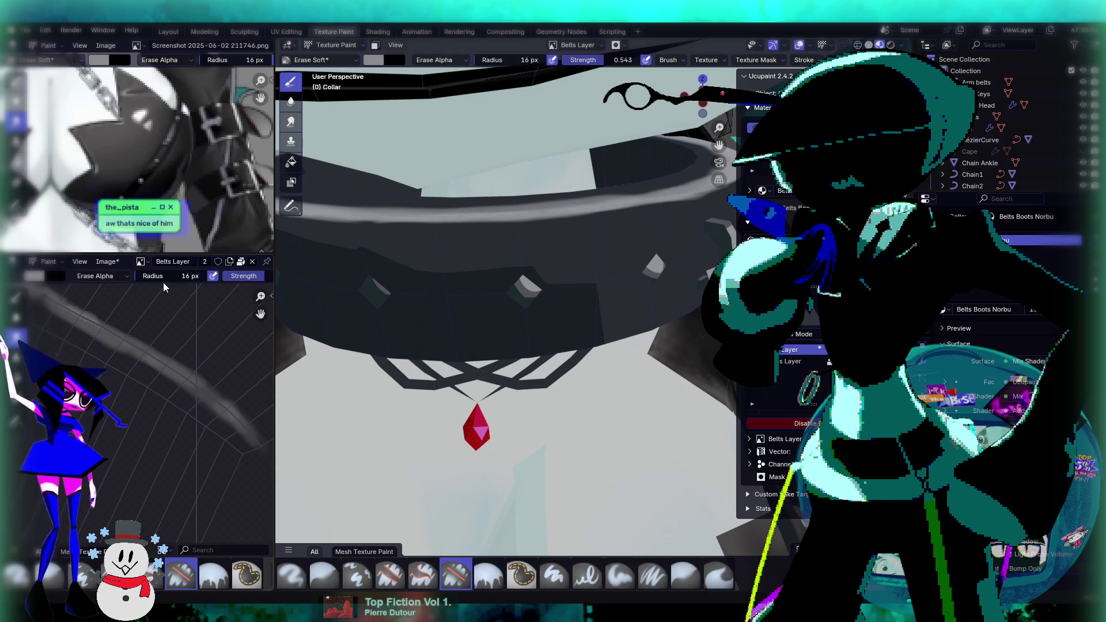
{"action": "key", "text": "f"}
{"action": "left_click", "coordinate": [174, 404]}
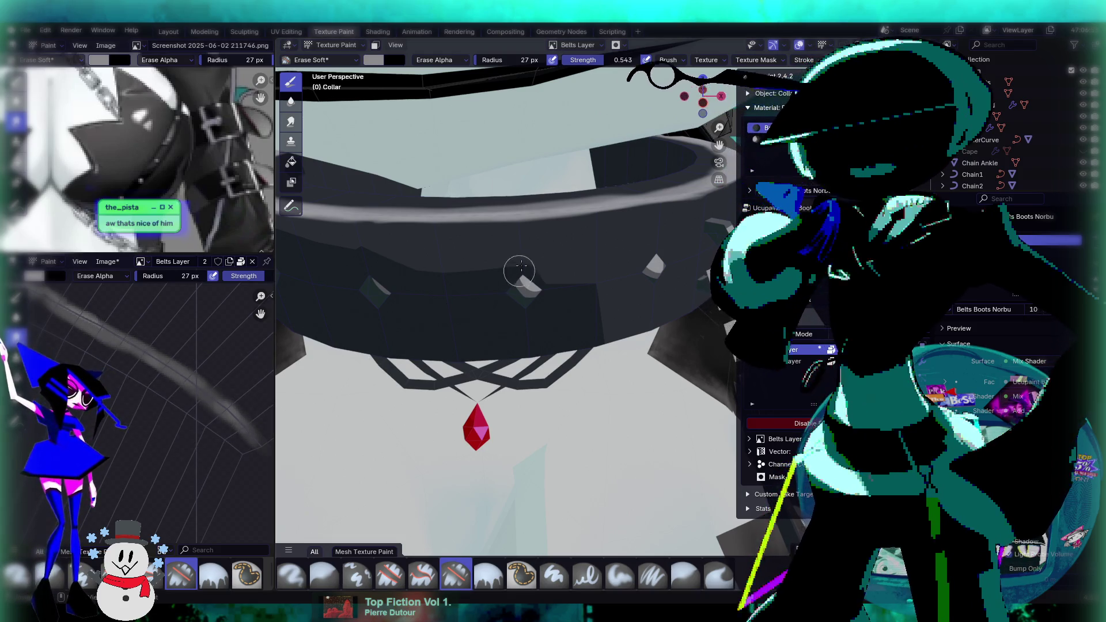
Orbit around the collar and gem, then shrink the eraser radius to 11 px.
{"action": "middle_click_drag", "start_coordinate": [521, 266], "coordinate": [547, 299]}
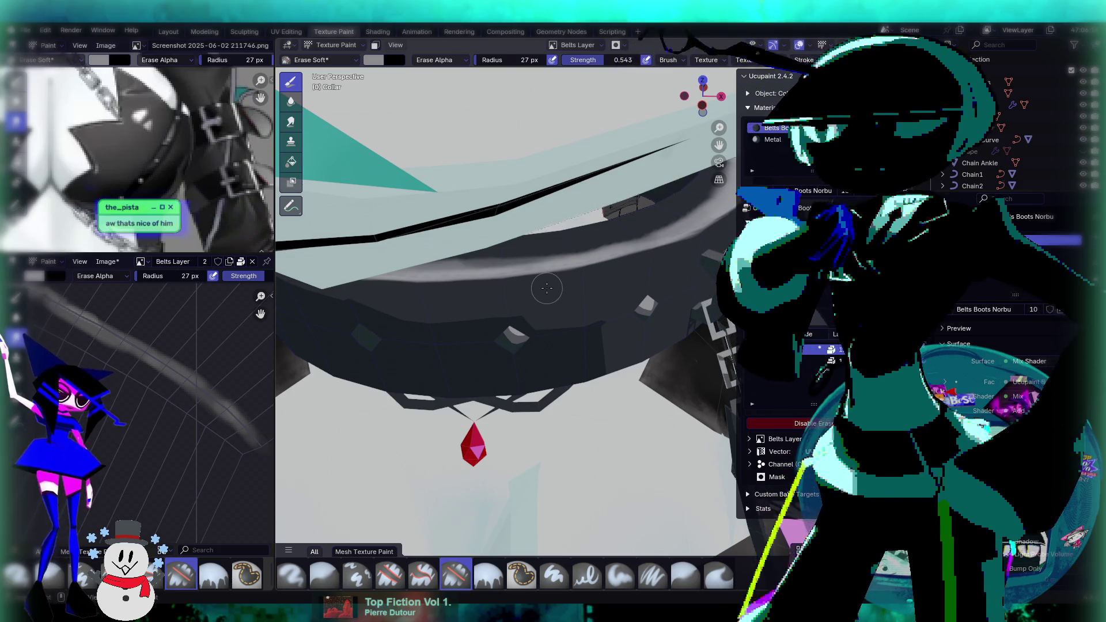
{"action": "middle_click_drag", "start_coordinate": [587, 292], "coordinate": [444, 321]}
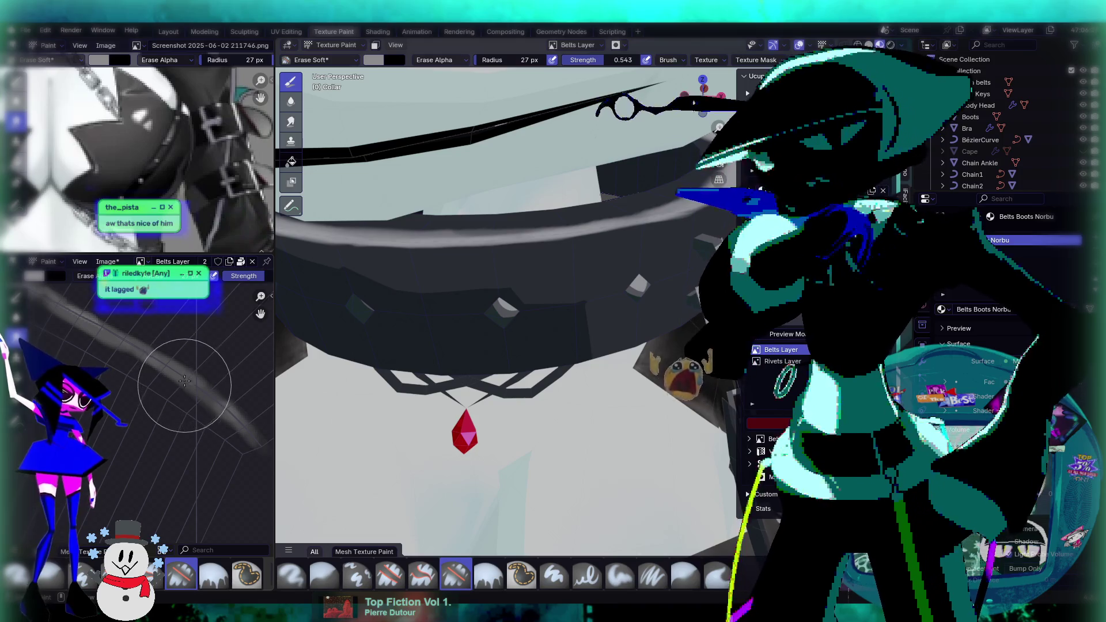
{"action": "scroll", "coordinate": [184, 382], "scroll_direction": "up", "scroll_amount": 2}
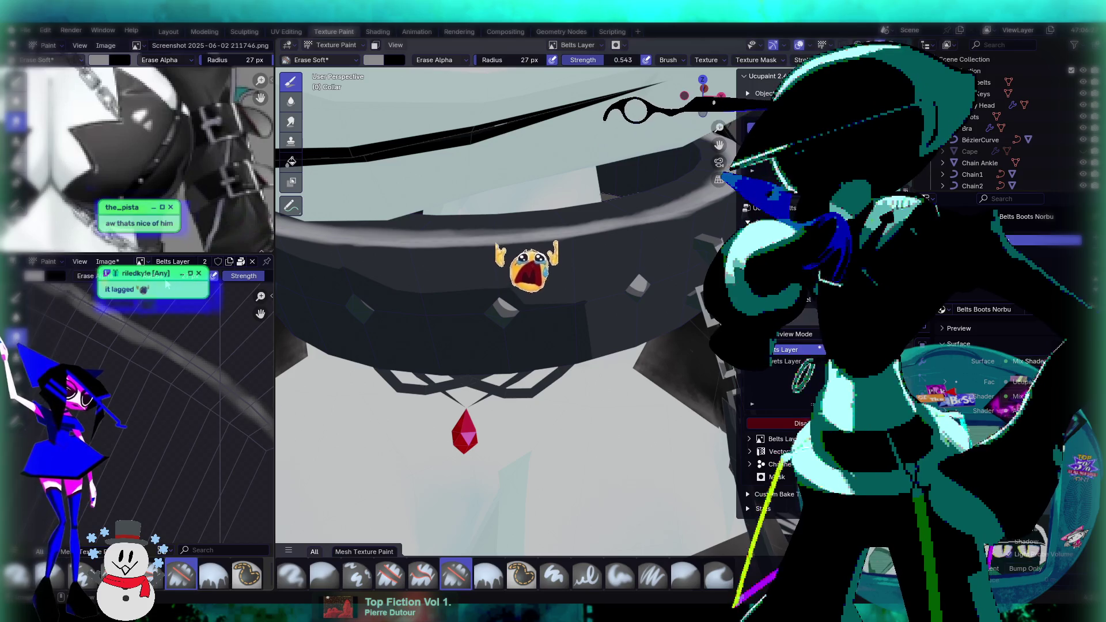
{"action": "key", "text": "f"}
{"action": "left_click", "coordinate": [173, 393]}
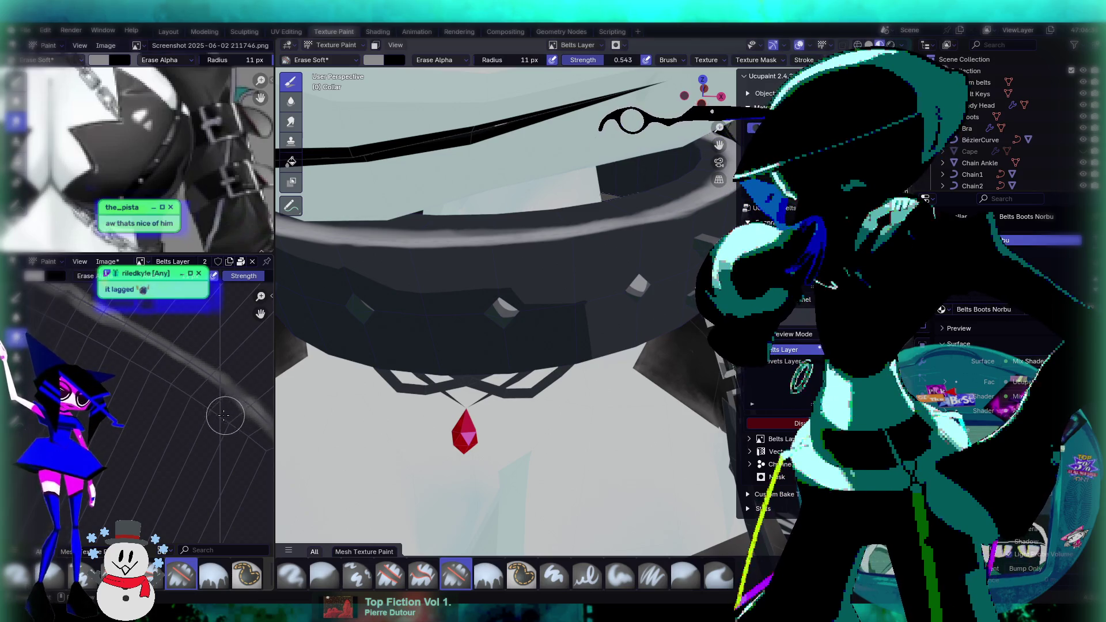
Pan along the collar band in the texture view and lower eraser strength to 0.145.
{"action": "middle_click_drag", "start_coordinate": [214, 405], "coordinate": [186, 412]}
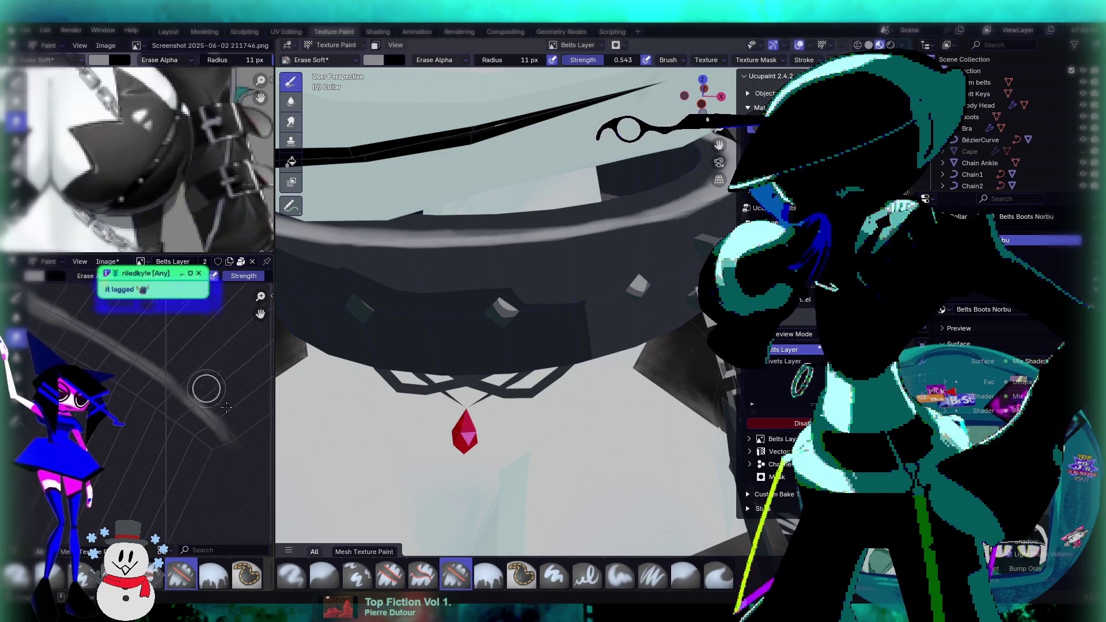
{"action": "mouse_move", "coordinate": [156, 349]}
{"action": "middle_mouse_down"}
{"action": "mouse_move", "coordinate": [141, 363]}
{"action": "mouse_move", "coordinate": [125, 358]}
{"action": "middle_mouse_up"}
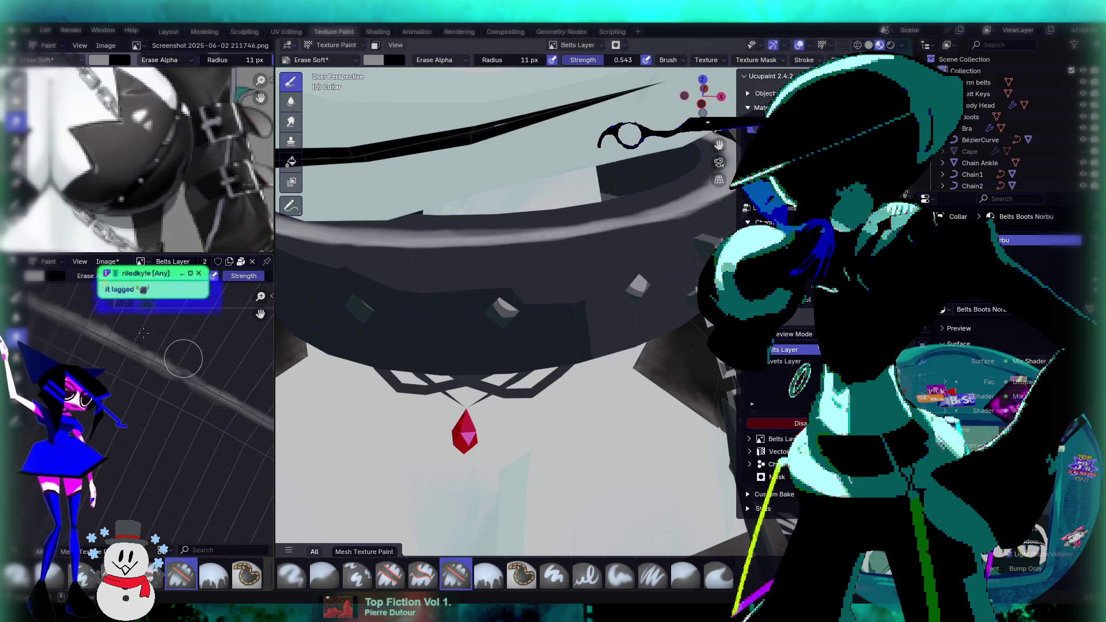
{"action": "mouse_move", "coordinate": [123, 351]}
{"action": "middle_mouse_down"}
{"action": "mouse_move", "coordinate": [136, 359]}
{"action": "mouse_move", "coordinate": [121, 322]}
{"action": "mouse_move", "coordinate": [123, 370]}
{"action": "mouse_move", "coordinate": [94, 343]}
{"action": "mouse_move", "coordinate": [182, 377]}
{"action": "middle_mouse_up"}
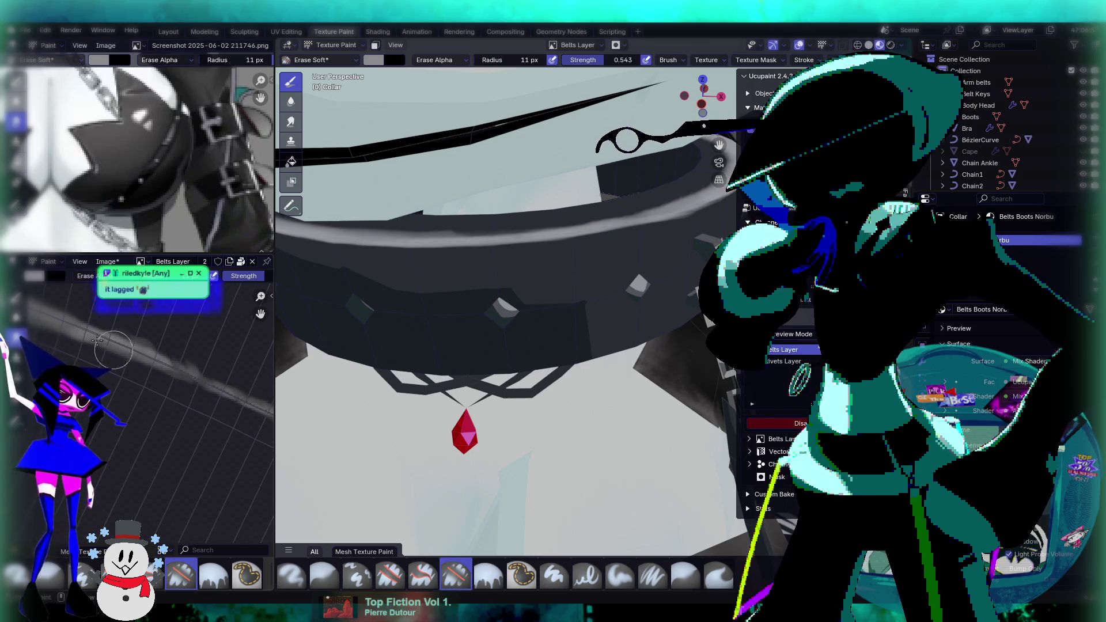
{"action": "middle_click_drag", "start_coordinate": [116, 349], "coordinate": [102, 357]}
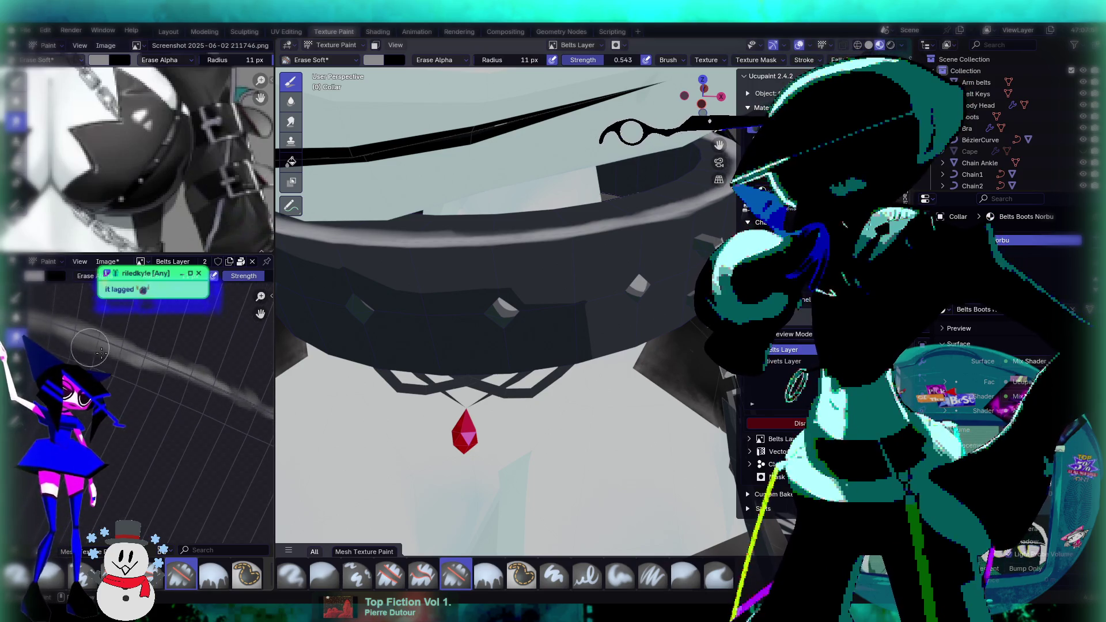
{"action": "mouse_move", "coordinate": [127, 369]}
{"action": "middle_mouse_down"}
{"action": "mouse_move", "coordinate": [115, 345]}
{"action": "mouse_move", "coordinate": [167, 342]}
{"action": "middle_mouse_up"}
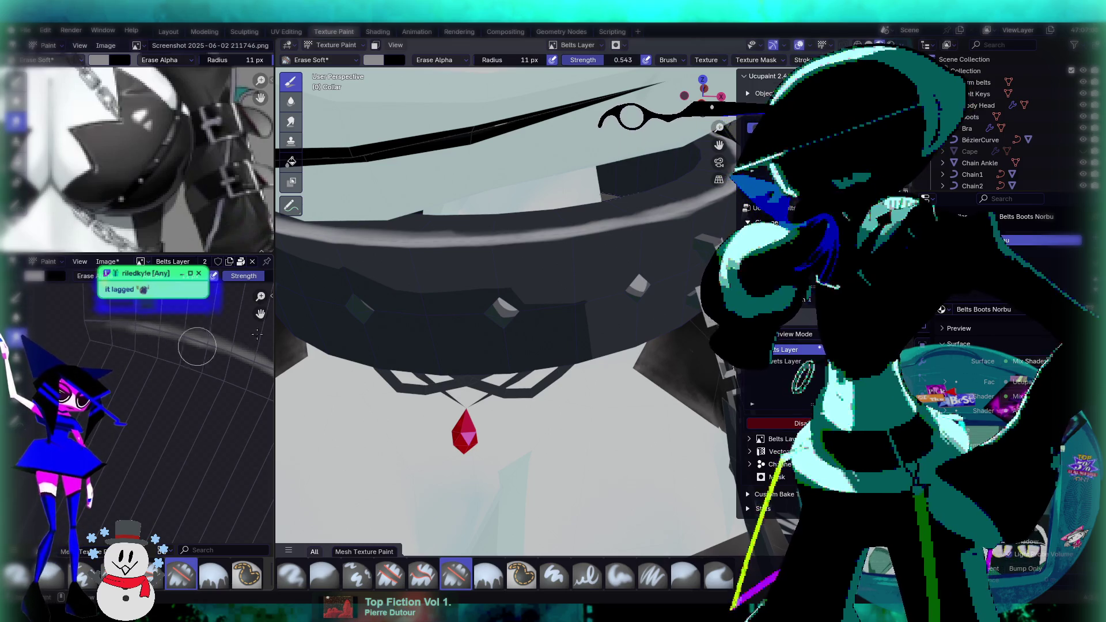
{"action": "mouse_move", "coordinate": [582, 253]}
{"action": "middle_mouse_down"}
{"action": "mouse_move", "coordinate": [546, 267]}
{"action": "mouse_move", "coordinate": [476, 261]}
{"action": "mouse_move", "coordinate": [519, 262]}
{"action": "middle_mouse_up"}
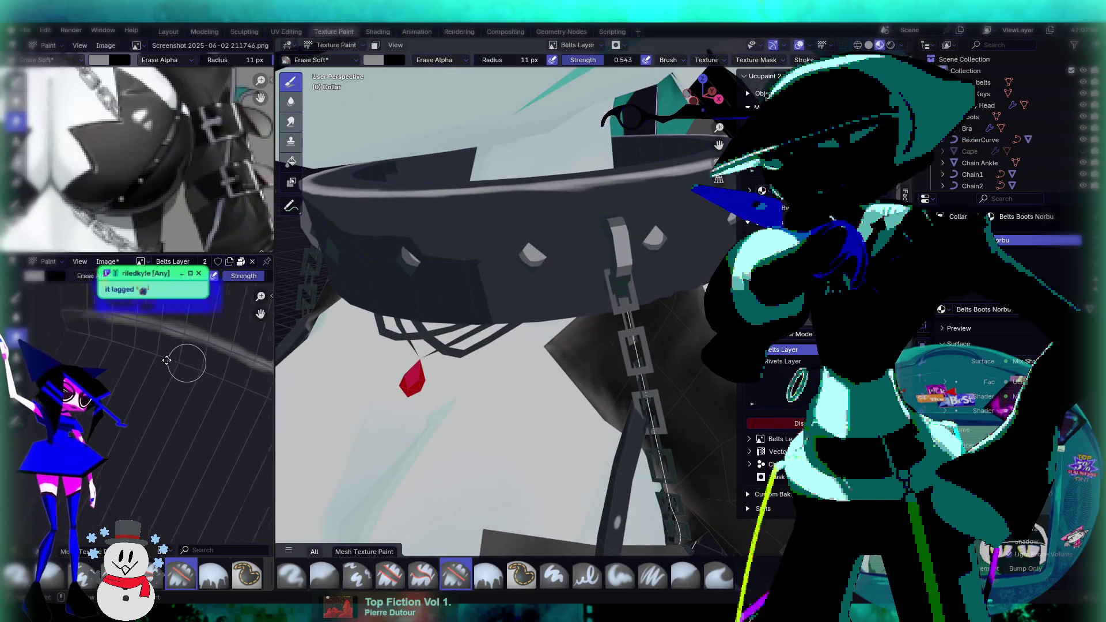
{"action": "middle_click_drag", "start_coordinate": [193, 368], "coordinate": [123, 329]}
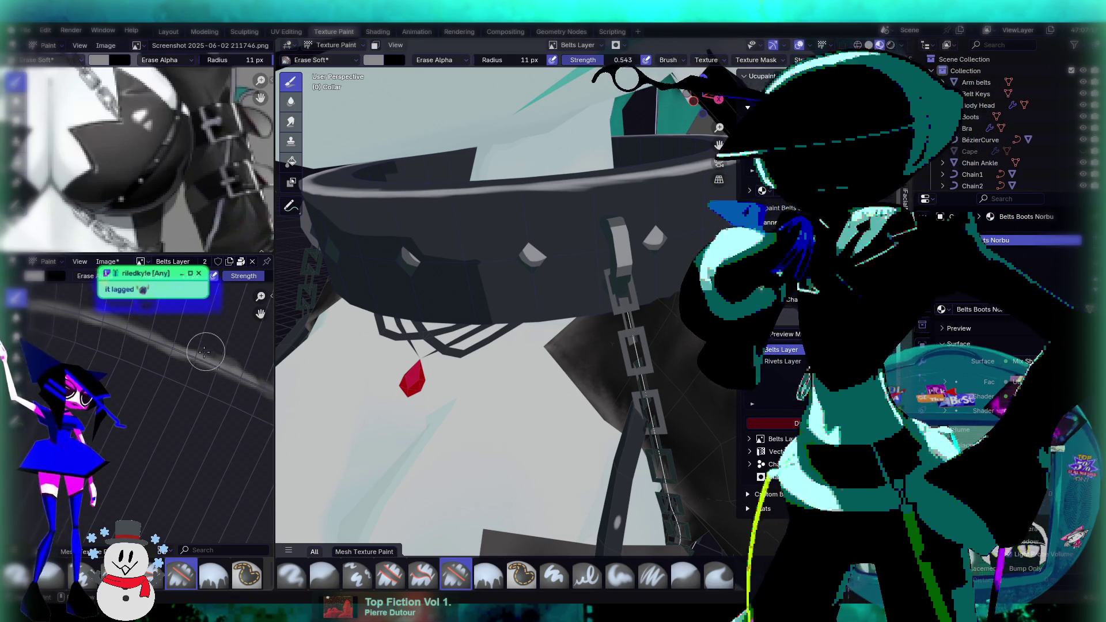
{"action": "left_click_drag", "start_coordinate": [601, 59], "coordinate": [573, 69]}
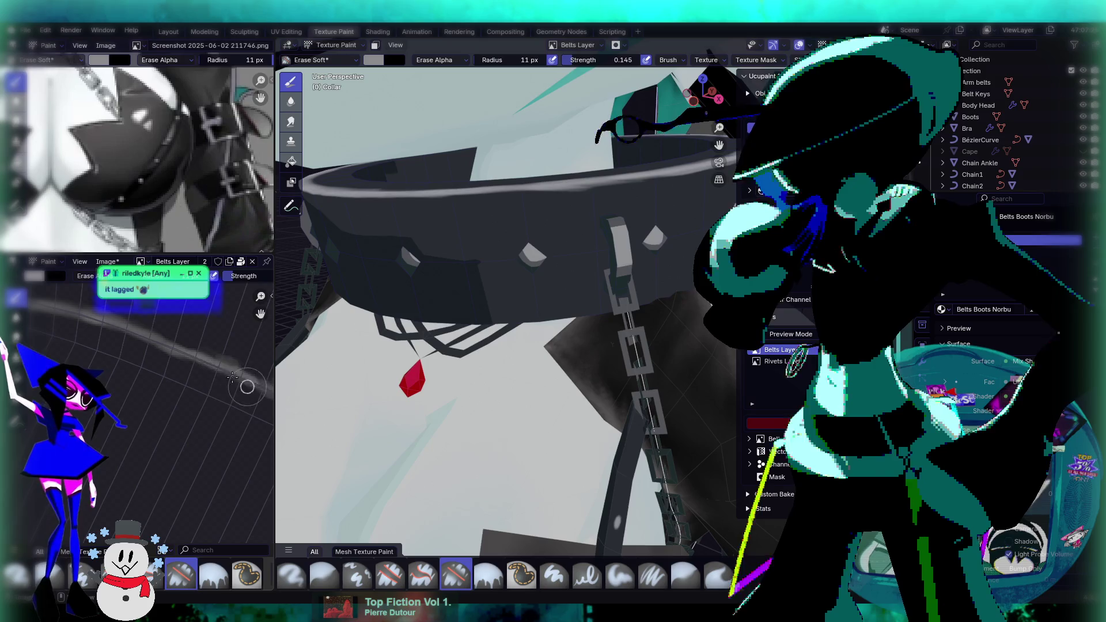
{"action": "mouse_move", "coordinate": [176, 355]}
{"action": "middle_mouse_down"}
{"action": "mouse_move", "coordinate": [148, 341]}
{"action": "mouse_move", "coordinate": [131, 366]}
{"action": "middle_mouse_up"}
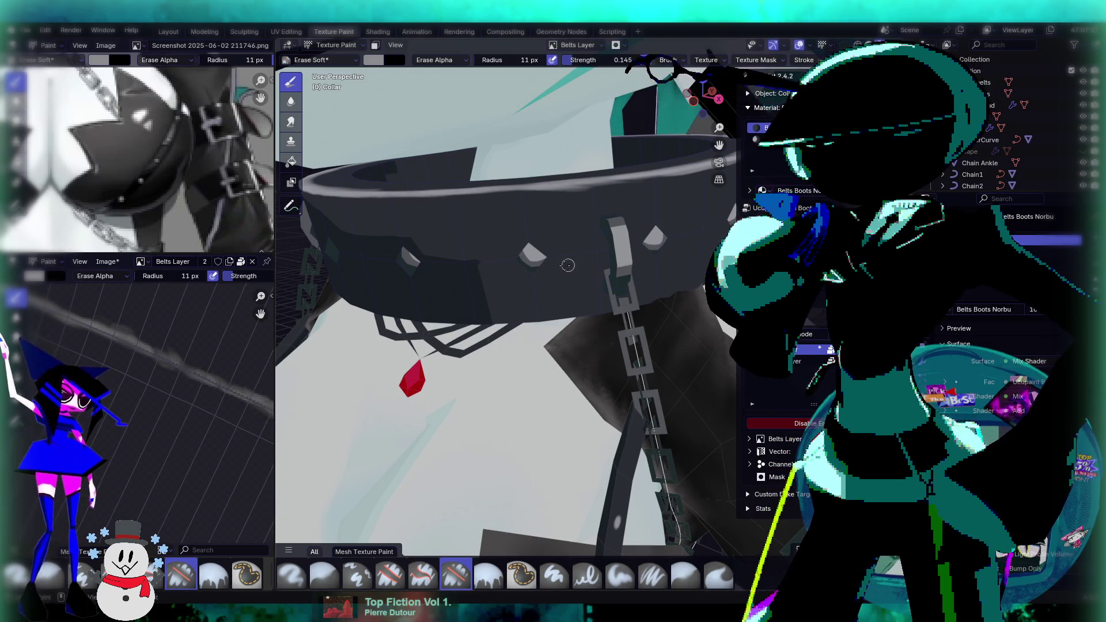
{"action": "mouse_move", "coordinate": [569, 265]}
{"action": "middle_mouse_down"}
{"action": "mouse_move", "coordinate": [660, 238]}
{"action": "mouse_move", "coordinate": [463, 230]}
{"action": "mouse_move", "coordinate": [489, 463]}
{"action": "mouse_move", "coordinate": [460, 447]}
{"action": "middle_mouse_up"}
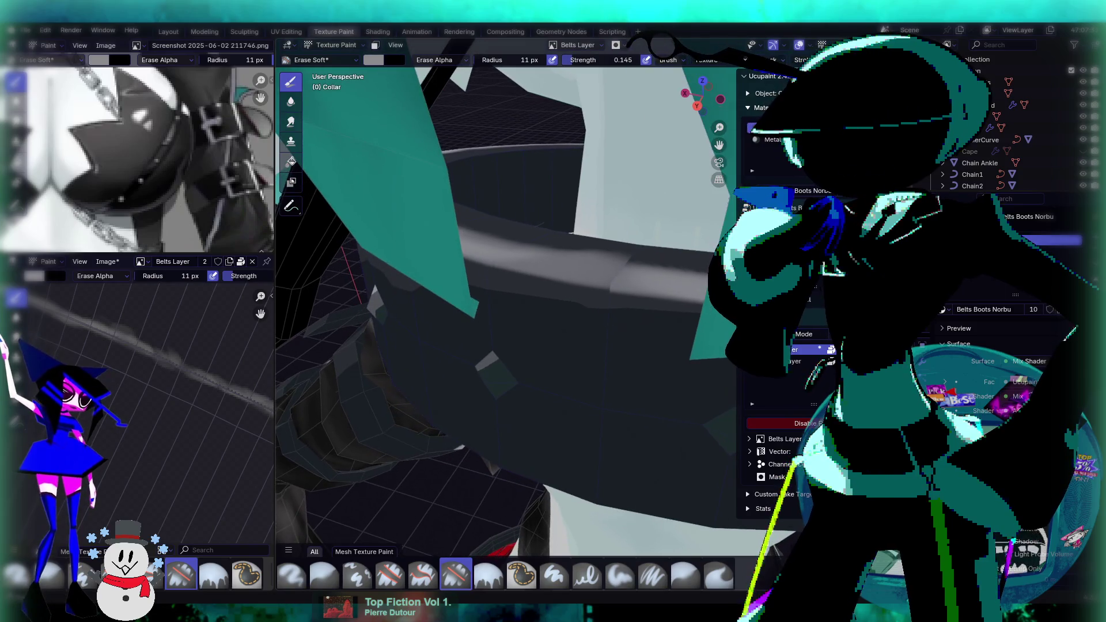
Switch to the Smear brush (27 px, 0.600 strength) and orbit around the collar ring.
{"action": "left_click", "coordinate": [291, 121]}
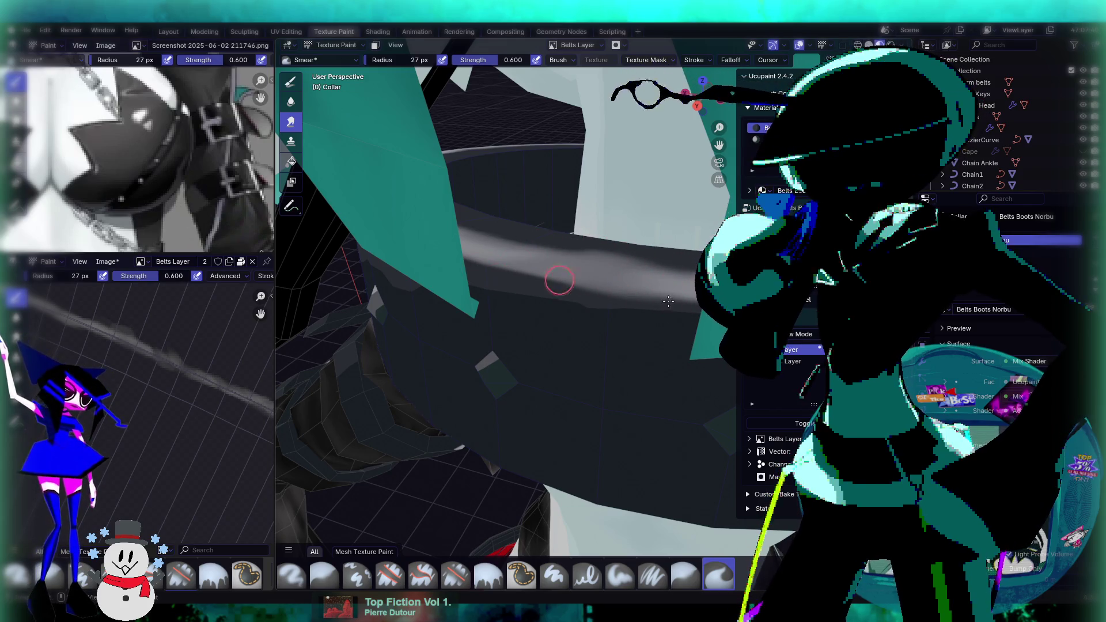
{"action": "middle_click_drag", "start_coordinate": [574, 246], "coordinate": [630, 255]}
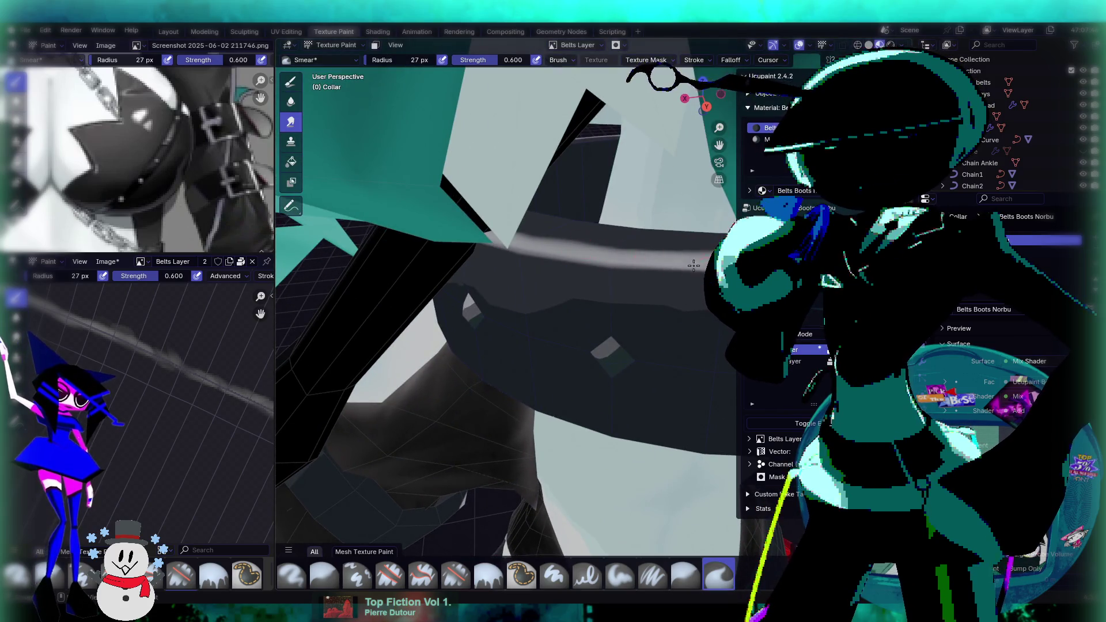
{"action": "middle_click_drag", "start_coordinate": [684, 281], "coordinate": [616, 278]}
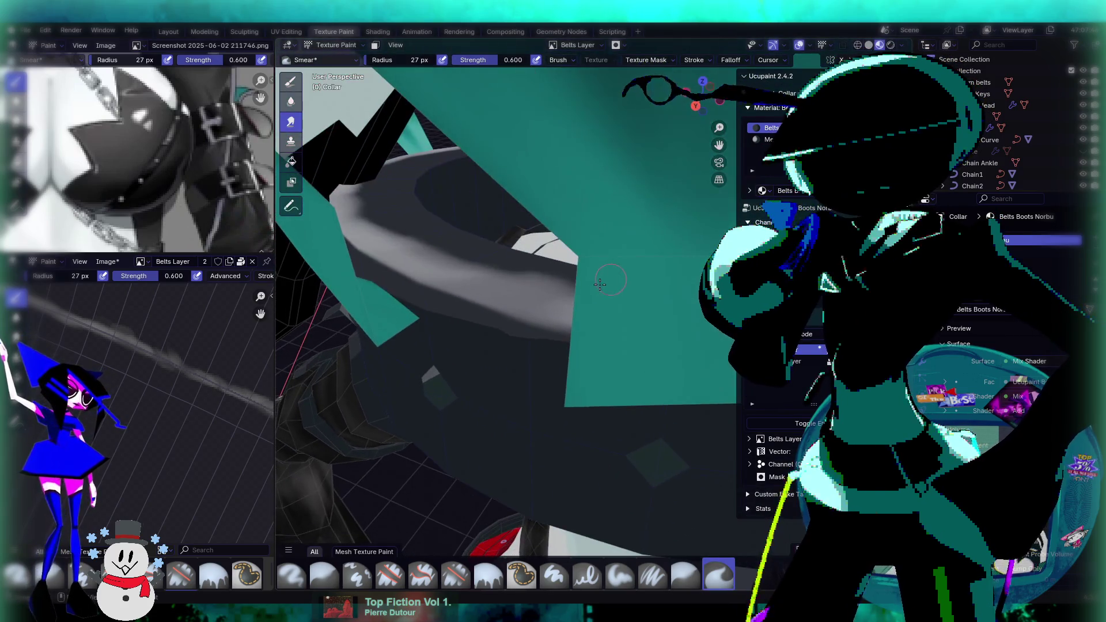
{"action": "mouse_move", "coordinate": [364, 360]}
{"action": "middle_mouse_down"}
{"action": "mouse_move", "coordinate": [549, 305]}
{"action": "mouse_move", "coordinate": [589, 303]}
{"action": "mouse_move", "coordinate": [582, 310]}
{"action": "middle_mouse_up"}
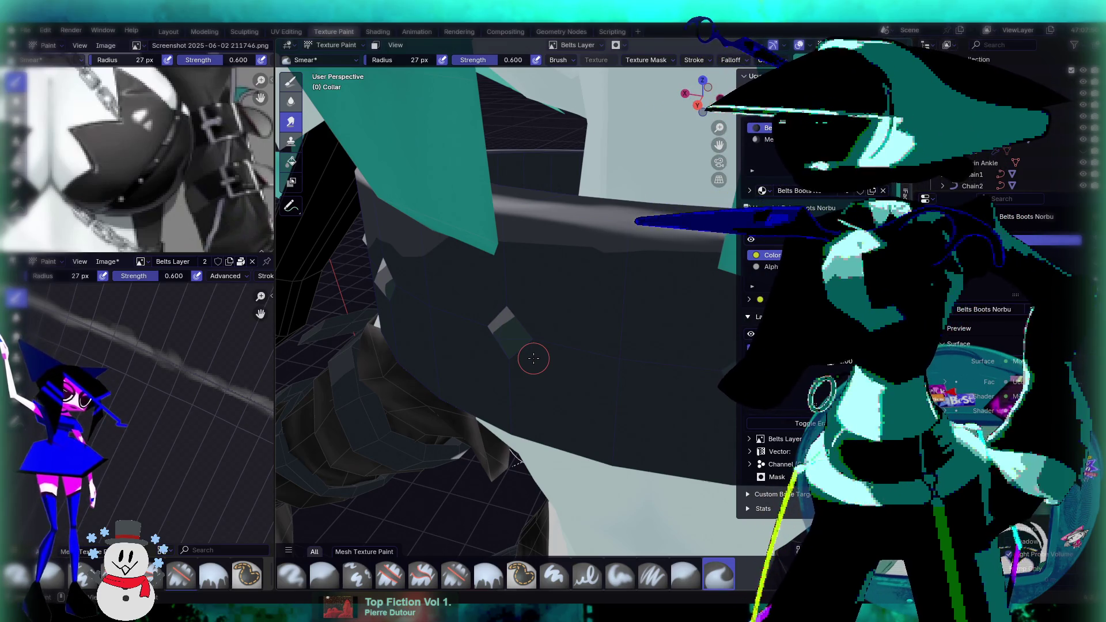
{"action": "middle_click_drag", "start_coordinate": [612, 242], "coordinate": [572, 306]}
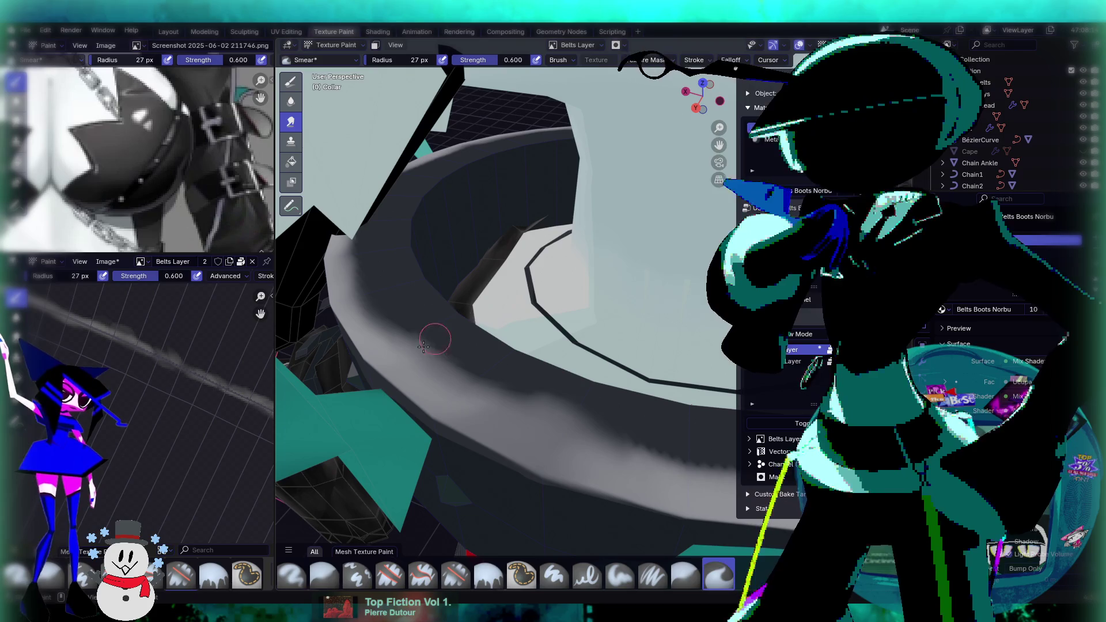
Switch back to Erase Soft and erase paint from the lower-left collar surface.
{"action": "left_click", "coordinate": [292, 83]}
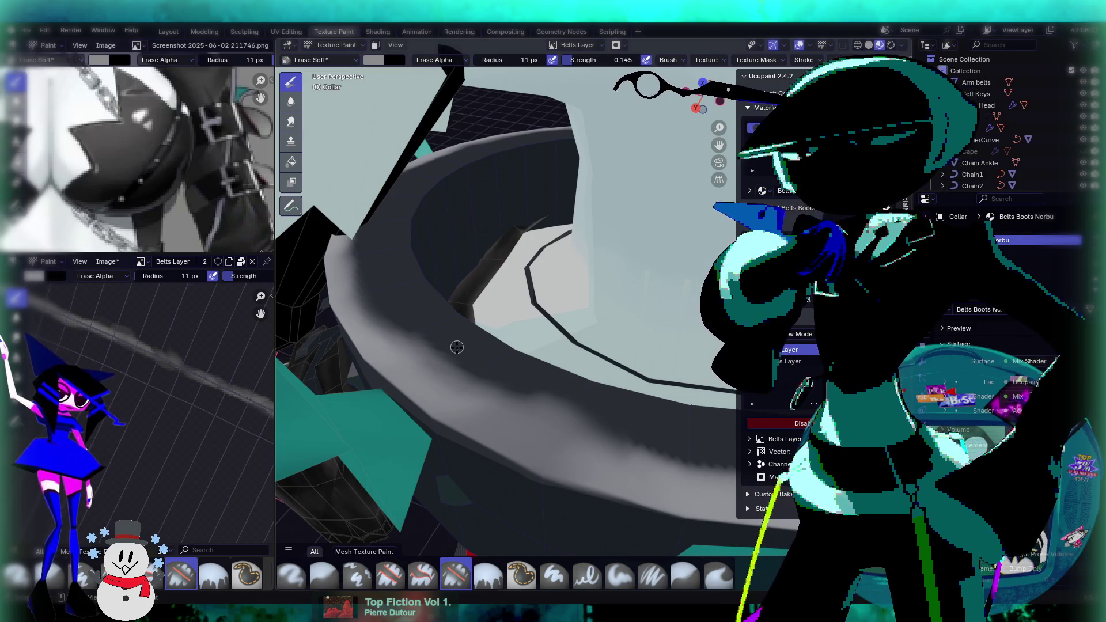
{"action": "middle_click_drag", "start_coordinate": [459, 344], "coordinate": [405, 368]}
{"action": "middle_click_drag", "start_coordinate": [525, 427], "coordinate": [520, 385]}
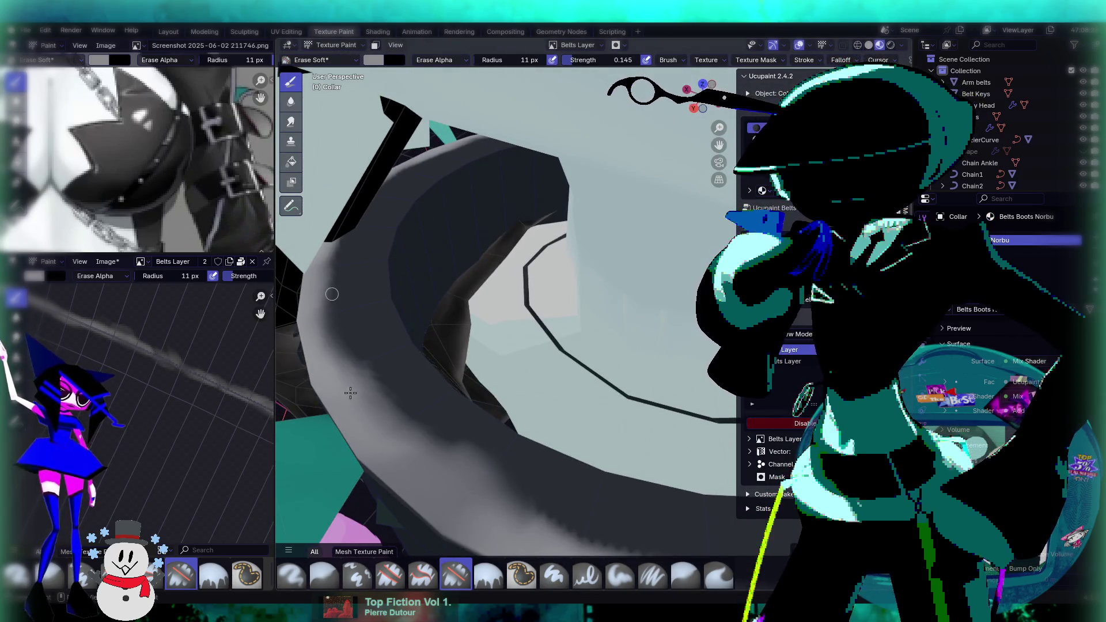
{"action": "middle_click_drag", "start_coordinate": [389, 419], "coordinate": [344, 310]}
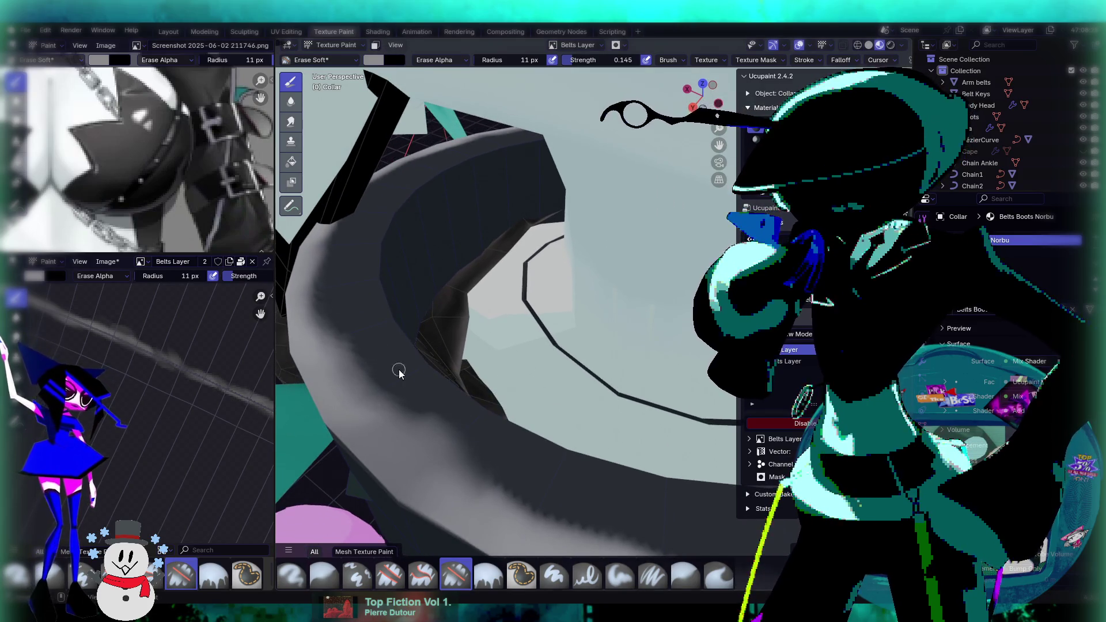
{"action": "left_click_drag", "start_coordinate": [366, 341], "coordinate": [446, 391]}
Set the eraser to 38 px and 0.341 strength and erase the light band along the collar's lower edge.
{"action": "left_click_drag", "start_coordinate": [590, 67], "coordinate": [582, 67]}
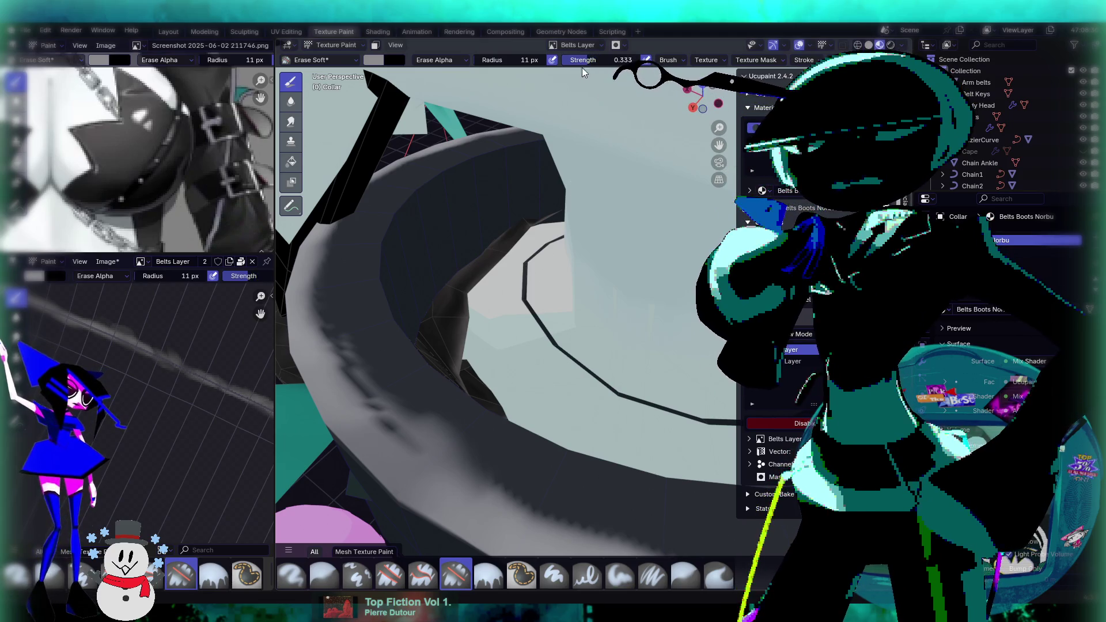
{"action": "left_click_drag", "start_coordinate": [503, 60], "coordinate": [491, 65]}
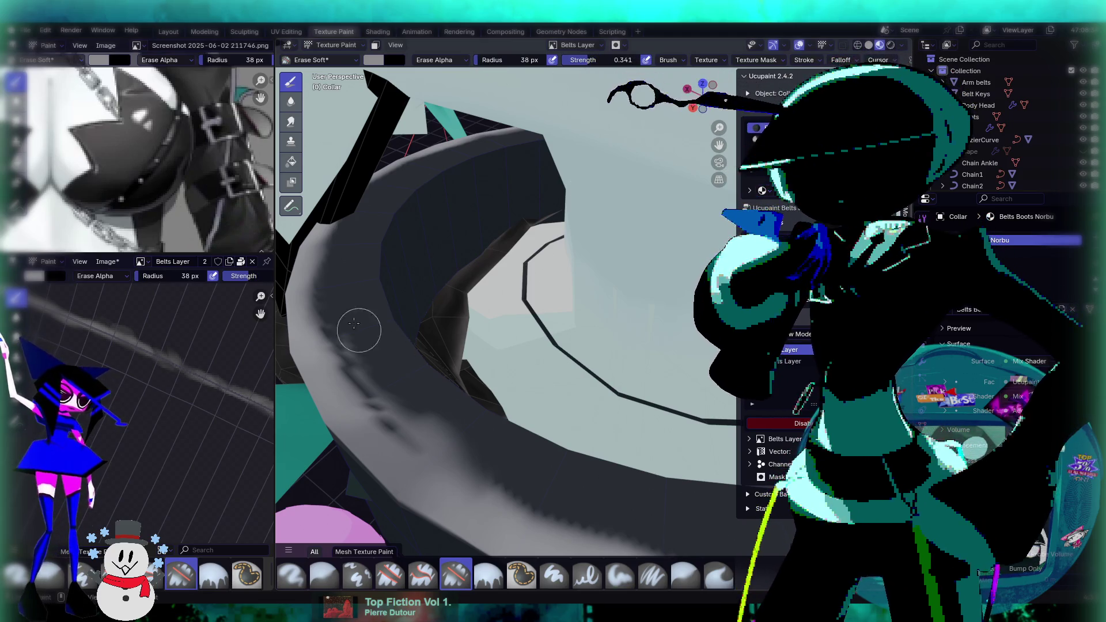
{"action": "mouse_move", "coordinate": [487, 475]}
{"action": "left_mouse_down"}
{"action": "mouse_move", "coordinate": [410, 395]}
{"action": "mouse_move", "coordinate": [383, 415]}
{"action": "mouse_move", "coordinate": [306, 306]}
{"action": "mouse_move", "coordinate": [341, 385]}
{"action": "mouse_move", "coordinate": [329, 266]}
{"action": "left_mouse_up"}
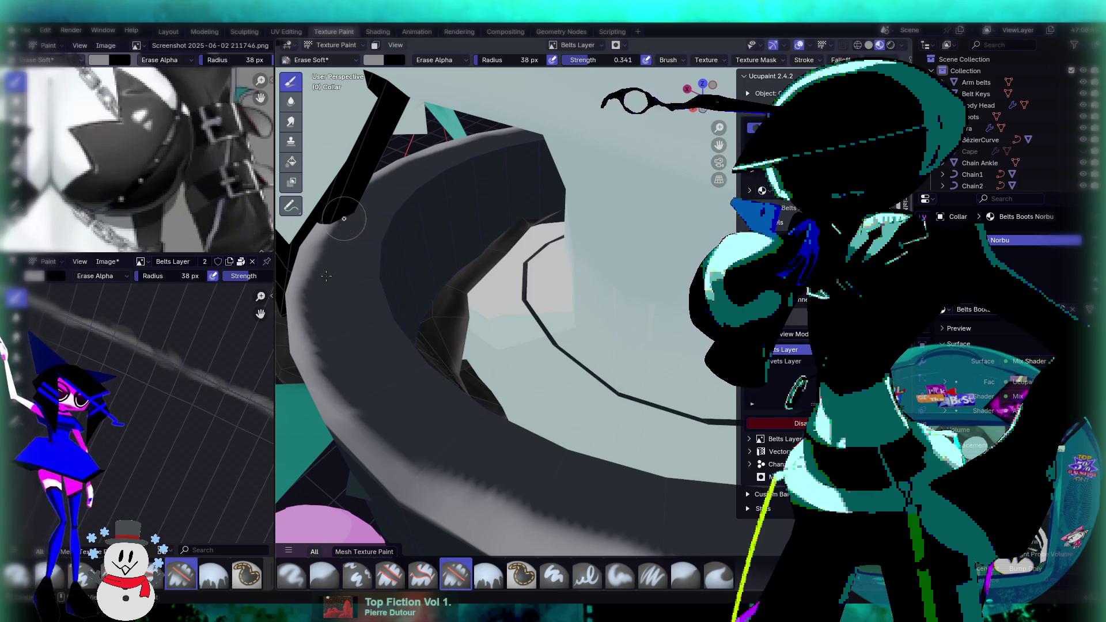
{"action": "left_click_drag", "start_coordinate": [506, 488], "coordinate": [507, 489]}
{"action": "mouse_move", "coordinate": [507, 488]}
{"action": "middle_mouse_down"}
{"action": "mouse_move", "coordinate": [519, 356]}
{"action": "mouse_move", "coordinate": [576, 242]}
{"action": "mouse_move", "coordinate": [602, 281]}
{"action": "middle_mouse_up"}
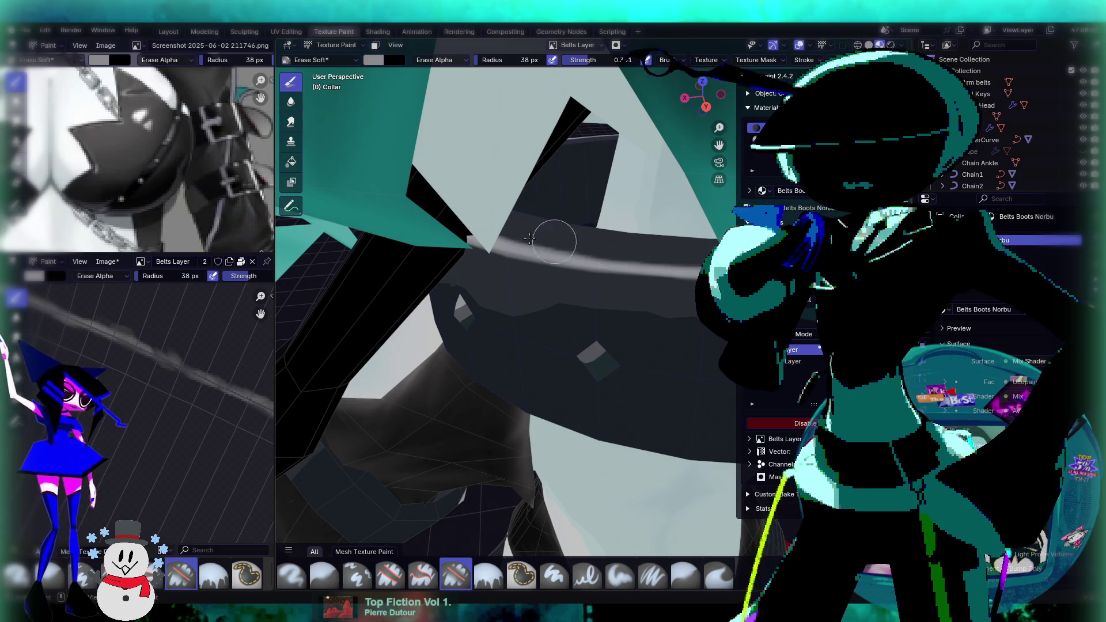
{"action": "mouse_move", "coordinate": [667, 254]}
{"action": "middle_mouse_down"}
{"action": "mouse_move", "coordinate": [622, 264]}
{"action": "mouse_move", "coordinate": [519, 361]}
{"action": "middle_mouse_up"}
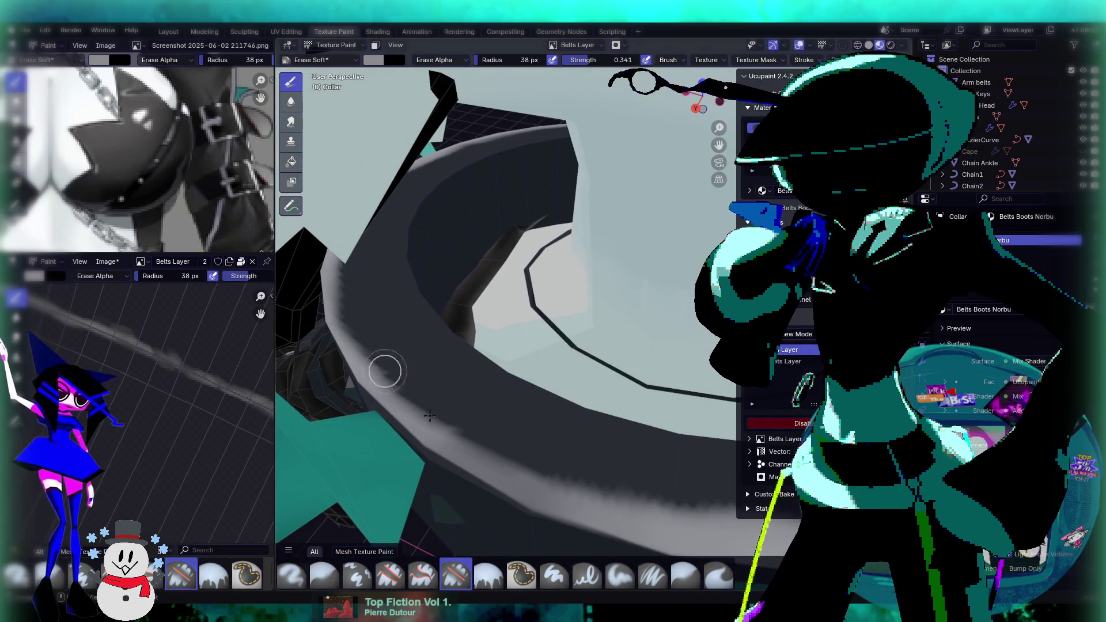
{"action": "mouse_move", "coordinate": [467, 437]}
{"action": "left_mouse_down"}
{"action": "mouse_move", "coordinate": [558, 484]}
{"action": "mouse_move", "coordinate": [655, 511]}
{"action": "mouse_move", "coordinate": [551, 470]}
{"action": "mouse_move", "coordinate": [593, 438]}
{"action": "left_mouse_up"}
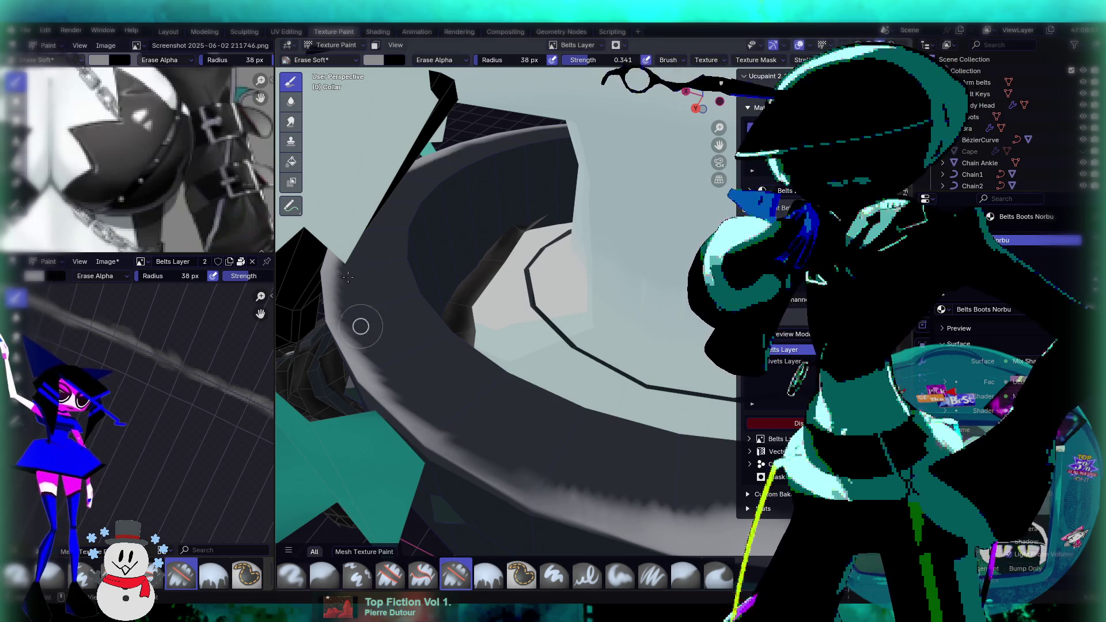
Orbit and zoom around the collar, chain and gem to inspect the band.
{"action": "mouse_move", "coordinate": [370, 318]}
{"action": "middle_mouse_down"}
{"action": "mouse_move", "coordinate": [494, 291]}
{"action": "mouse_move", "coordinate": [608, 286]}
{"action": "middle_mouse_up"}
{"action": "middle_click_drag", "start_coordinate": [644, 284], "coordinate": [568, 252]}
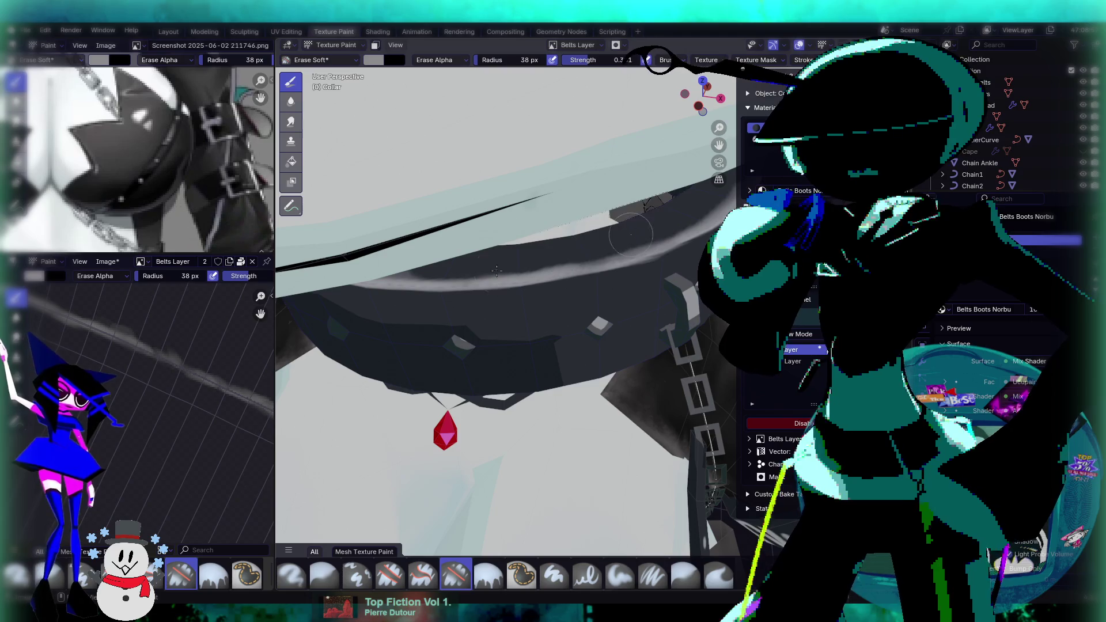
{"action": "mouse_move", "coordinate": [601, 254]}
{"action": "middle_mouse_down"}
{"action": "mouse_move", "coordinate": [625, 243]}
{"action": "mouse_move", "coordinate": [455, 238]}
{"action": "middle_mouse_up"}
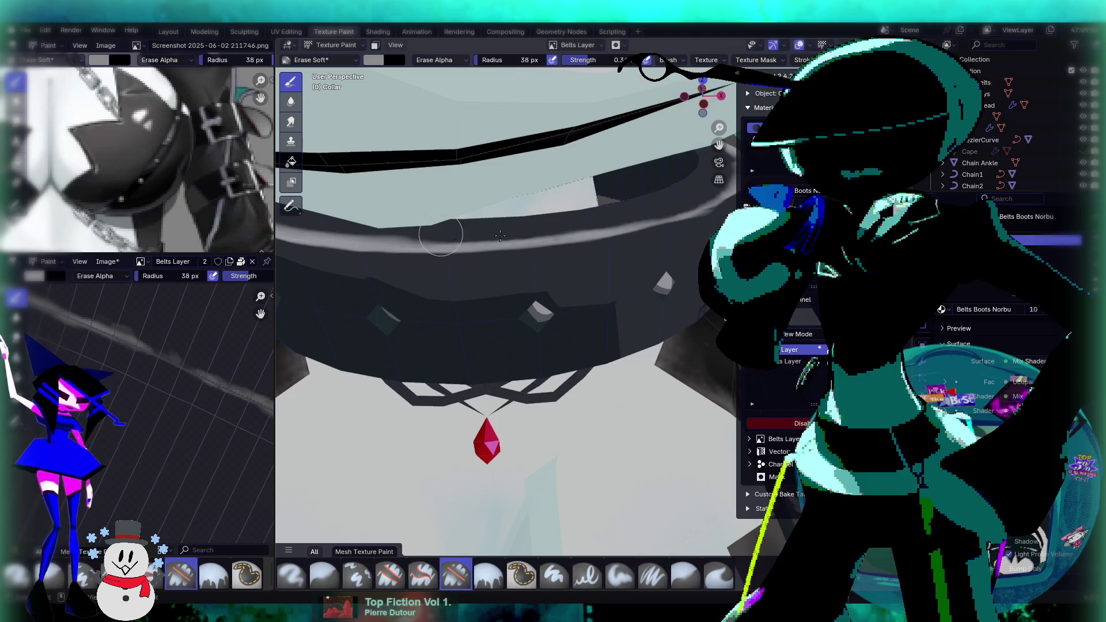
{"action": "middle_click_drag", "start_coordinate": [636, 230], "coordinate": [682, 233]}
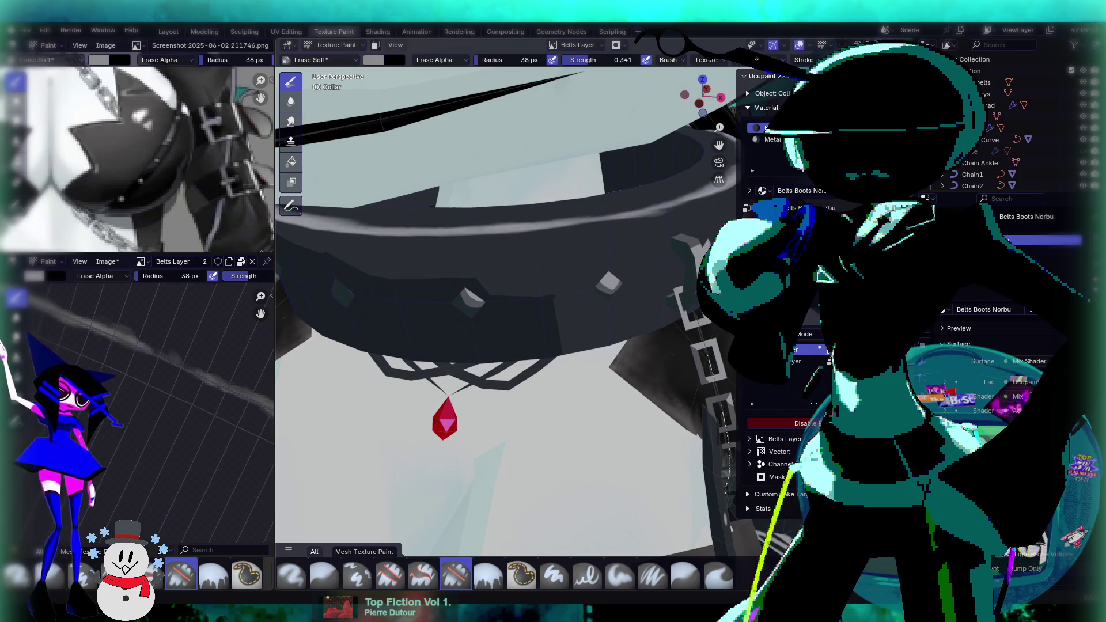
{"action": "scroll", "coordinate": [587, 240], "scroll_direction": "up", "scroll_amount": 5}
{"action": "middle_click_drag", "start_coordinate": [590, 264], "coordinate": [609, 209]}
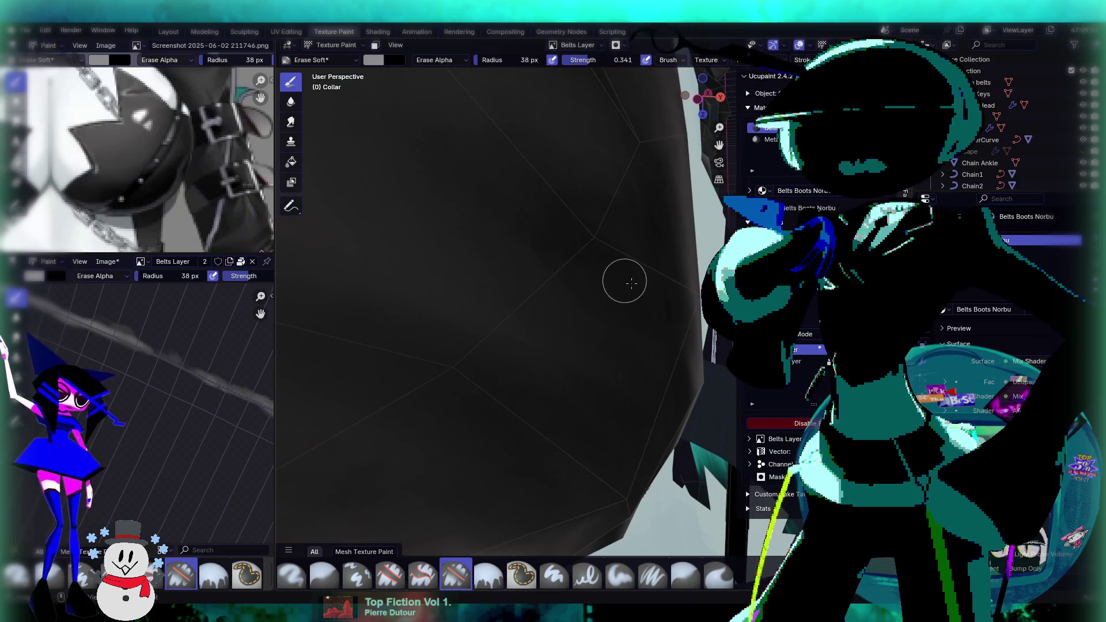
{"action": "mouse_move", "coordinate": [565, 140]}
{"action": "middle_mouse_down"}
{"action": "mouse_move", "coordinate": [516, 276]}
{"action": "mouse_move", "coordinate": [602, 292]}
{"action": "mouse_move", "coordinate": [565, 287]}
{"action": "middle_mouse_up"}
{"action": "scroll", "coordinate": [580, 293], "scroll_direction": "up", "scroll_amount": 3}
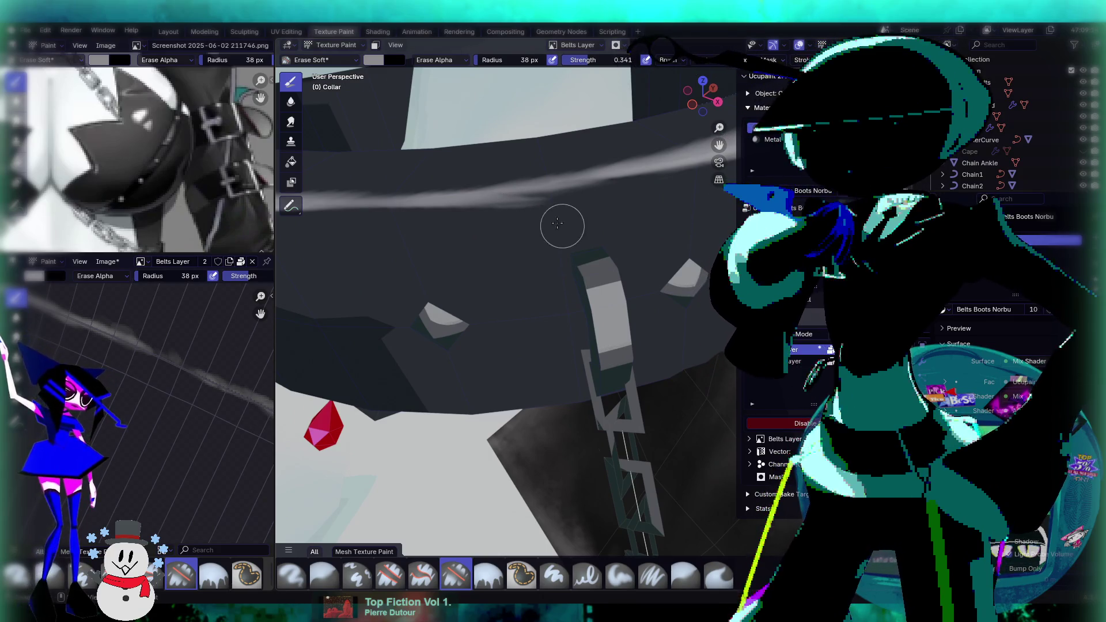
{"action": "mouse_move", "coordinate": [609, 184]}
{"action": "middle_mouse_down"}
{"action": "mouse_move", "coordinate": [491, 282]}
{"action": "mouse_move", "coordinate": [535, 254]}
{"action": "middle_mouse_up"}
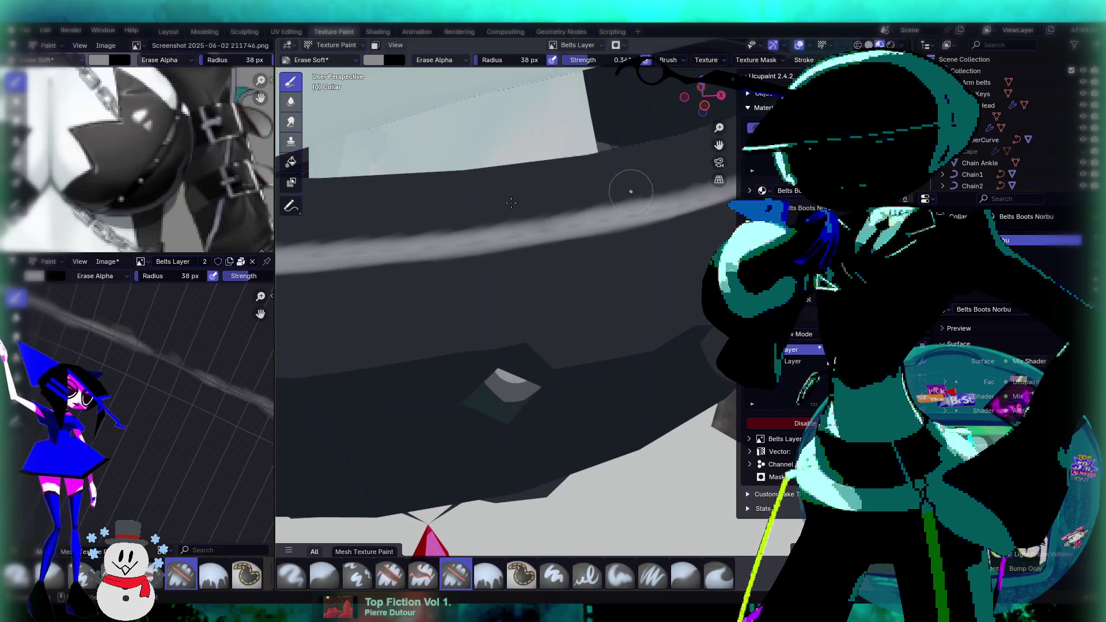
{"action": "mouse_move", "coordinate": [543, 237]}
{"action": "middle_mouse_down"}
{"action": "mouse_move", "coordinate": [598, 230]}
{"action": "mouse_move", "coordinate": [582, 202]}
{"action": "mouse_move", "coordinate": [663, 236]}
{"action": "mouse_move", "coordinate": [631, 258]}
{"action": "middle_mouse_up"}
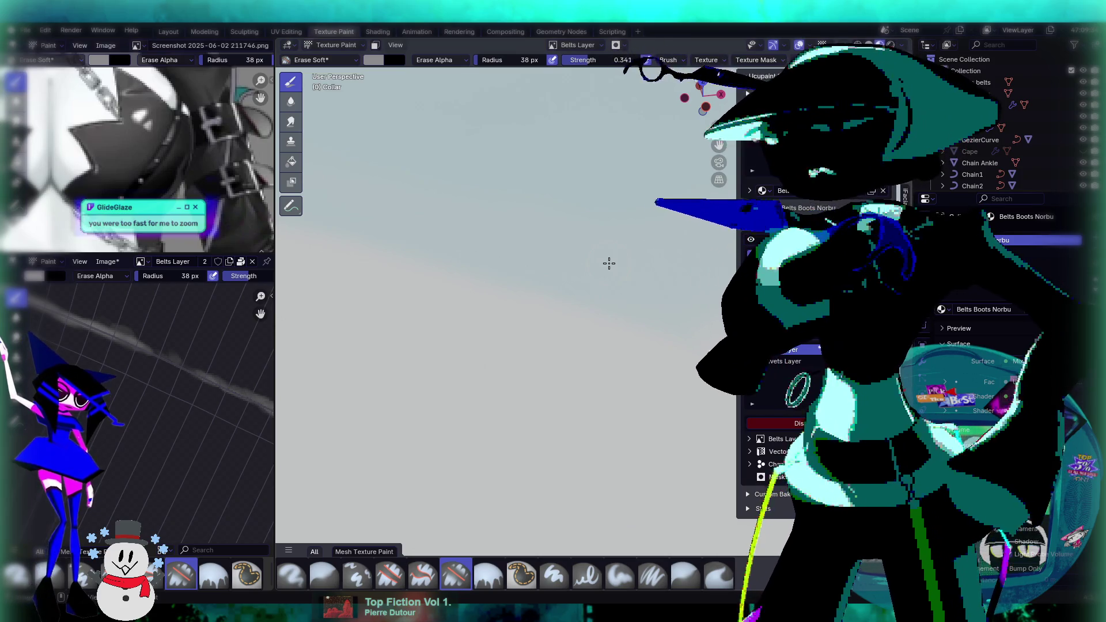
{"action": "scroll", "coordinate": [609, 263], "scroll_direction": "down", "scroll_amount": 3}
{"action": "scroll", "coordinate": [580, 273], "scroll_direction": "down", "scroll_amount": 3}
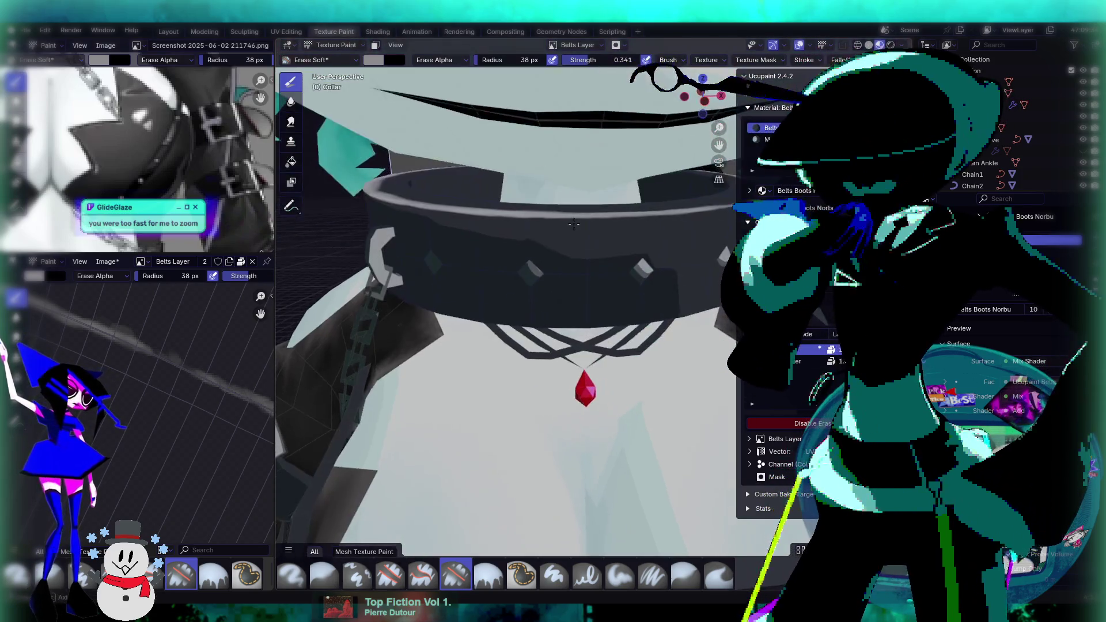
{"action": "scroll", "coordinate": [572, 224], "scroll_direction": "up", "scroll_amount": 4}
{"action": "scroll", "coordinate": [586, 241], "scroll_direction": "up", "scroll_amount": 3}
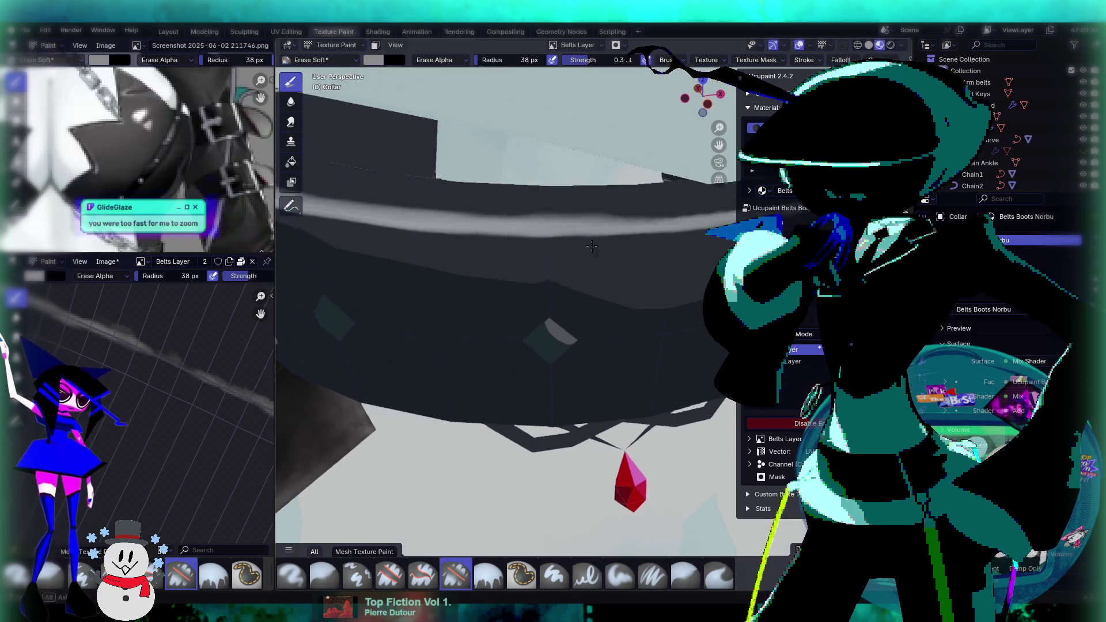
{"action": "scroll", "coordinate": [593, 248], "scroll_direction": "down", "scroll_amount": 2}
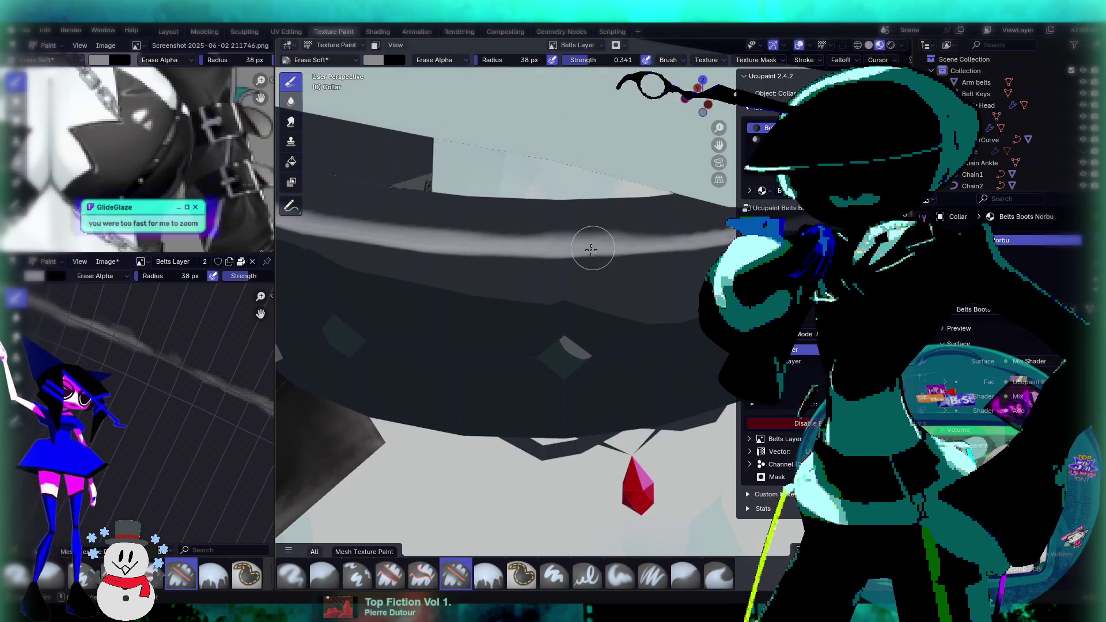
{"action": "mouse_move", "coordinate": [581, 288]}
{"action": "middle_mouse_down"}
{"action": "mouse_move", "coordinate": [611, 249]}
{"action": "mouse_move", "coordinate": [622, 254]}
{"action": "middle_mouse_up"}
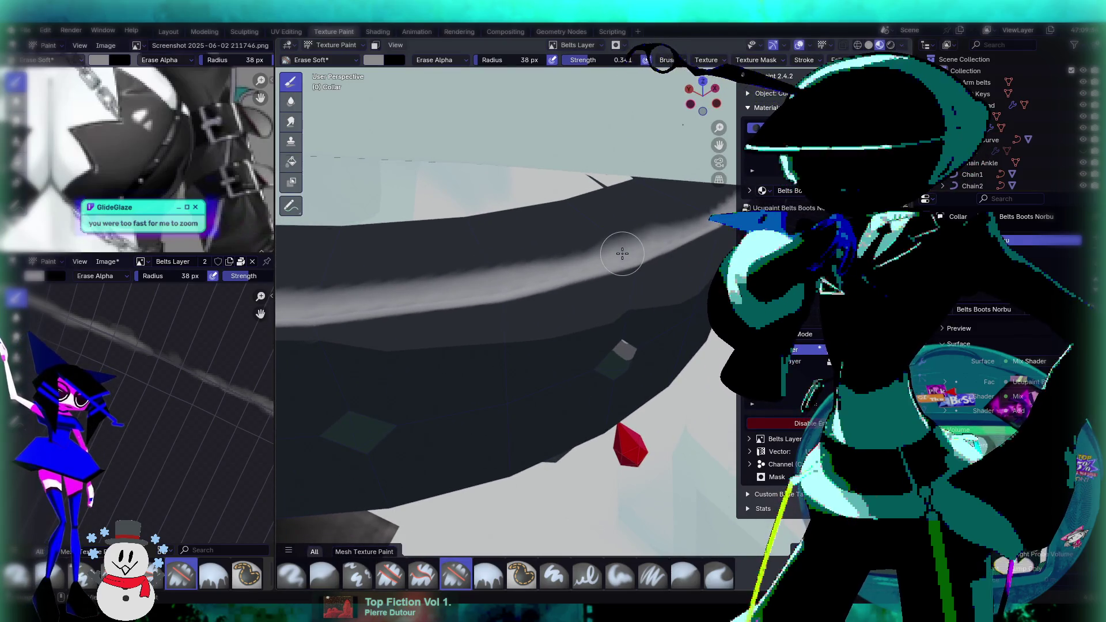
Erase the light streak along the collar's upper edge from several angles.
{"action": "mouse_move", "coordinate": [623, 254]}
{"action": "left_mouse_down"}
{"action": "mouse_move", "coordinate": [662, 212]}
{"action": "mouse_move", "coordinate": [555, 260]}
{"action": "mouse_move", "coordinate": [647, 243]}
{"action": "left_mouse_up"}
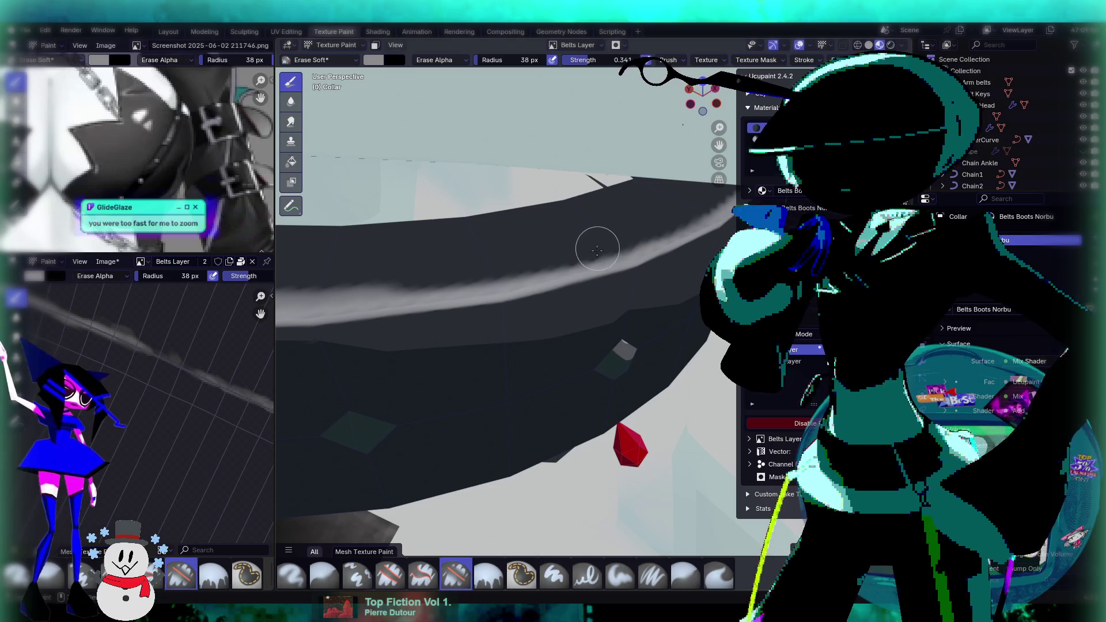
{"action": "middle_click_drag", "start_coordinate": [592, 259], "coordinate": [630, 249]}
{"action": "left_click_drag", "start_coordinate": [507, 289], "coordinate": [624, 268]}
{"action": "mouse_move", "coordinate": [601, 285]}
{"action": "middle_mouse_down"}
{"action": "mouse_move", "coordinate": [569, 312]}
{"action": "mouse_move", "coordinate": [573, 323]}
{"action": "mouse_move", "coordinate": [590, 322]}
{"action": "mouse_move", "coordinate": [577, 327]}
{"action": "middle_mouse_up"}
{"action": "mouse_move", "coordinate": [483, 329]}
{"action": "left_mouse_down"}
{"action": "mouse_move", "coordinate": [676, 308]}
{"action": "mouse_move", "coordinate": [518, 330]}
{"action": "left_mouse_up"}
{"action": "middle_click_drag", "start_coordinate": [620, 325], "coordinate": [588, 348]}
{"action": "mouse_move", "coordinate": [597, 359]}
{"action": "left_mouse_down"}
{"action": "mouse_move", "coordinate": [668, 332]}
{"action": "mouse_move", "coordinate": [544, 340]}
{"action": "left_mouse_up"}
{"action": "mouse_move", "coordinate": [614, 346]}
{"action": "left_mouse_down"}
{"action": "mouse_move", "coordinate": [437, 367]}
{"action": "mouse_move", "coordinate": [607, 341]}
{"action": "left_mouse_up"}
{"action": "mouse_move", "coordinate": [608, 341]}
{"action": "middle_mouse_down"}
{"action": "mouse_move", "coordinate": [629, 328]}
{"action": "mouse_move", "coordinate": [582, 369]}
{"action": "mouse_move", "coordinate": [619, 333]}
{"action": "middle_mouse_up"}
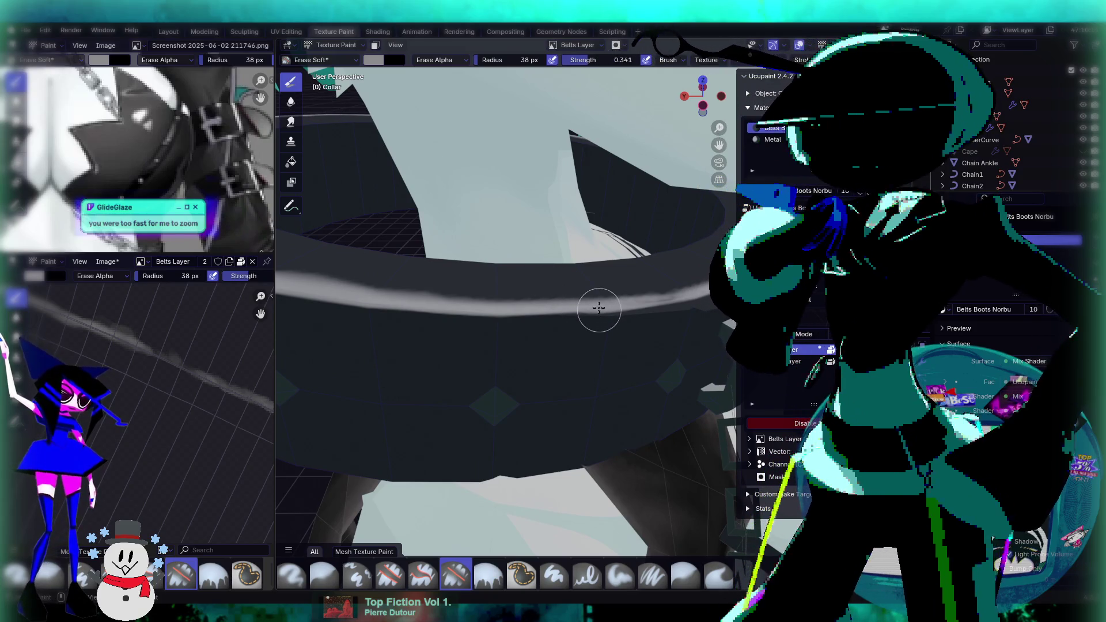
Switch to Paint Soft (Mix, 12 px) and paint thin light lines along the collar band.
{"action": "left_click", "coordinate": [620, 574]}
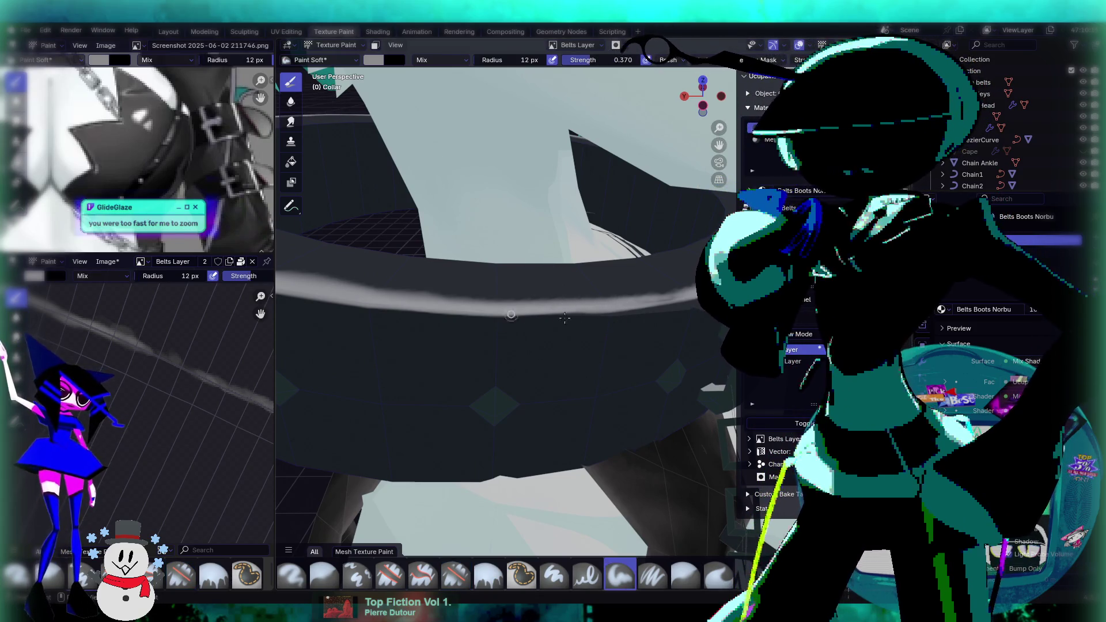
{"action": "left_click_drag", "start_coordinate": [497, 320], "coordinate": [649, 309]}
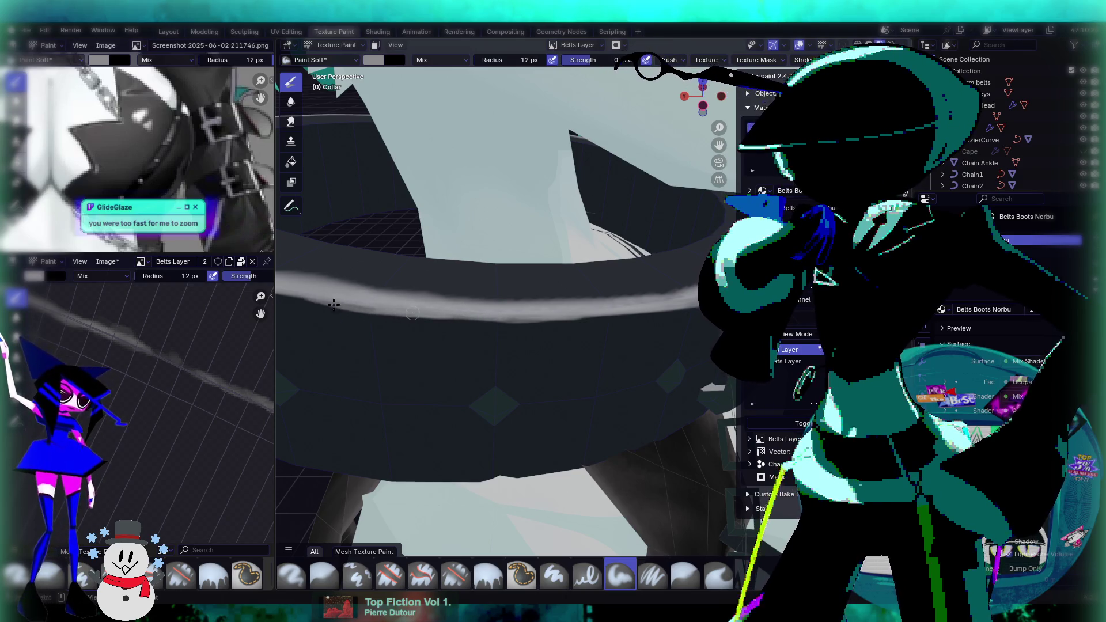
{"action": "middle_click_drag", "start_coordinate": [653, 322], "coordinate": [309, 261]}
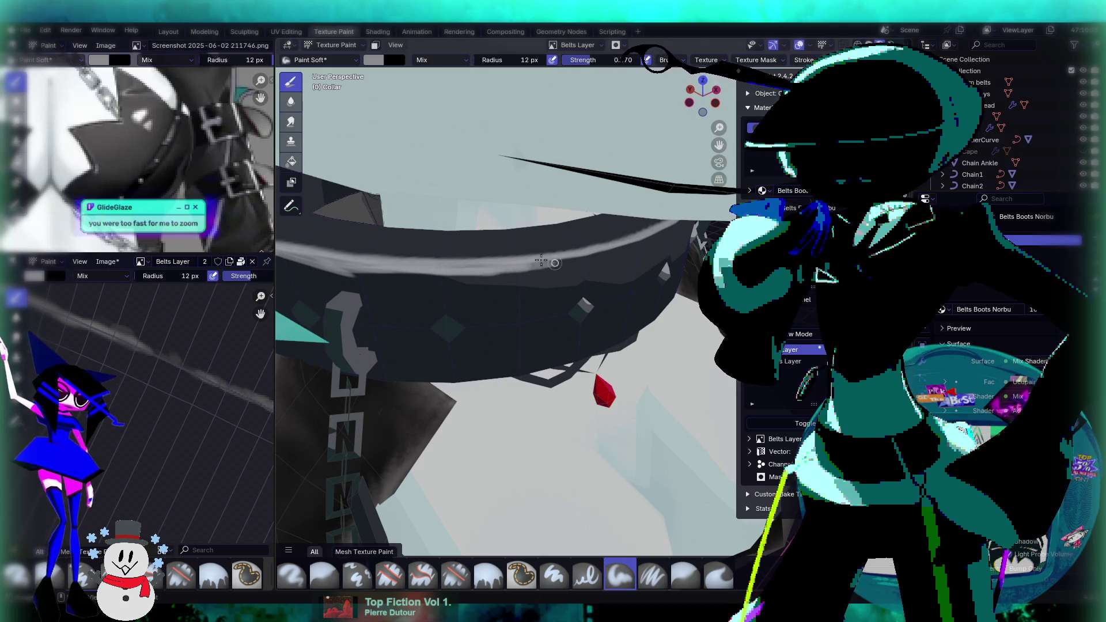
{"action": "mouse_move", "coordinate": [642, 242]}
{"action": "left_mouse_down"}
{"action": "mouse_move", "coordinate": [559, 262]}
{"action": "mouse_move", "coordinate": [662, 232]}
{"action": "left_mouse_up"}
{"action": "mouse_move", "coordinate": [528, 287]}
{"action": "middle_mouse_down"}
{"action": "mouse_move", "coordinate": [662, 284]}
{"action": "mouse_move", "coordinate": [660, 261]}
{"action": "middle_mouse_up"}
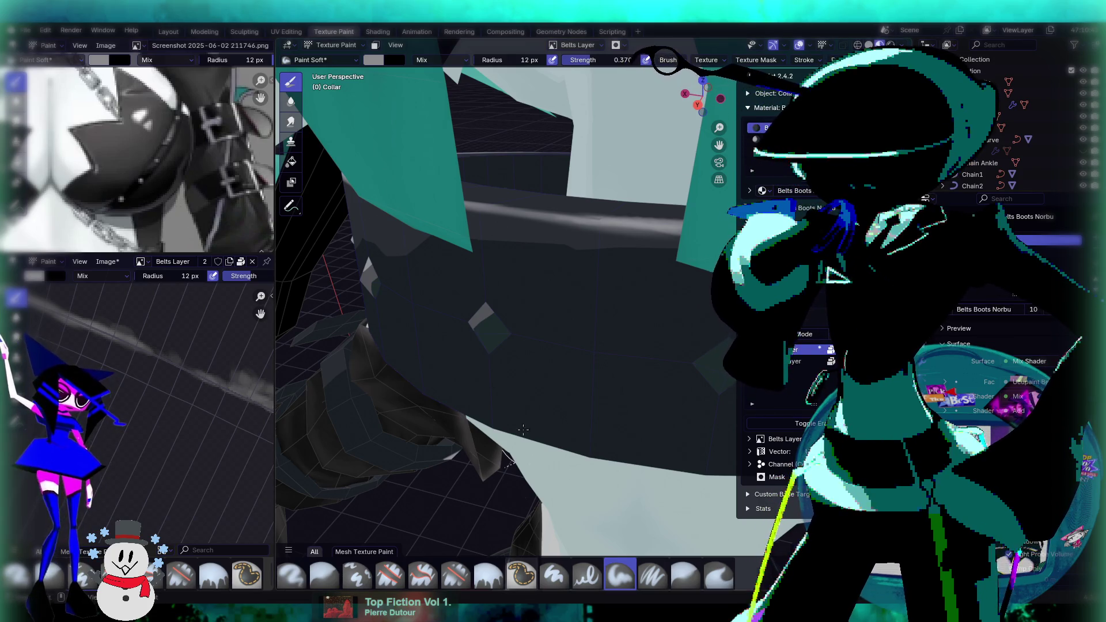
{"action": "mouse_move", "coordinate": [522, 404]}
{"action": "middle_mouse_down"}
{"action": "mouse_move", "coordinate": [567, 319]}
{"action": "mouse_move", "coordinate": [431, 153]}
{"action": "middle_mouse_up"}
{"action": "left_click", "coordinate": [322, 46]}
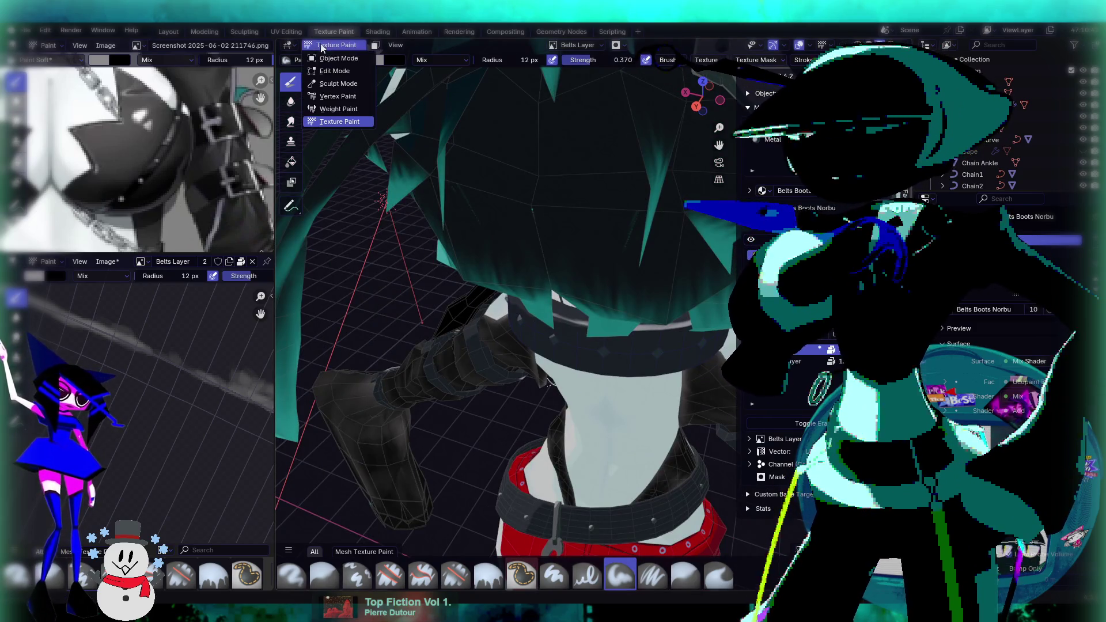
Return to Object Mode, edit the Head Scar, select linked faces and set Local orientation.
{"action": "left_click", "coordinate": [332, 59]}
{"action": "mouse_move", "coordinate": [553, 310]}
{"action": "middle_mouse_down"}
{"action": "mouse_move", "coordinate": [526, 261]}
{"action": "mouse_move", "coordinate": [621, 275]}
{"action": "mouse_move", "coordinate": [548, 261]}
{"action": "mouse_move", "coordinate": [636, 242]}
{"action": "mouse_move", "coordinate": [519, 276]}
{"action": "middle_mouse_up"}
{"action": "key", "text": "Tab"}
{"action": "key", "text": "ctrl+l"}
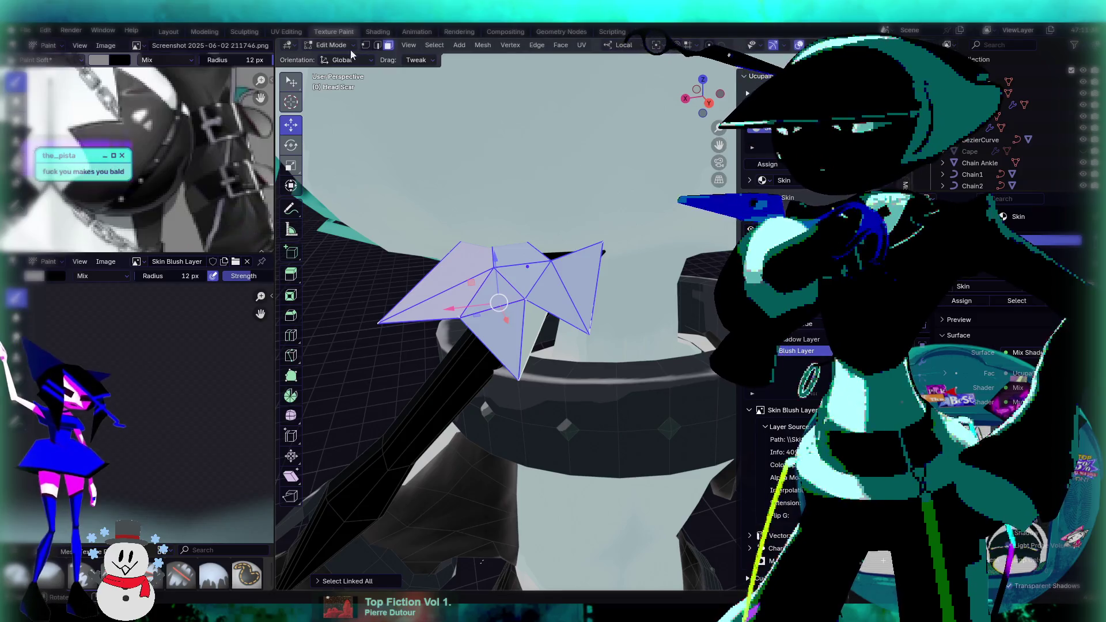
{"action": "left_click", "coordinate": [348, 60]}
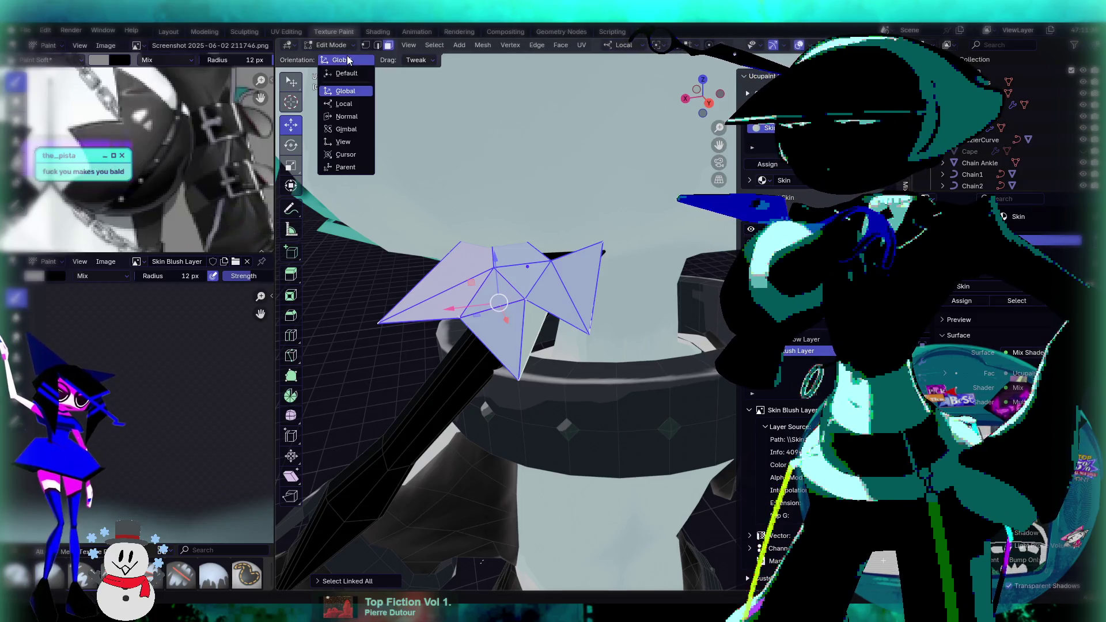
{"action": "left_click", "coordinate": [344, 104]}
Reselect the whole Head Scar mesh, try Normal orientation, then return to Global.
{"action": "middle_click_drag", "start_coordinate": [503, 311], "coordinate": [632, 236]}
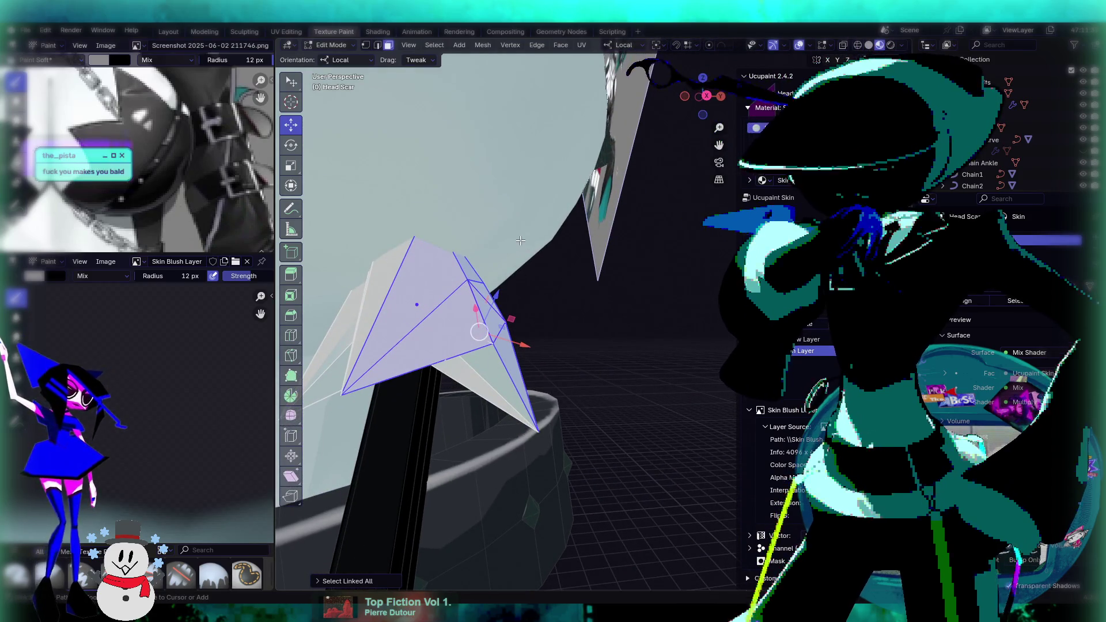
{"action": "middle_click_drag", "start_coordinate": [517, 240], "coordinate": [600, 224], "text": "shift"}
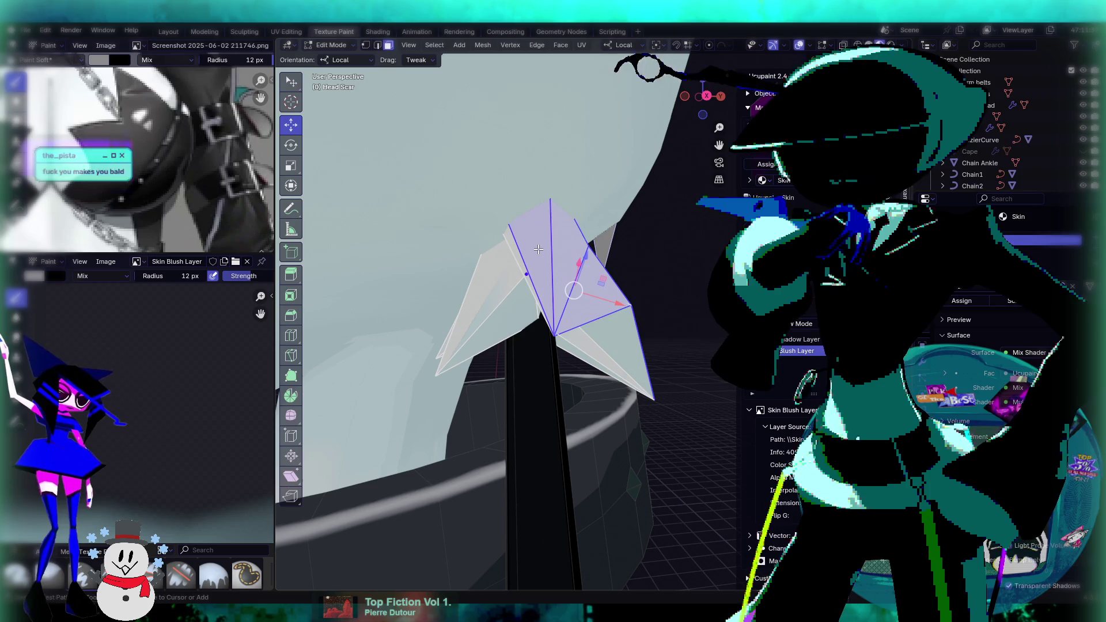
{"action": "mouse_move", "coordinate": [533, 245]}
{"action": "middle_mouse_down"}
{"action": "mouse_move", "coordinate": [546, 222]}
{"action": "mouse_move", "coordinate": [533, 233]}
{"action": "middle_mouse_up"}
{"action": "left_click", "coordinate": [508, 248]}
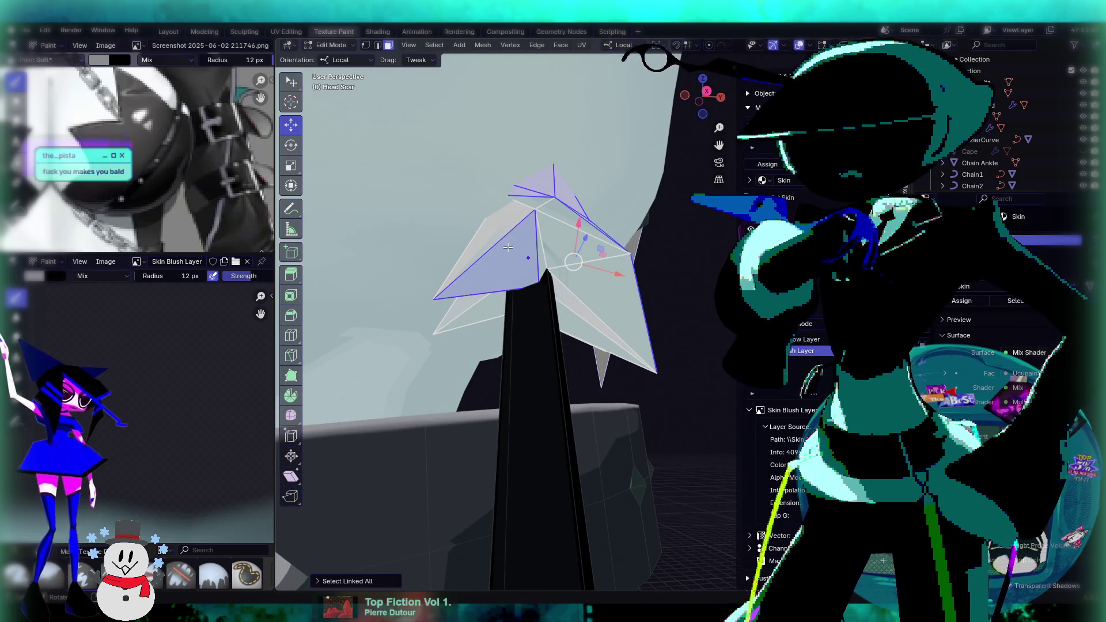
{"action": "key", "text": "ctrl+l"}
{"action": "mouse_move", "coordinate": [508, 247]}
{"action": "middle_mouse_down"}
{"action": "mouse_move", "coordinate": [550, 260]}
{"action": "mouse_move", "coordinate": [540, 282]}
{"action": "middle_mouse_up"}
{"action": "left_click", "coordinate": [350, 69]}
{"action": "left_click", "coordinate": [341, 87]}
{"action": "left_click", "coordinate": [343, 61]}
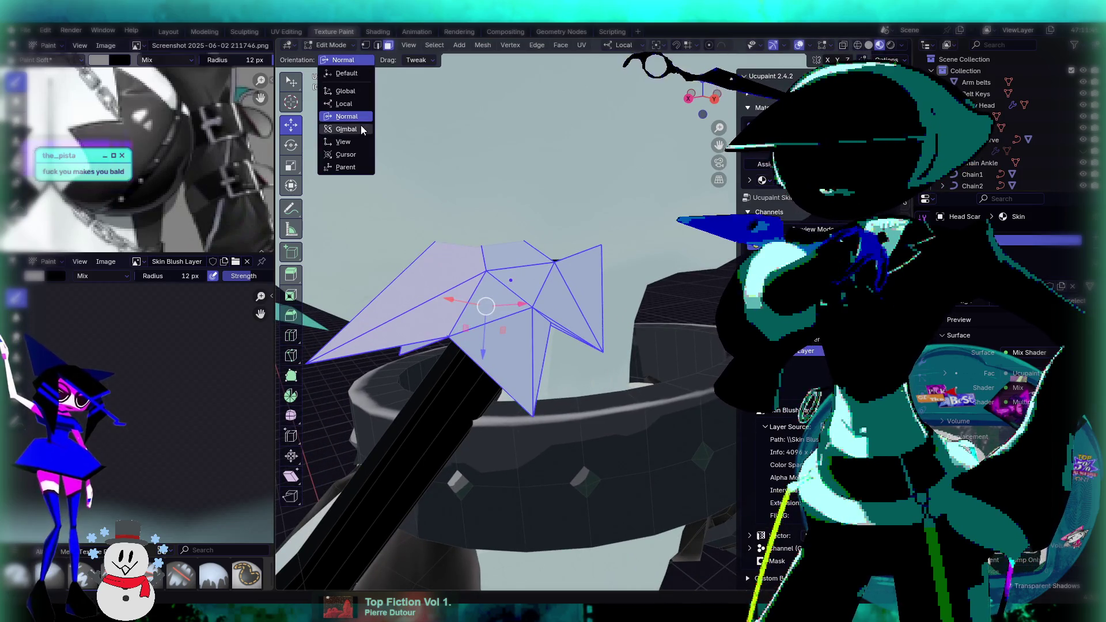
{"action": "left_click", "coordinate": [347, 92]}
Move the Head Scar mesh up and to the right, then pick a single spike vertex.
{"action": "middle_click_drag", "start_coordinate": [473, 305], "coordinate": [479, 311]}
{"action": "mouse_move", "coordinate": [455, 294]}
{"action": "left_mouse_down"}
{"action": "mouse_move", "coordinate": [488, 255]}
{"action": "mouse_move", "coordinate": [507, 253]}
{"action": "left_mouse_up"}
{"action": "mouse_move", "coordinate": [507, 253]}
{"action": "middle_mouse_down"}
{"action": "mouse_move", "coordinate": [644, 172]}
{"action": "mouse_move", "coordinate": [590, 273]}
{"action": "mouse_move", "coordinate": [545, 295]}
{"action": "mouse_move", "coordinate": [558, 242]}
{"action": "mouse_move", "coordinate": [545, 291]}
{"action": "mouse_move", "coordinate": [511, 288]}
{"action": "middle_mouse_up"}
{"action": "key", "text": "Tab"}
{"action": "key", "text": "Tab"}
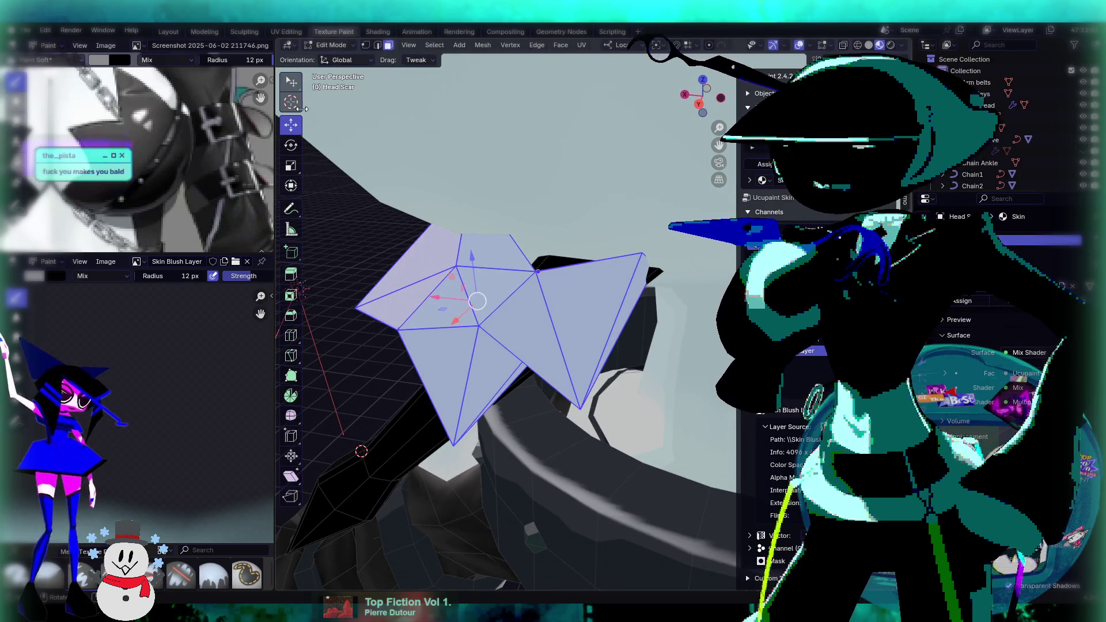
{"action": "middle_click_drag", "start_coordinate": [311, 150], "coordinate": [340, 104]}
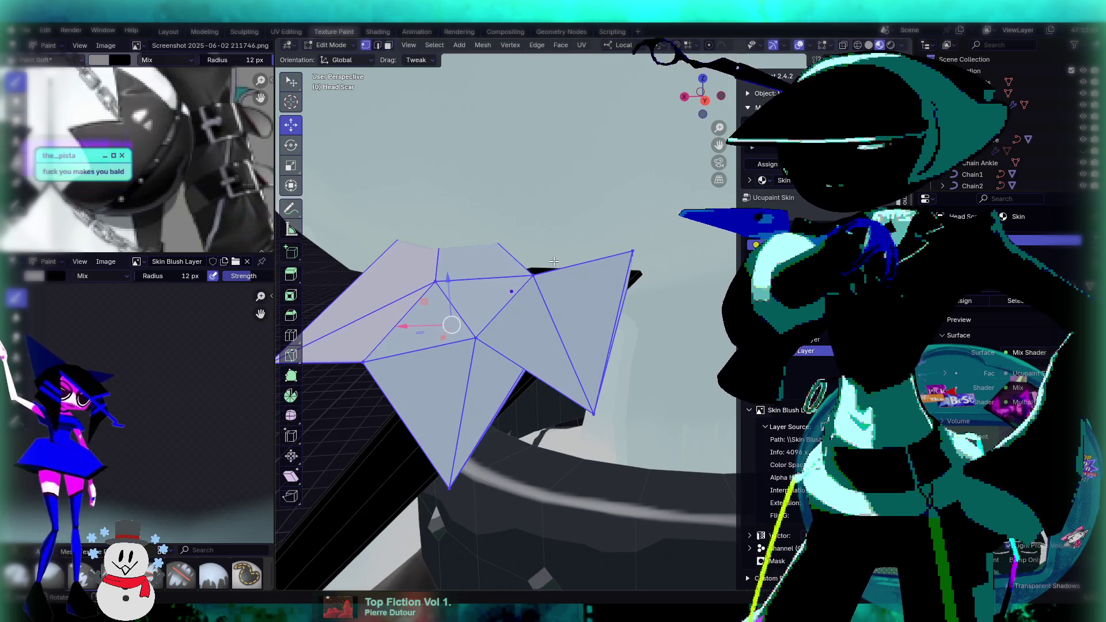
{"action": "middle_click_drag", "start_coordinate": [538, 272], "coordinate": [531, 247]}
{"action": "left_click", "coordinate": [531, 247]}
Move several Head Scar spike vertices, sliding one along the X axis, to reshape the outline.
{"action": "mouse_move", "coordinate": [530, 247]}
{"action": "left_mouse_down"}
{"action": "mouse_move", "coordinate": [548, 254]}
{"action": "mouse_move", "coordinate": [568, 227]}
{"action": "left_mouse_up"}
{"action": "scroll", "coordinate": [568, 227], "scroll_direction": "up", "scroll_amount": 5}
{"action": "mouse_move", "coordinate": [576, 219]}
{"action": "middle_mouse_down"}
{"action": "mouse_move", "coordinate": [582, 202]}
{"action": "mouse_move", "coordinate": [634, 385]}
{"action": "mouse_move", "coordinate": [643, 290]}
{"action": "mouse_move", "coordinate": [660, 371]}
{"action": "mouse_move", "coordinate": [612, 324]}
{"action": "mouse_move", "coordinate": [554, 371]}
{"action": "mouse_move", "coordinate": [564, 295]}
{"action": "middle_mouse_up"}
{"action": "key", "text": "g"}
{"action": "key", "text": "x"}
{"action": "left_click", "coordinate": [608, 324]}
{"action": "left_click_drag", "start_coordinate": [564, 295], "coordinate": [562, 256]}
{"action": "mouse_move", "coordinate": [561, 256]}
{"action": "middle_mouse_down"}
{"action": "mouse_move", "coordinate": [533, 314]}
{"action": "mouse_move", "coordinate": [628, 332]}
{"action": "mouse_move", "coordinate": [586, 357]}
{"action": "mouse_move", "coordinate": [483, 370]}
{"action": "middle_mouse_up"}
{"action": "left_click_drag", "start_coordinate": [483, 371], "coordinate": [491, 359]}
{"action": "mouse_move", "coordinate": [491, 360]}
{"action": "middle_mouse_down"}
{"action": "mouse_move", "coordinate": [512, 343]}
{"action": "mouse_move", "coordinate": [545, 357]}
{"action": "middle_mouse_up"}
Reposition the remaining spike vertices from another side, then return to Object Mode.
{"action": "middle_click_drag", "start_coordinate": [641, 365], "coordinate": [472, 377]}
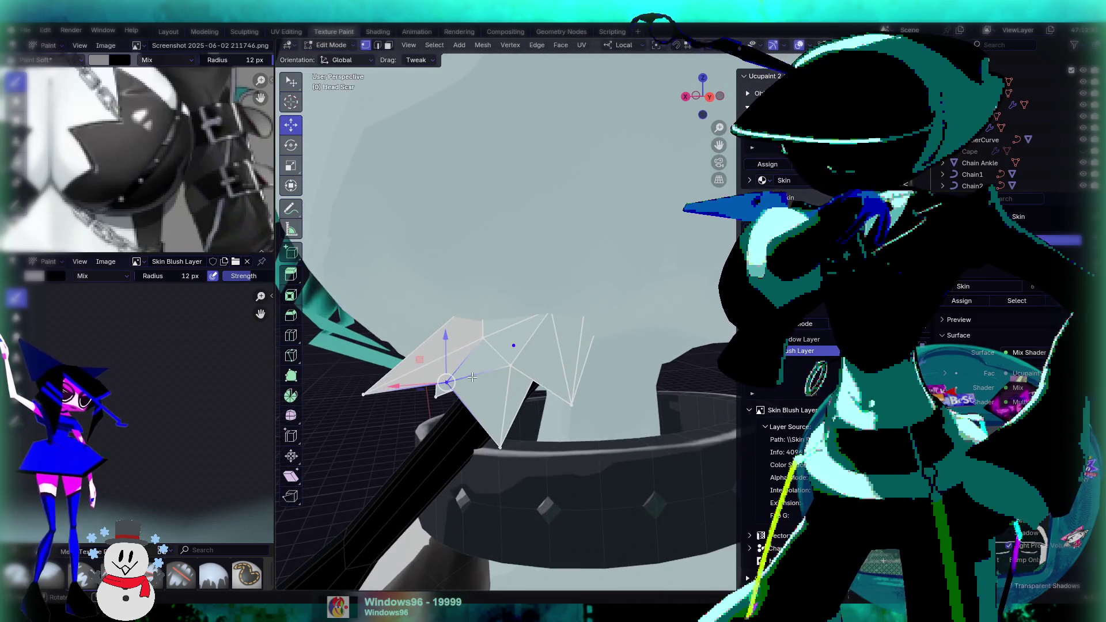
{"action": "left_click_drag", "start_coordinate": [472, 377], "coordinate": [475, 373]}
{"action": "mouse_move", "coordinate": [475, 373]}
{"action": "middle_mouse_down"}
{"action": "mouse_move", "coordinate": [522, 285]}
{"action": "mouse_move", "coordinate": [602, 262]}
{"action": "mouse_move", "coordinate": [610, 290]}
{"action": "mouse_move", "coordinate": [582, 279]}
{"action": "middle_mouse_up"}
{"action": "left_click_drag", "start_coordinate": [578, 279], "coordinate": [594, 282]}
{"action": "middle_click_drag", "start_coordinate": [595, 282], "coordinate": [579, 257]}
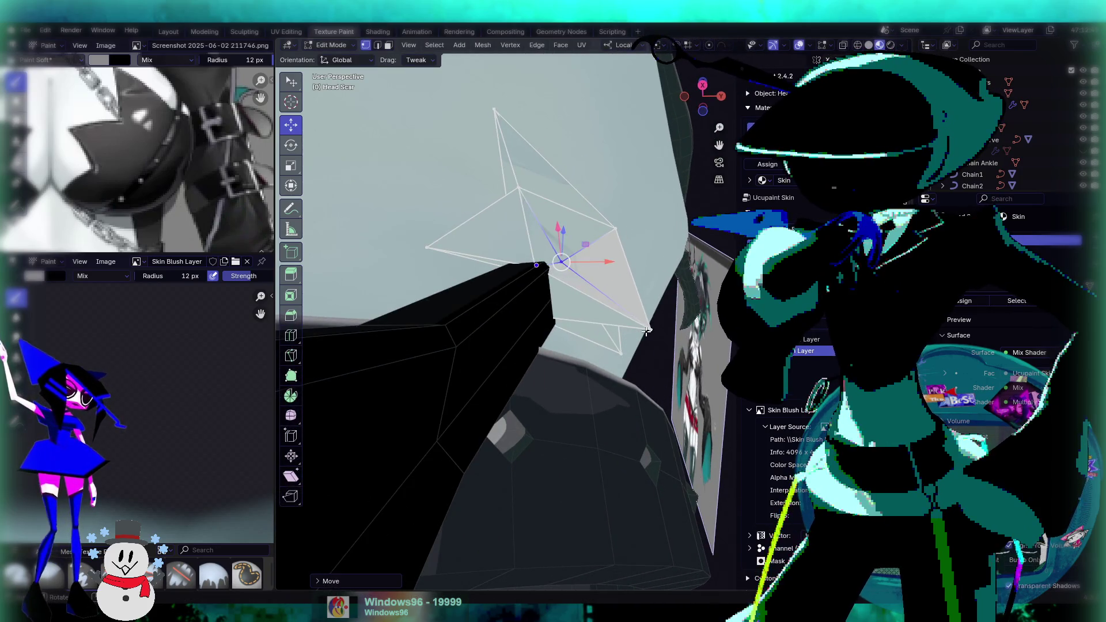
{"action": "mouse_move", "coordinate": [650, 330]}
{"action": "left_mouse_down"}
{"action": "mouse_move", "coordinate": [636, 276]}
{"action": "mouse_move", "coordinate": [634, 288]}
{"action": "left_mouse_up"}
{"action": "mouse_move", "coordinate": [633, 288]}
{"action": "middle_mouse_down"}
{"action": "mouse_move", "coordinate": [520, 355]}
{"action": "mouse_move", "coordinate": [504, 386]}
{"action": "mouse_move", "coordinate": [597, 341]}
{"action": "middle_mouse_up"}
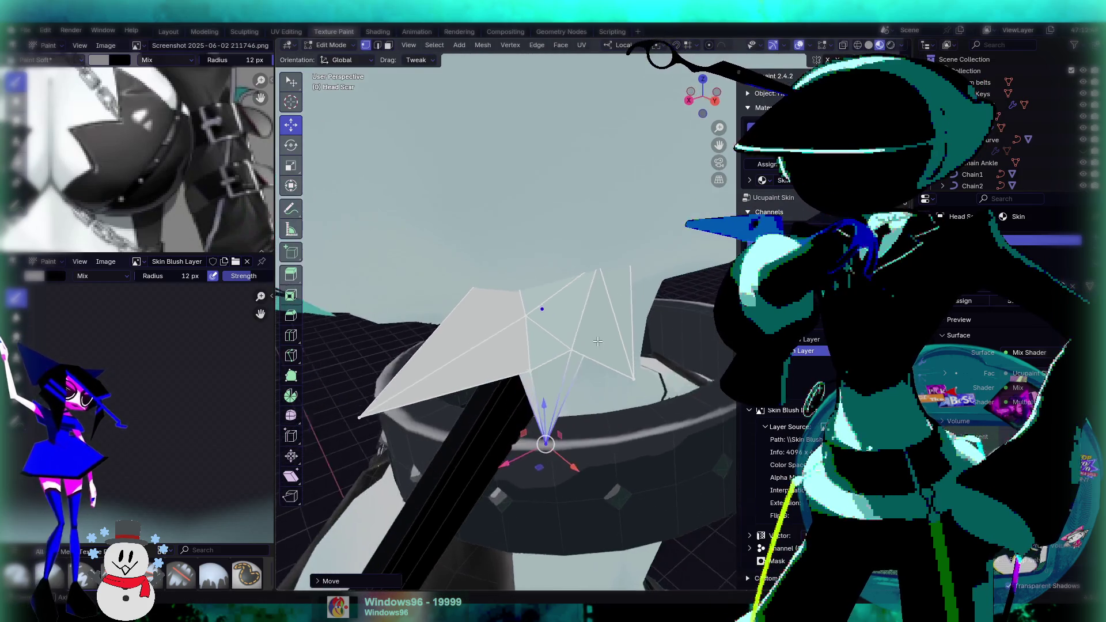
{"action": "scroll", "coordinate": [597, 342], "scroll_direction": "down", "scroll_amount": 5}
{"action": "key", "text": "Tab"}
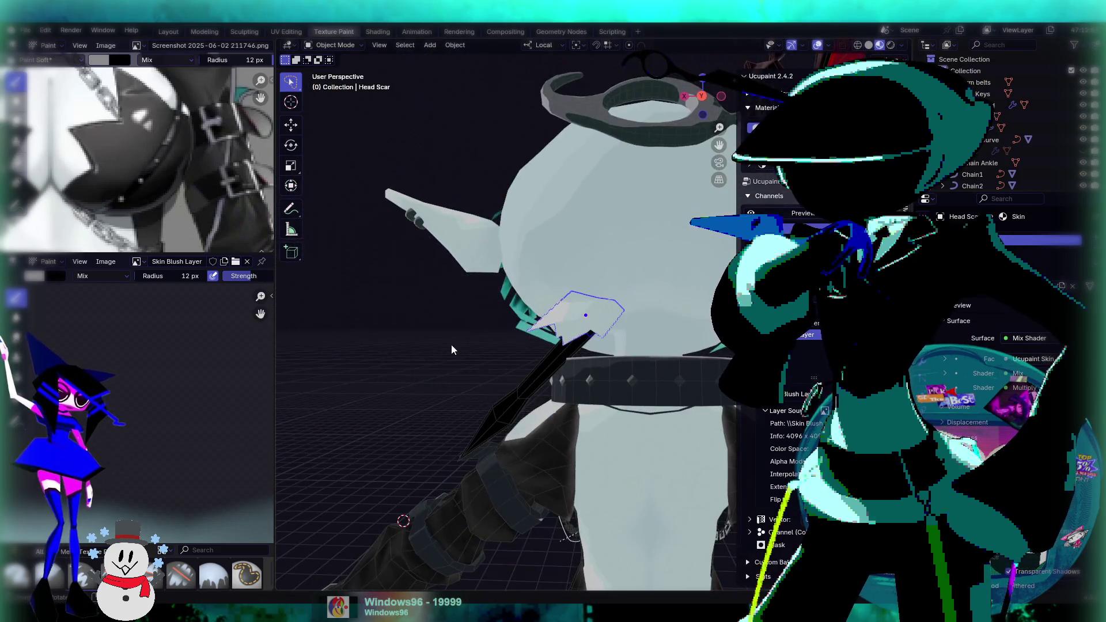
{"action": "mouse_move", "coordinate": [420, 365]}
{"action": "middle_mouse_down"}
{"action": "mouse_move", "coordinate": [609, 333]}
{"action": "mouse_move", "coordinate": [476, 344]}
{"action": "mouse_move", "coordinate": [593, 354]}
{"action": "mouse_move", "coordinate": [572, 310]}
{"action": "mouse_move", "coordinate": [624, 352]}
{"action": "mouse_move", "coordinate": [630, 282]}
{"action": "middle_mouse_up"}
{"action": "scroll", "coordinate": [631, 282], "scroll_direction": "down", "scroll_amount": 5}
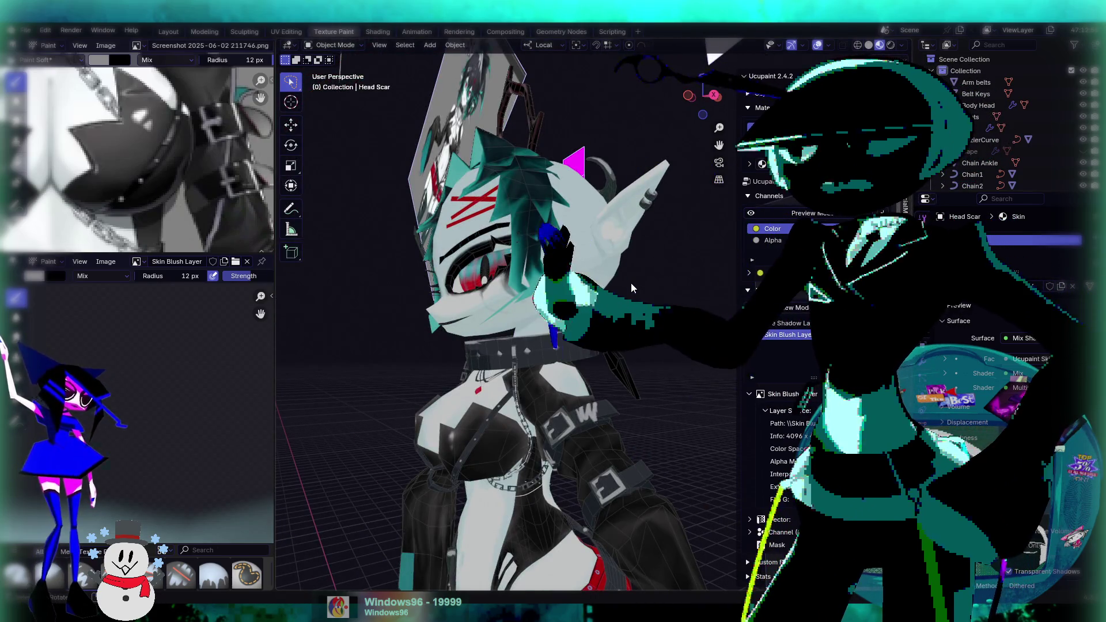
{"action": "scroll", "coordinate": [612, 262], "scroll_direction": "down", "scroll_amount": 5}
{"action": "mouse_move", "coordinate": [612, 261]}
{"action": "middle_mouse_down"}
{"action": "mouse_move", "coordinate": [625, 327]}
{"action": "mouse_move", "coordinate": [651, 226]}
{"action": "mouse_move", "coordinate": [657, 282]}
{"action": "middle_mouse_up"}
{"action": "scroll", "coordinate": [609, 290], "scroll_direction": "up", "scroll_amount": 2}
{"action": "left_click", "coordinate": [608, 291]}
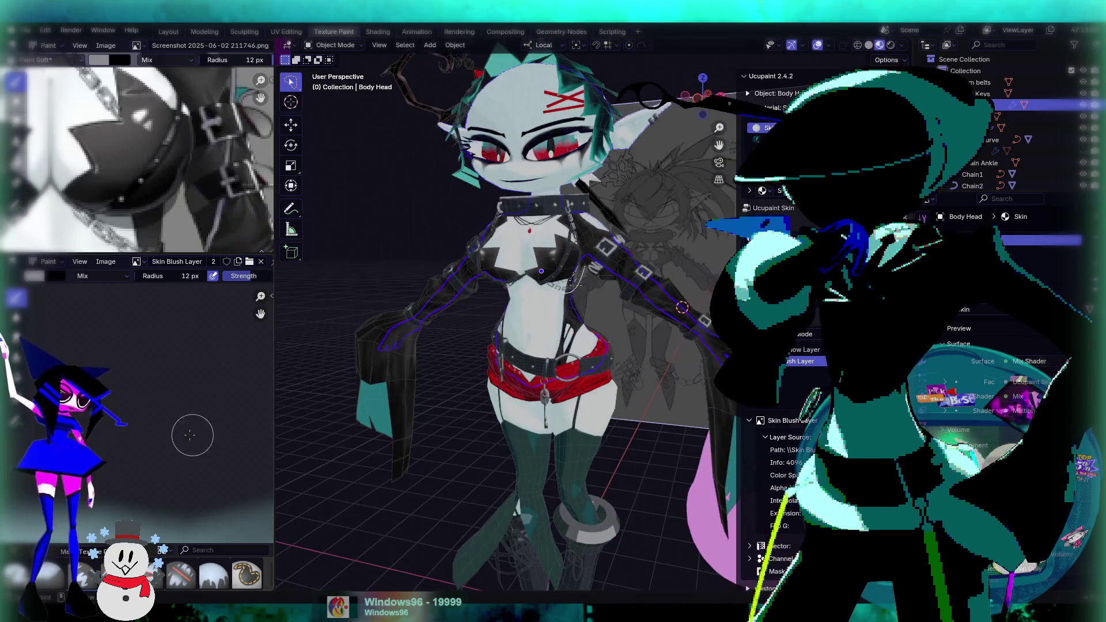
{"action": "scroll", "coordinate": [173, 381], "scroll_direction": "down", "scroll_amount": 3}
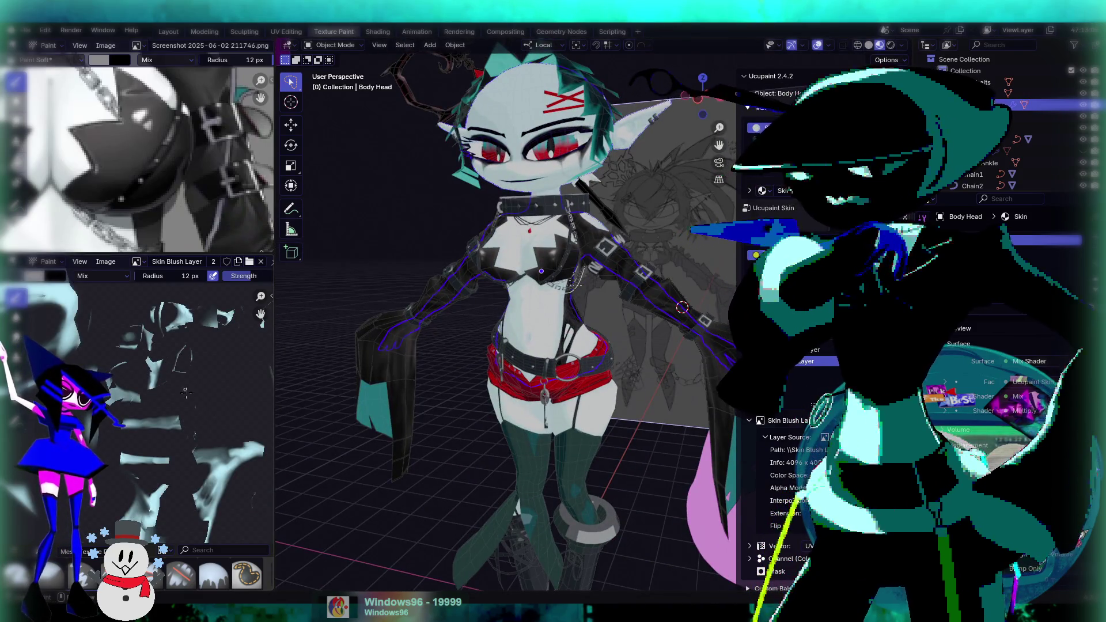
{"action": "scroll", "coordinate": [183, 363], "scroll_direction": "up", "scroll_amount": 4}
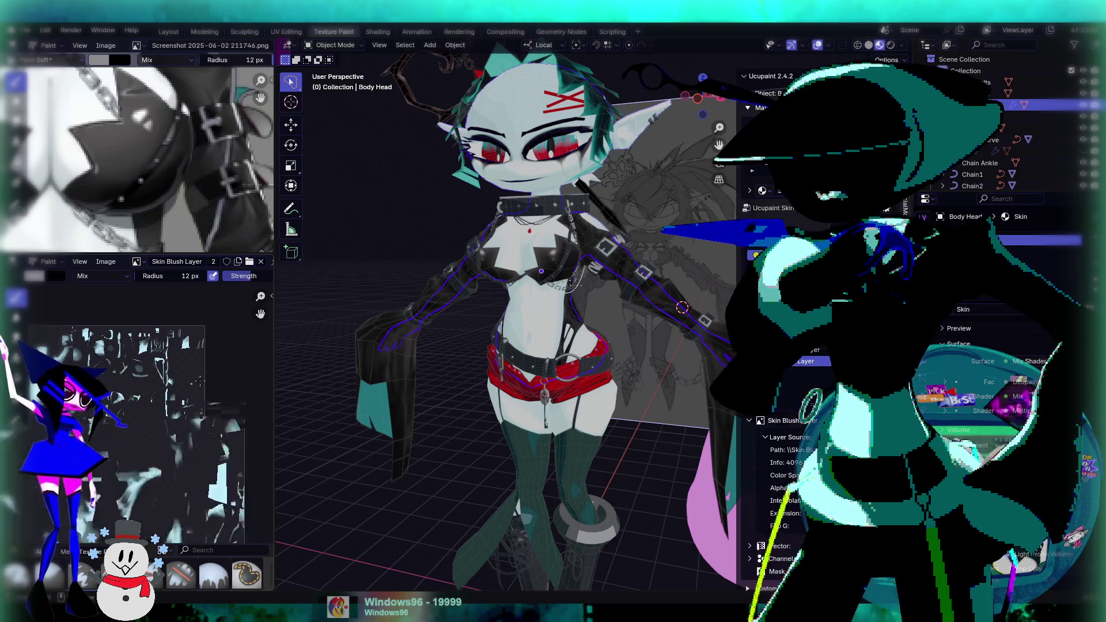
{"action": "scroll", "coordinate": [155, 400], "scroll_direction": "down", "scroll_amount": 2}
{"action": "key", "text": "Tab"}
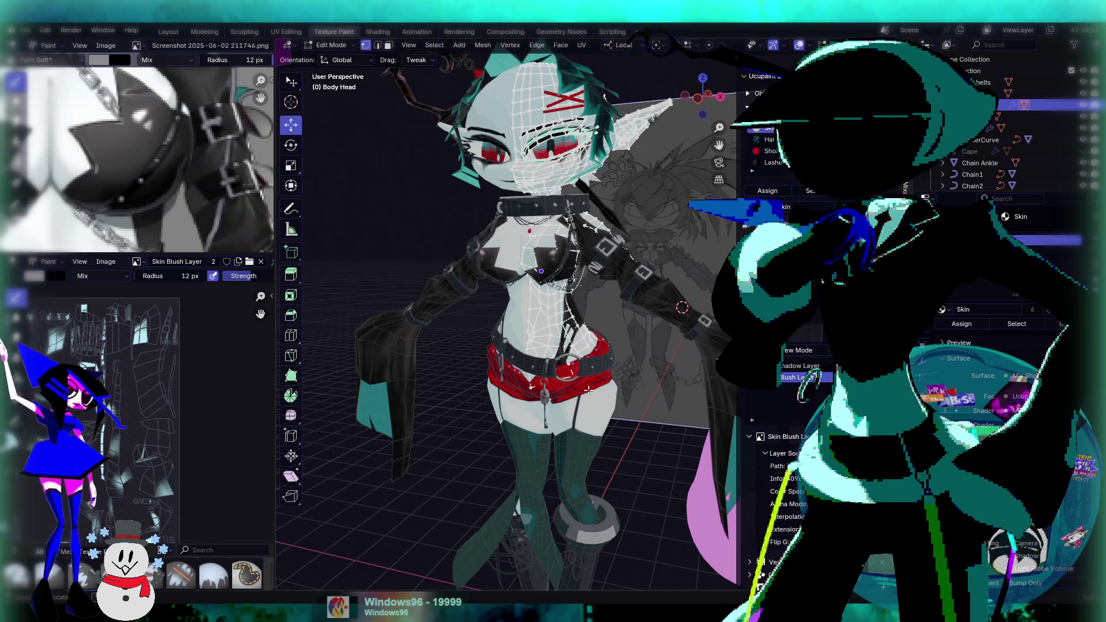
{"action": "key", "text": "Tab"}
{"action": "left_click", "coordinate": [603, 420]}
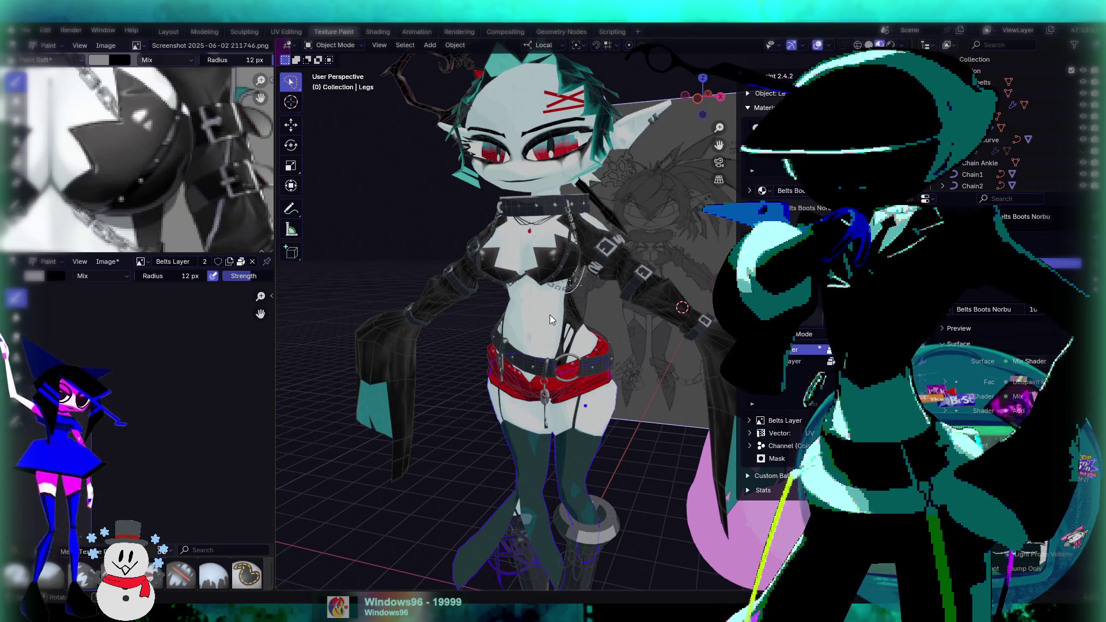
{"action": "left_click", "coordinate": [611, 369]}
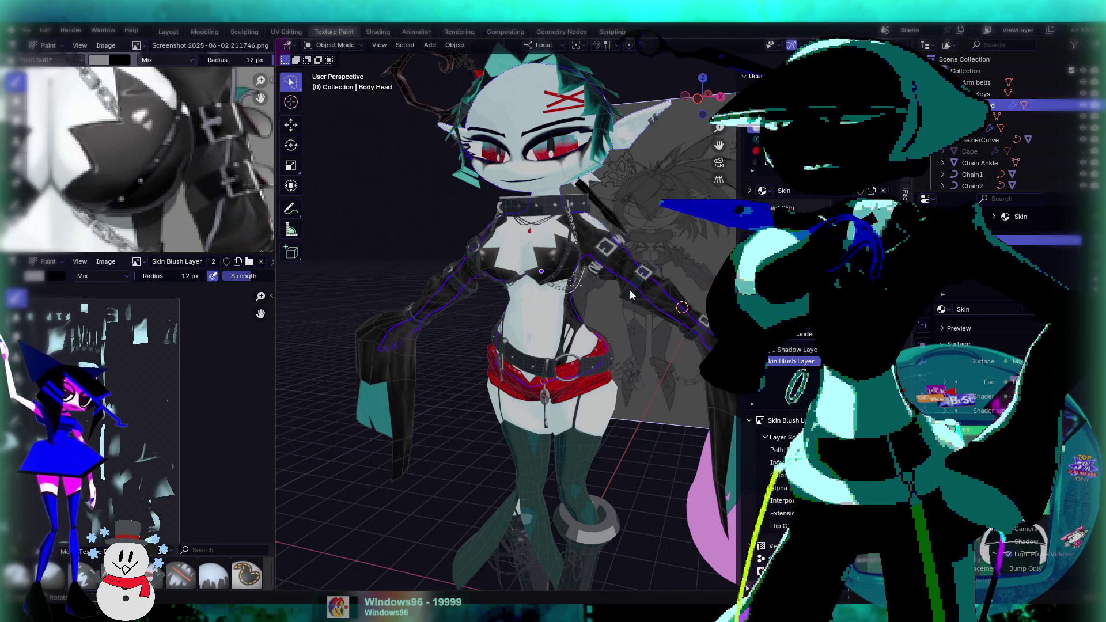
{"action": "key", "text": "Tab"}
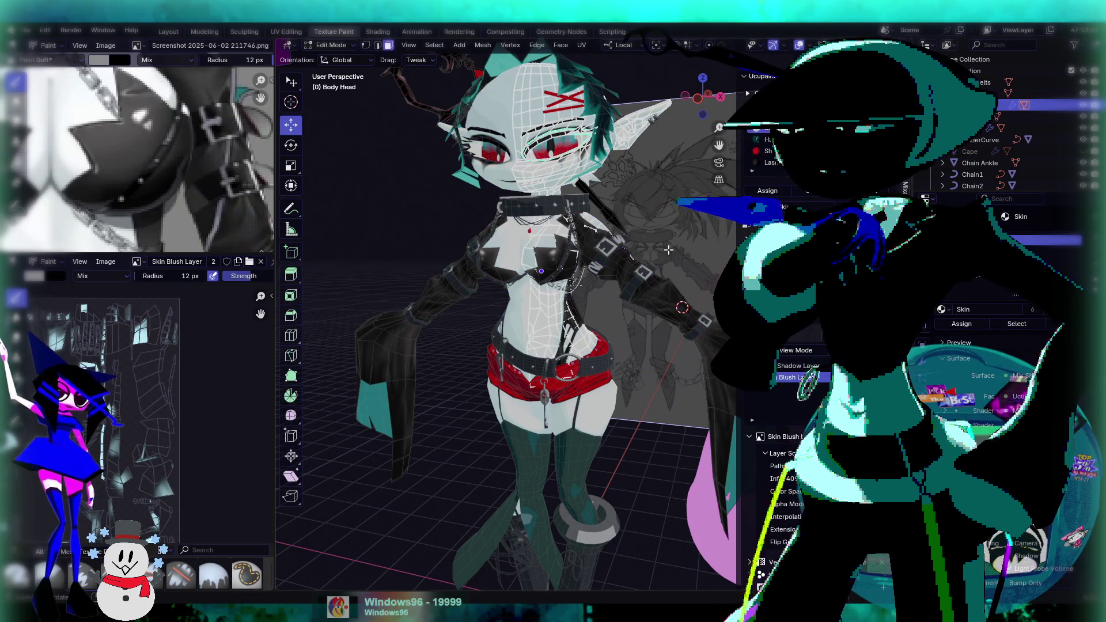
{"action": "key", "text": "3"}
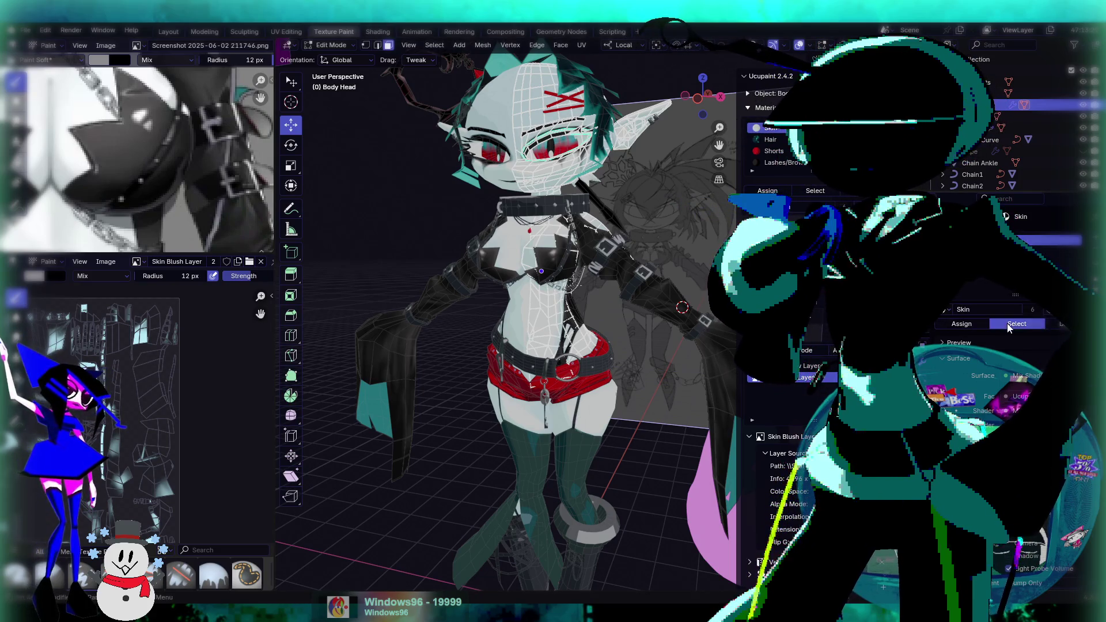
{"action": "left_click", "coordinate": [1009, 326]}
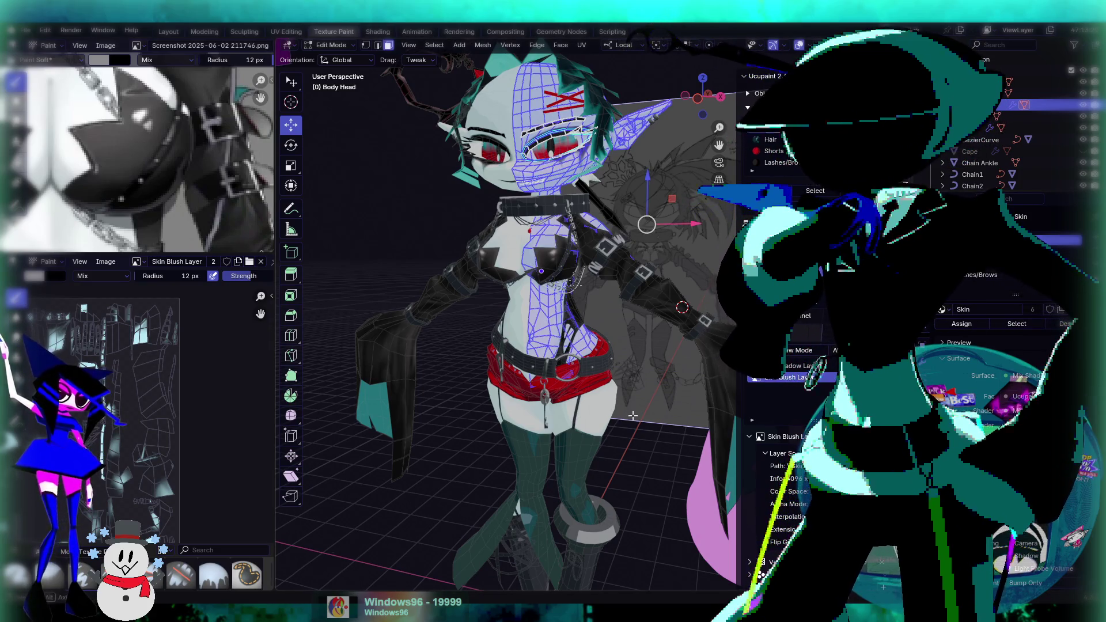
{"action": "key", "text": "Tab"}
{"action": "left_click", "coordinate": [586, 416]}
{"action": "key", "text": "Tab"}
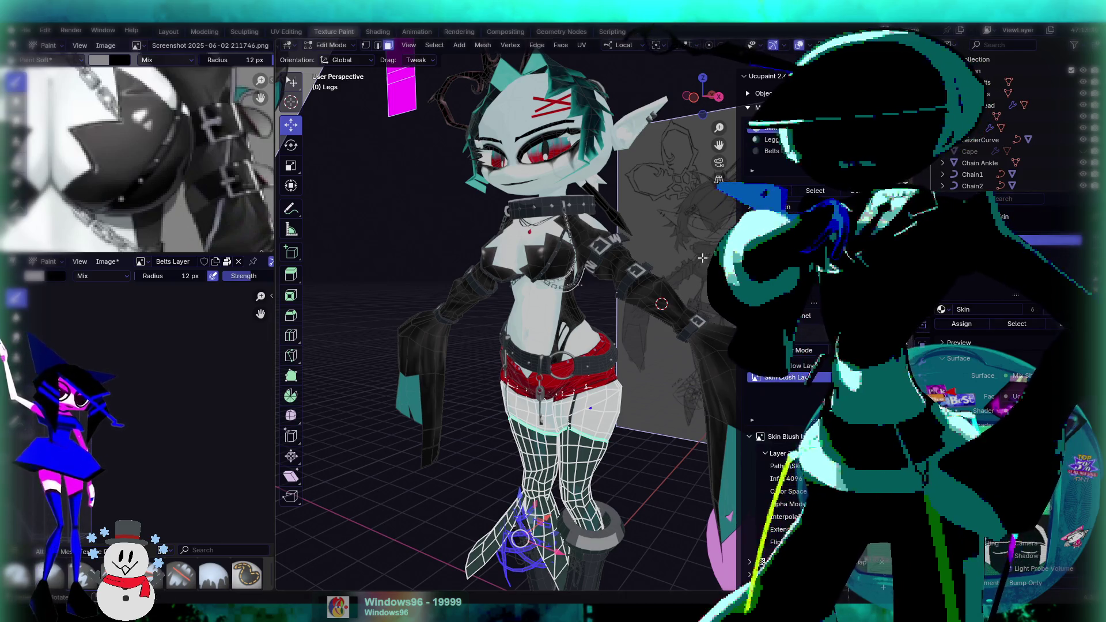
{"action": "key", "text": "alt+a"}
{"action": "key", "text": "l"}
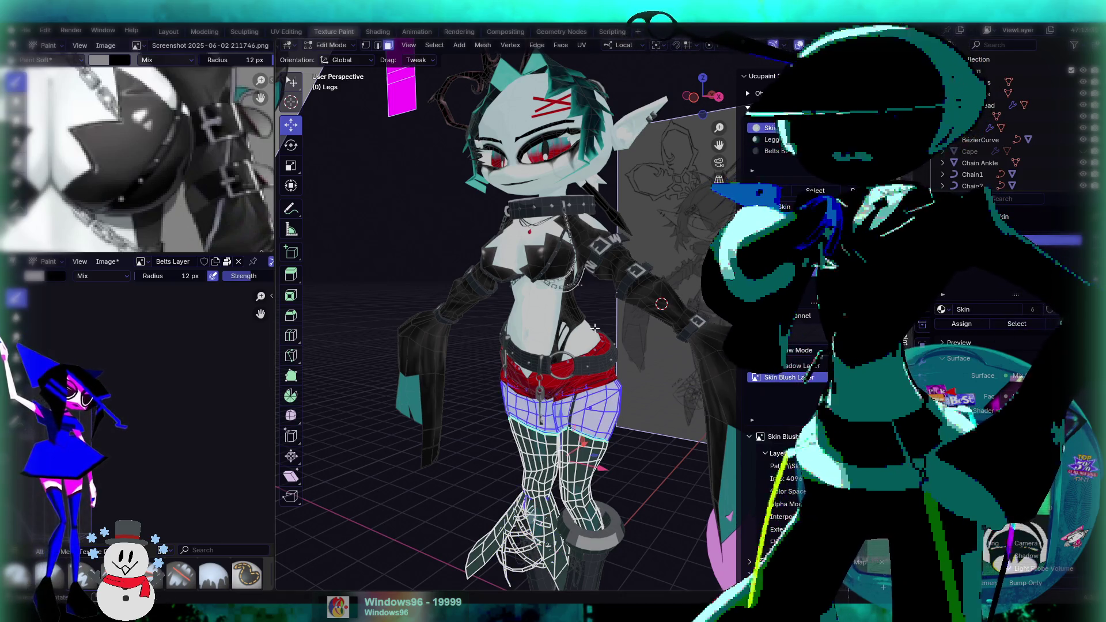
{"action": "key", "text": "Tab"}
{"action": "left_click", "coordinate": [598, 410]}
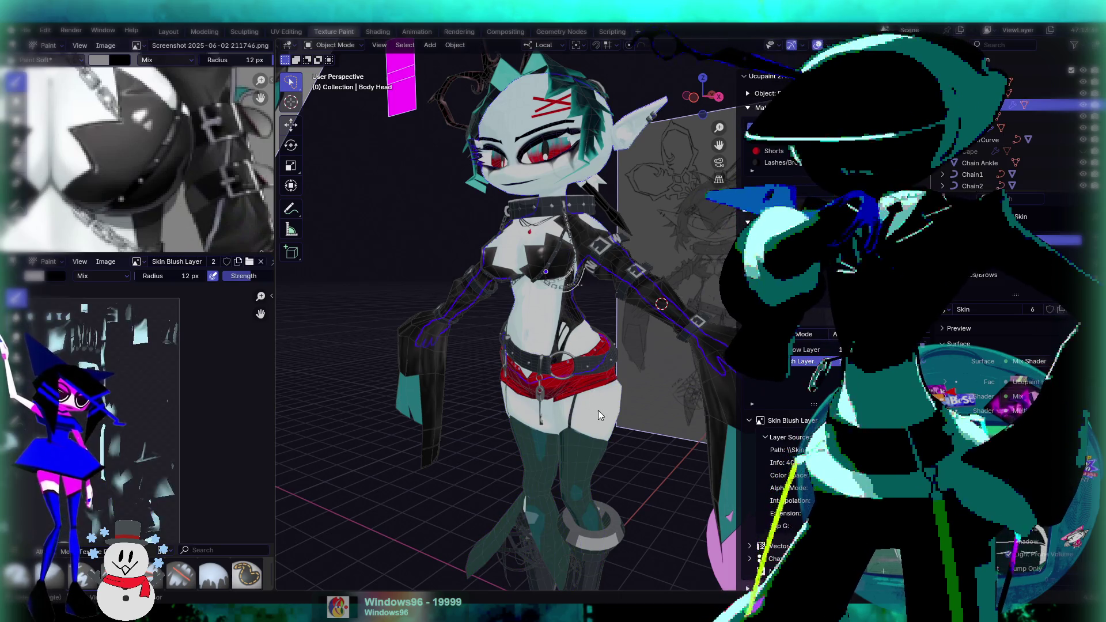
{"action": "left_click", "coordinate": [598, 410]}
{"action": "middle_click_drag", "start_coordinate": [665, 216], "coordinate": [586, 240]}
{"action": "mouse_move", "coordinate": [654, 228]}
{"action": "middle_mouse_down"}
{"action": "mouse_move", "coordinate": [599, 209]}
{"action": "mouse_move", "coordinate": [586, 273]}
{"action": "mouse_move", "coordinate": [737, 271]}
{"action": "mouse_move", "coordinate": [492, 268]}
{"action": "mouse_move", "coordinate": [548, 292]}
{"action": "mouse_move", "coordinate": [564, 209]}
{"action": "mouse_move", "coordinate": [642, 428]}
{"action": "mouse_move", "coordinate": [634, 305]}
{"action": "mouse_move", "coordinate": [606, 265]}
{"action": "middle_mouse_up"}
{"action": "left_click", "coordinate": [492, 269]}
{"action": "left_click", "coordinate": [634, 447]}
{"action": "mouse_move", "coordinate": [626, 194]}
{"action": "middle_mouse_down"}
{"action": "mouse_move", "coordinate": [633, 316]}
{"action": "mouse_move", "coordinate": [547, 274]}
{"action": "mouse_move", "coordinate": [573, 203]}
{"action": "middle_mouse_up"}
{"action": "scroll", "coordinate": [572, 279], "scroll_direction": "up", "scroll_amount": 2}
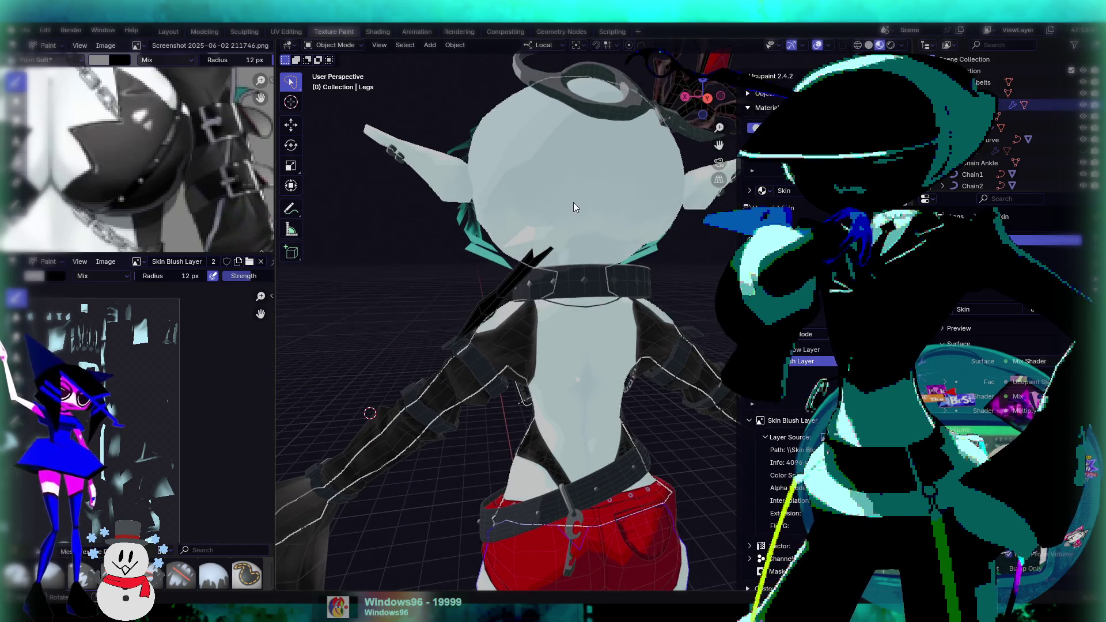
{"action": "left_click", "coordinate": [576, 203]}
{"action": "middle_click_drag", "start_coordinate": [594, 472], "coordinate": [559, 421], "text": "shift"}
{"action": "left_click", "coordinate": [550, 452]}
{"action": "mouse_move", "coordinate": [586, 150]}
{"action": "middle_mouse_down", "text": "shift"}
{"action": "mouse_move", "coordinate": [582, 340]}
{"action": "mouse_move", "coordinate": [542, 334]}
{"action": "middle_mouse_up", "text": "shift"}
{"action": "scroll", "coordinate": [519, 272], "scroll_direction": "up", "scroll_amount": 3}
{"action": "key", "text": "Tab"}
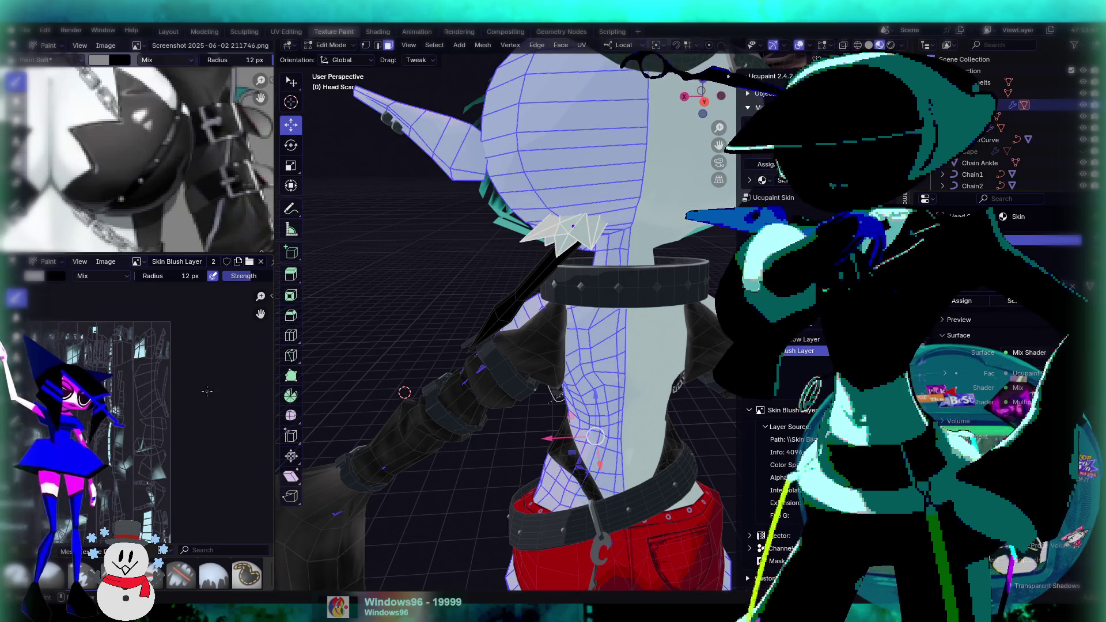
Select the whole connected Head Scar spike piece with Ctrl+L, then switch to the UV Editing workspace.
{"action": "middle_click_drag", "start_coordinate": [231, 369], "coordinate": [239, 358]}
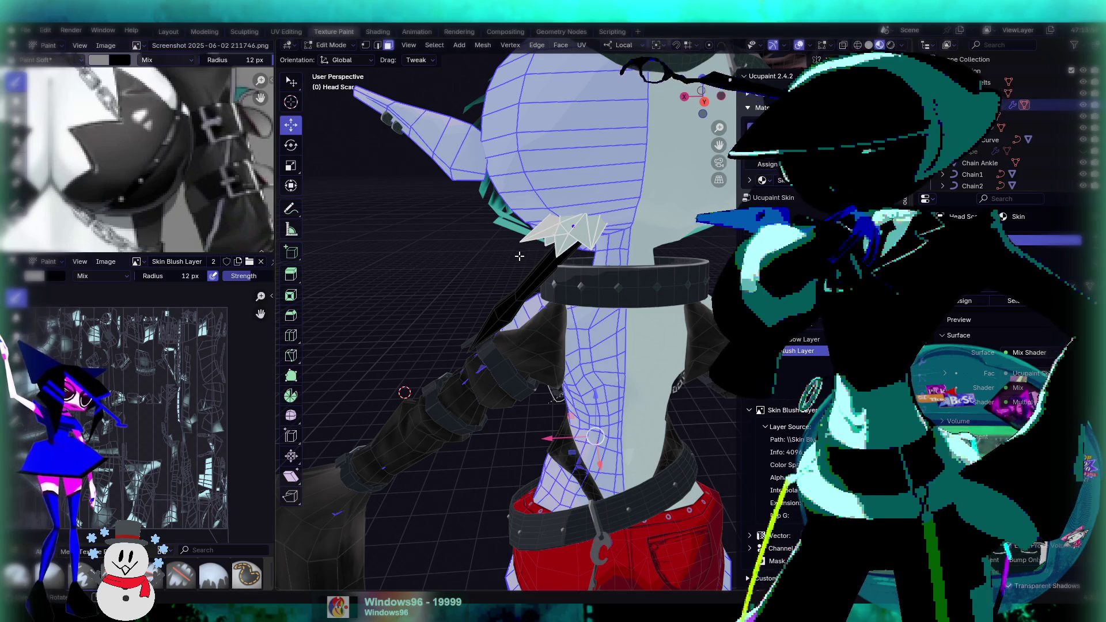
{"action": "left_click", "coordinate": [569, 242]}
{"action": "mouse_move", "coordinate": [537, 259]}
{"action": "middle_mouse_down"}
{"action": "mouse_move", "coordinate": [588, 203]}
{"action": "mouse_move", "coordinate": [588, 286]}
{"action": "middle_mouse_up"}
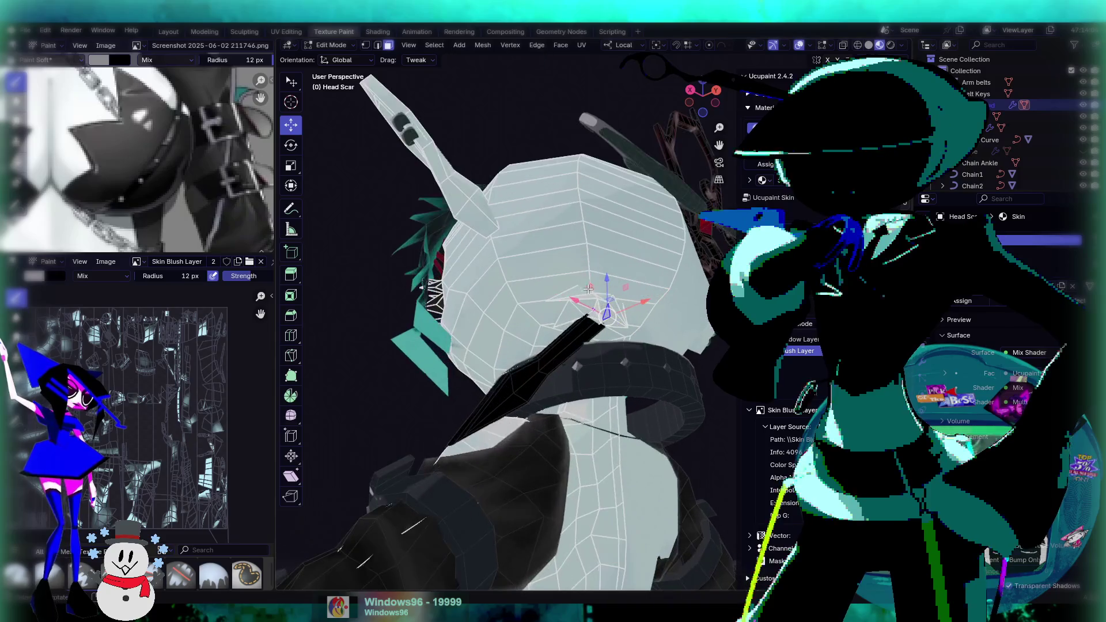
{"action": "key", "text": "ctrl+l"}
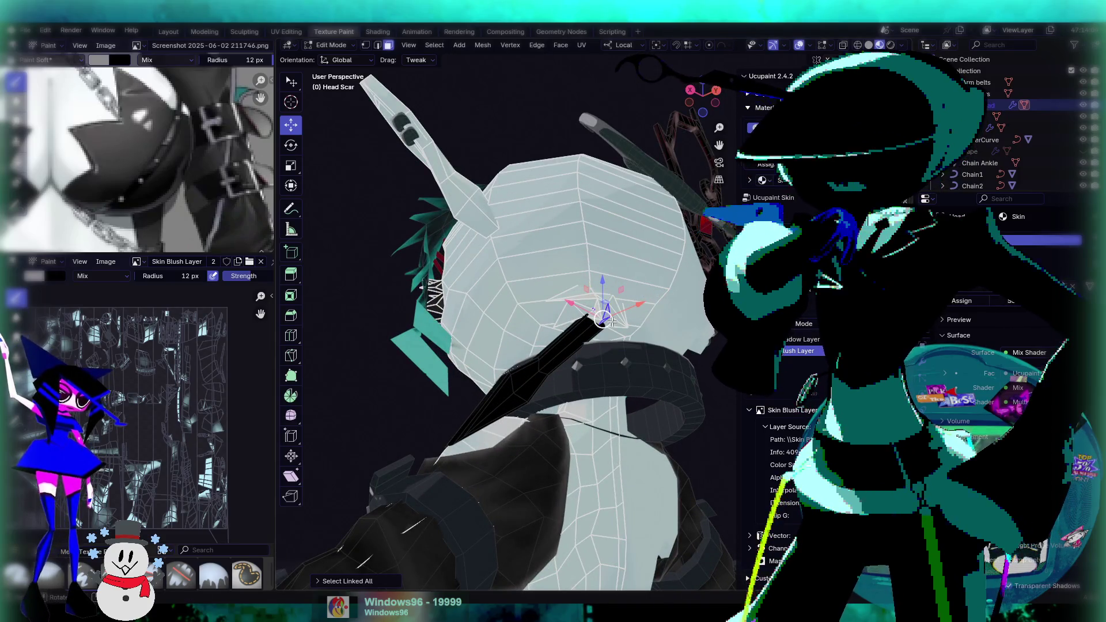
{"action": "middle_click_drag", "start_coordinate": [622, 316], "coordinate": [709, 327]}
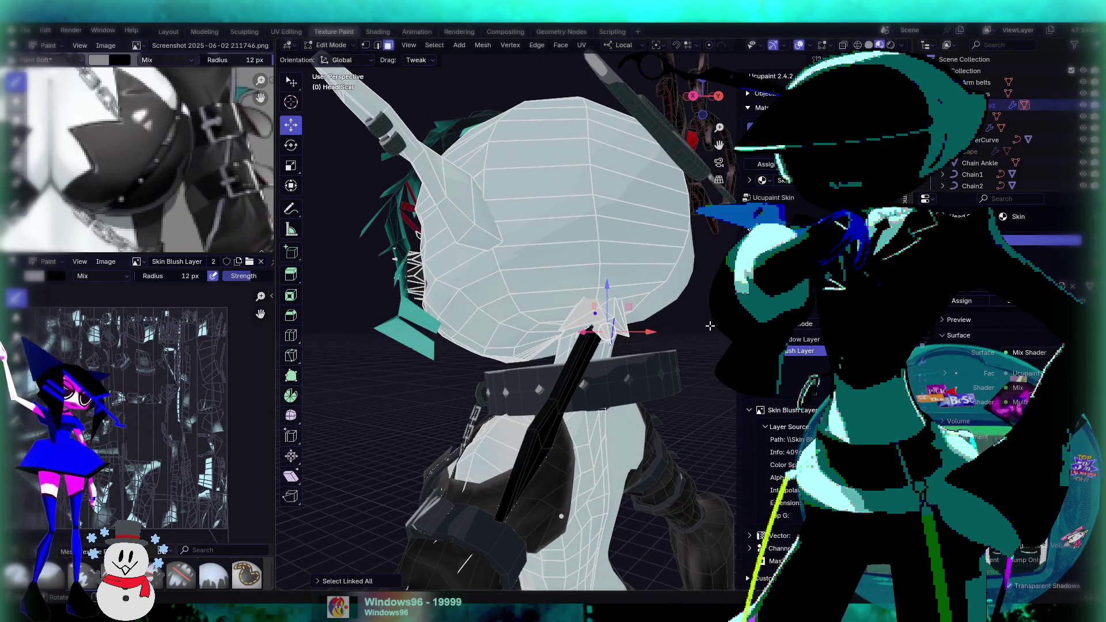
{"action": "key", "text": "Tab"}
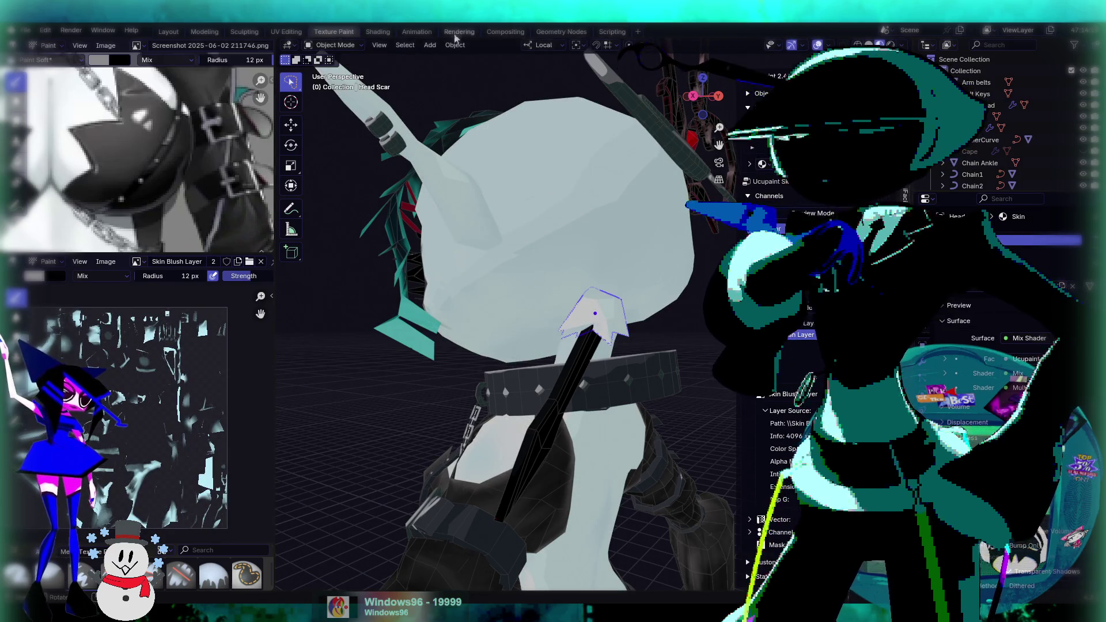
{"action": "left_click", "coordinate": [286, 32]}
Select all of the Head Scar mesh in the UV Editing viewport.
{"action": "mouse_move", "coordinate": [663, 288]}
{"action": "middle_mouse_down"}
{"action": "mouse_move", "coordinate": [692, 312]}
{"action": "mouse_move", "coordinate": [657, 295]}
{"action": "mouse_move", "coordinate": [637, 339]}
{"action": "middle_mouse_up"}
{"action": "scroll", "coordinate": [692, 312], "scroll_direction": "up", "scroll_amount": 5}
{"action": "key", "text": "a"}
{"action": "scroll", "coordinate": [697, 302], "scroll_direction": "down", "scroll_amount": 4}
{"action": "scroll", "coordinate": [656, 298], "scroll_direction": "up", "scroll_amount": 3}
{"action": "scroll", "coordinate": [643, 340], "scroll_direction": "up", "scroll_amount": 2}
{"action": "scroll", "coordinate": [636, 339], "scroll_direction": "up", "scroll_amount": 2}
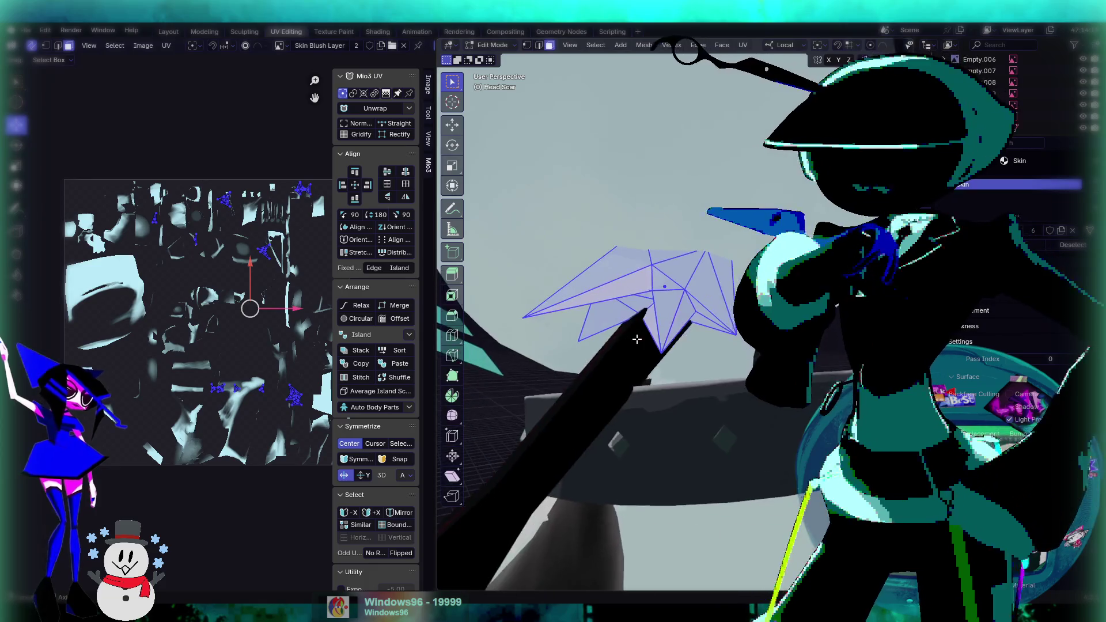
{"action": "mouse_move", "coordinate": [628, 233]}
{"action": "middle_mouse_down"}
{"action": "mouse_move", "coordinate": [602, 239]}
{"action": "mouse_move", "coordinate": [641, 228]}
{"action": "mouse_move", "coordinate": [576, 188]}
{"action": "middle_mouse_up"}
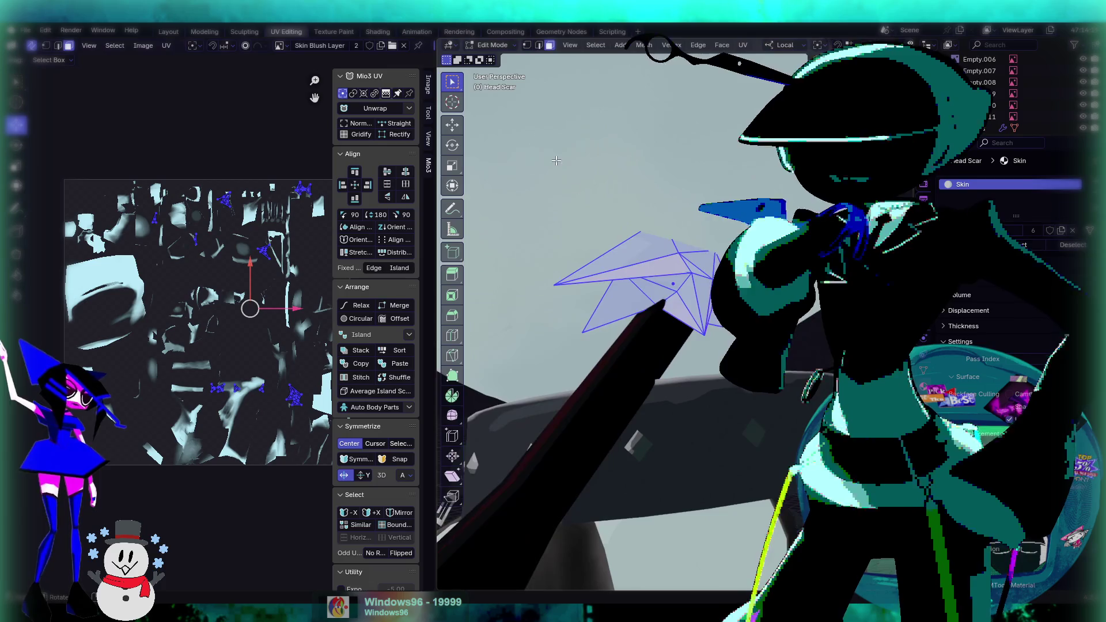
{"action": "middle_click_drag", "start_coordinate": [680, 270], "coordinate": [600, 281]}
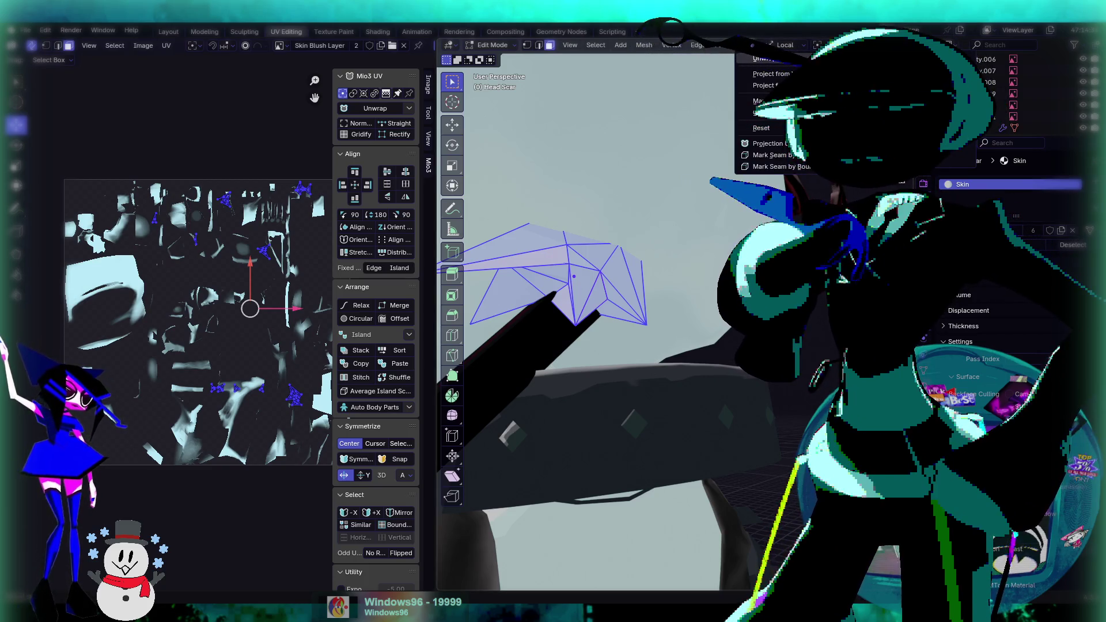
Unwrap the Head Scar with Smart UV Project, deselect it and return to Object Mode.
{"action": "key", "text": "Return"}
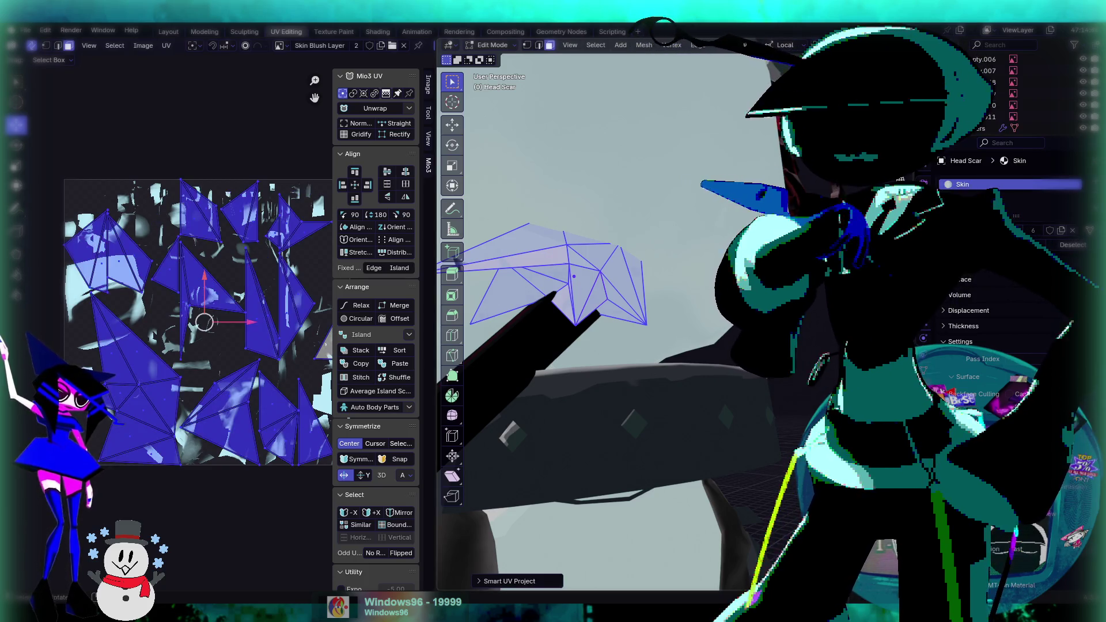
{"action": "scroll", "coordinate": [203, 301], "scroll_direction": "down", "scroll_amount": 2}
{"action": "left_click", "coordinate": [618, 159]}
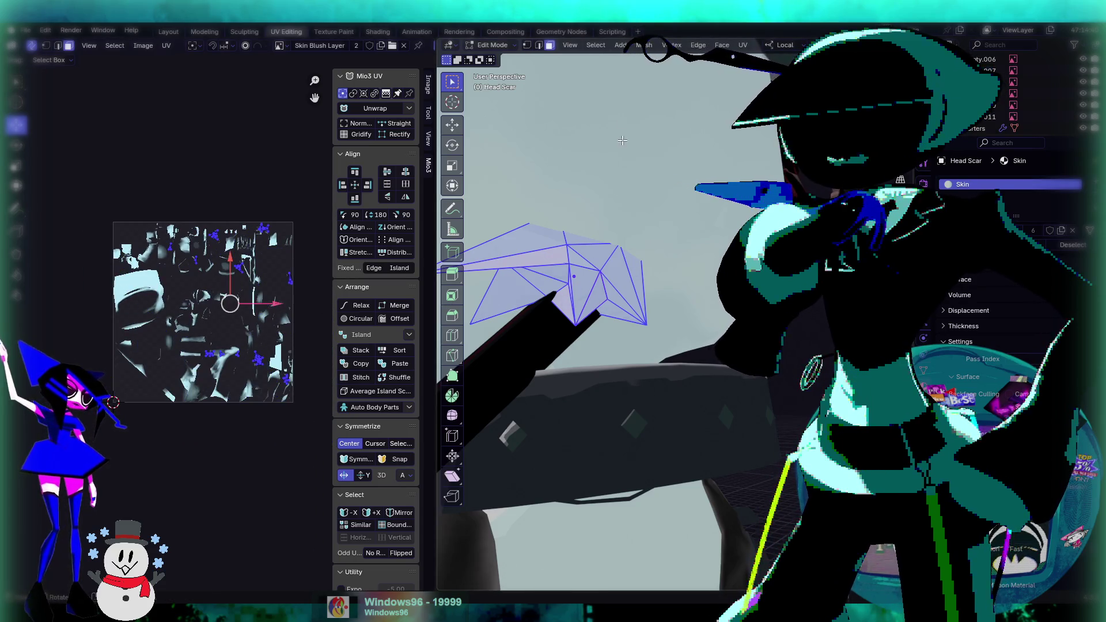
{"action": "middle_click_drag", "start_coordinate": [618, 159], "coordinate": [686, 156]}
{"action": "key", "text": "Tab"}
{"action": "key", "text": "Tab"}
{"action": "key", "text": "Tab"}
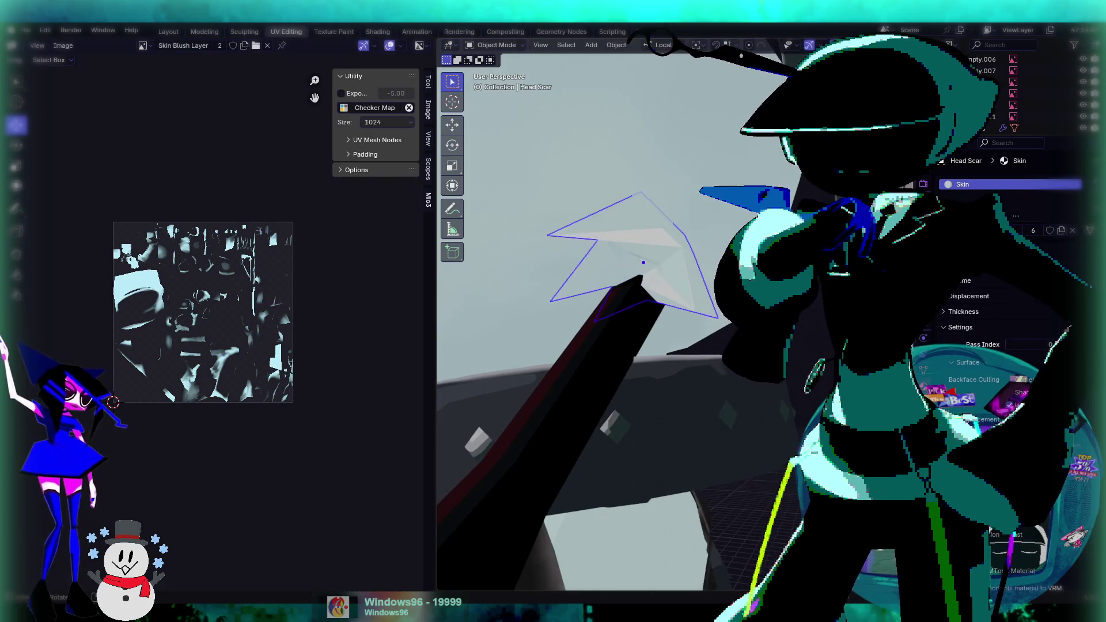
{"action": "key", "text": "Tab"}
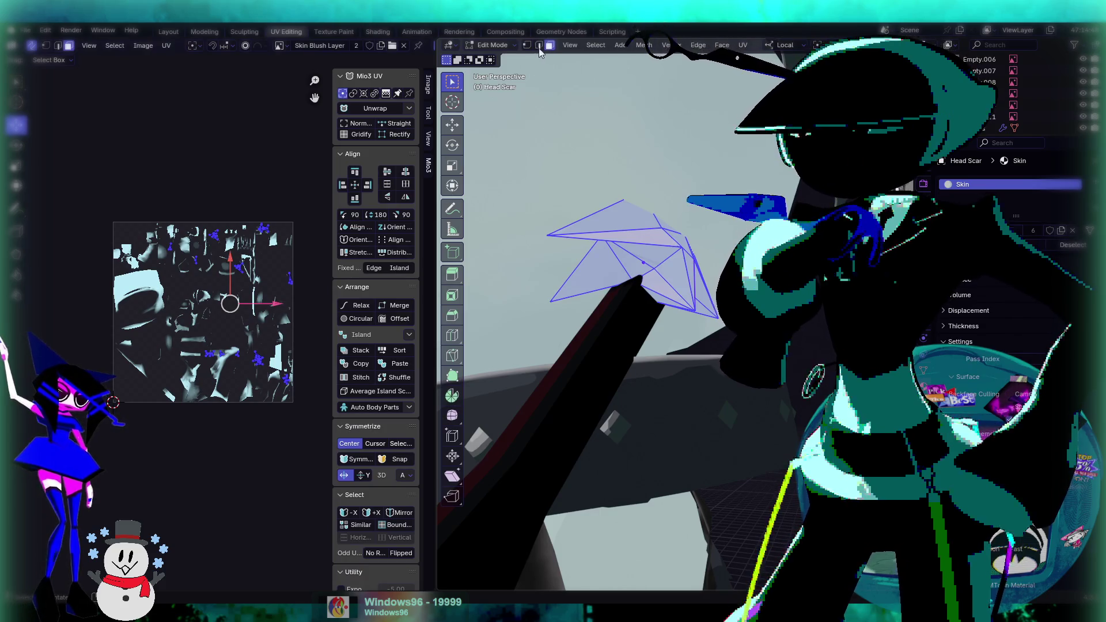
In vertex select, merge the Head Scar vertices by distance at 0.47 m, removing 2 vertices.
{"action": "left_click", "coordinate": [527, 45]}
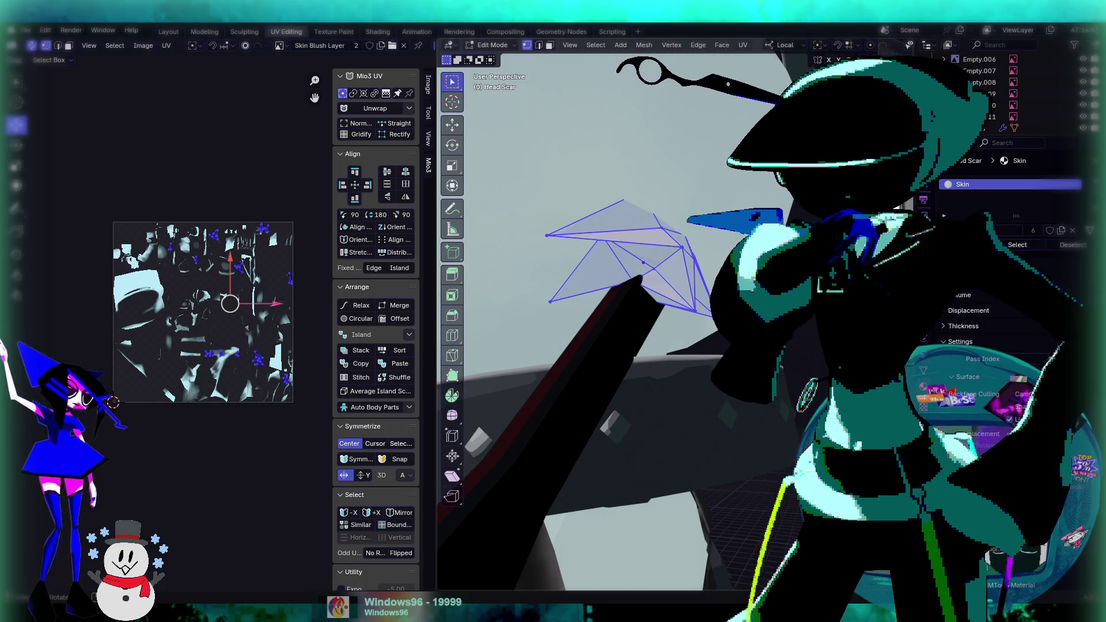
{"action": "left_click", "coordinate": [743, 344]}
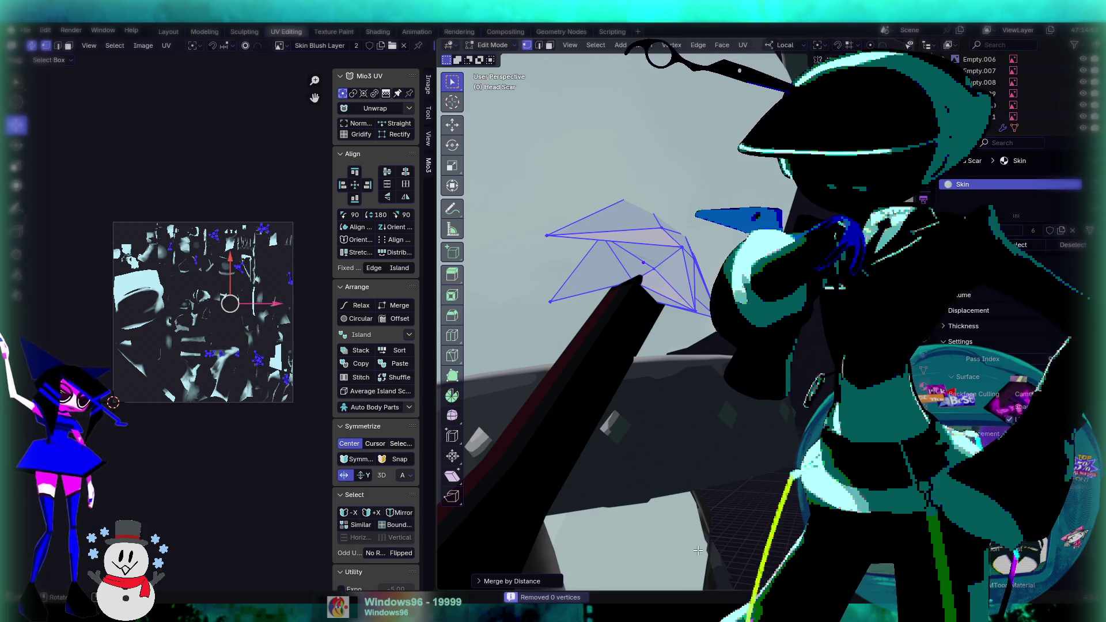
{"action": "left_click", "coordinate": [522, 581]}
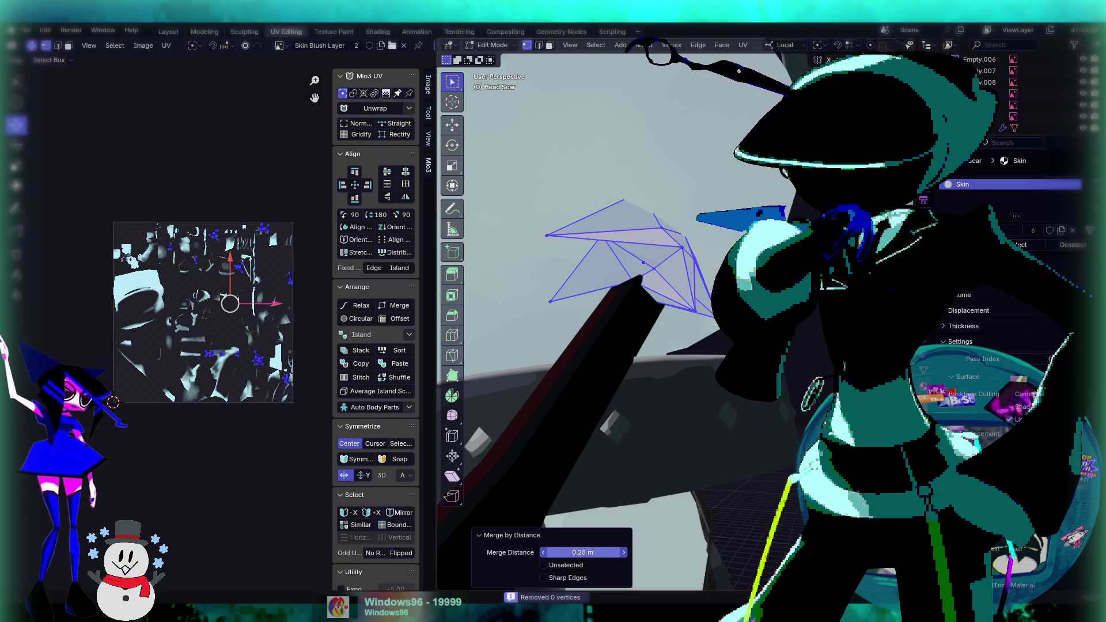
{"action": "left_click_drag", "start_coordinate": [583, 552], "coordinate": [595, 553]}
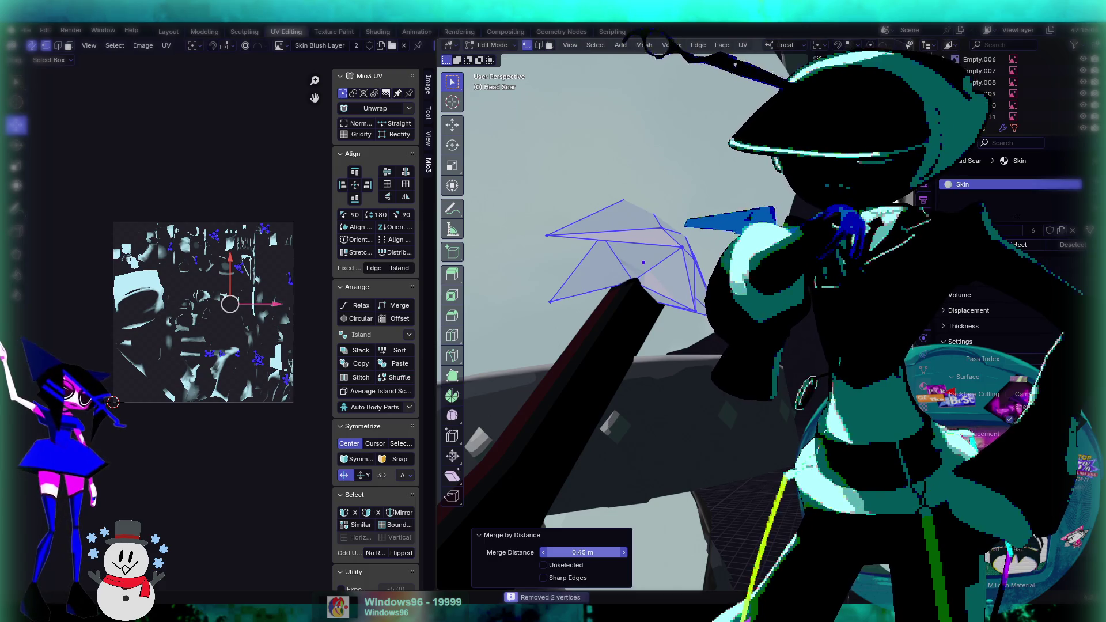
{"action": "left_click_drag", "start_coordinate": [580, 553], "coordinate": [584, 552]}
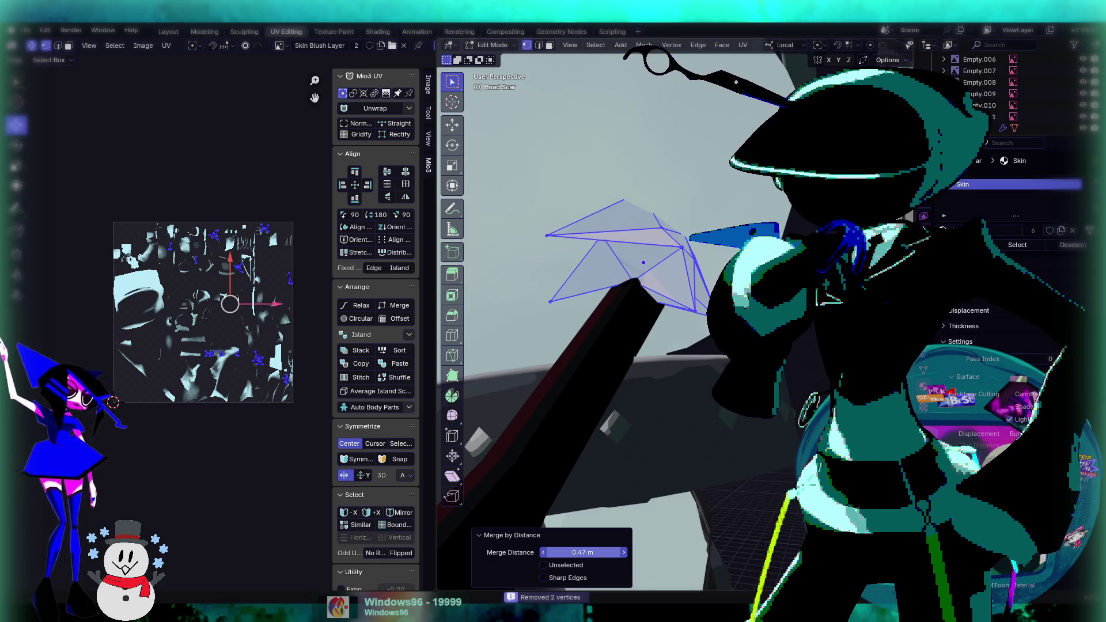
{"action": "key", "text": "Tab"}
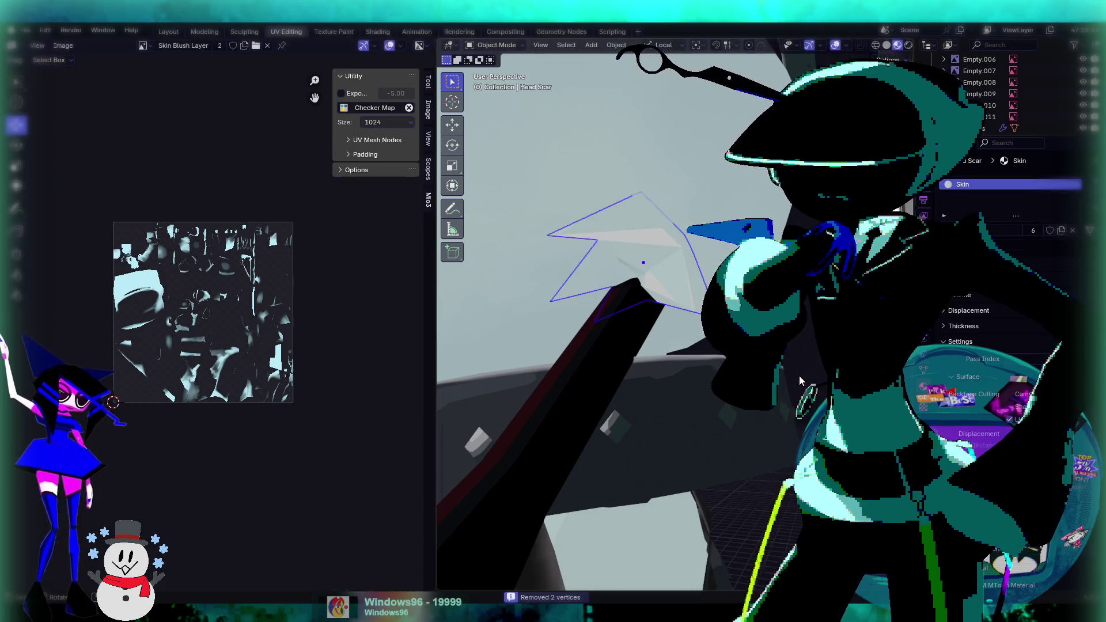
{"action": "mouse_move", "coordinate": [570, 368]}
{"action": "middle_mouse_down"}
{"action": "mouse_move", "coordinate": [612, 316]}
{"action": "mouse_move", "coordinate": [648, 327]}
{"action": "mouse_move", "coordinate": [680, 311]}
{"action": "mouse_move", "coordinate": [496, 65]}
{"action": "middle_mouse_up"}
Re-enter Edit Mode on Head Scar and select the whole connected spike mesh.
{"action": "key", "text": "Tab"}
{"action": "key", "text": "ctrl+l"}
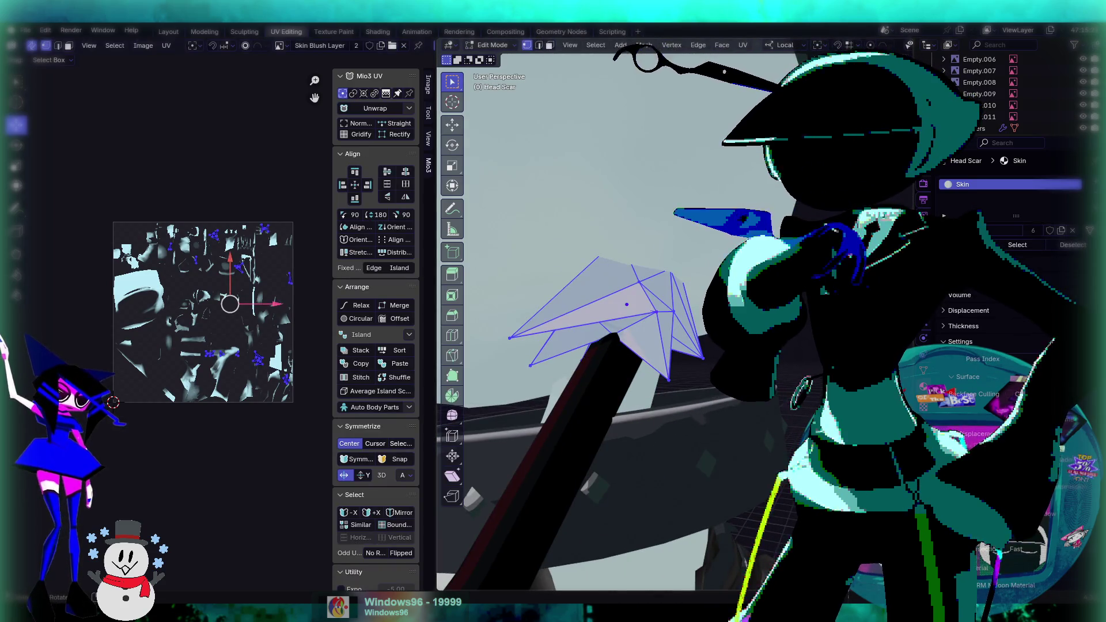
{"action": "key", "text": "alt+a"}
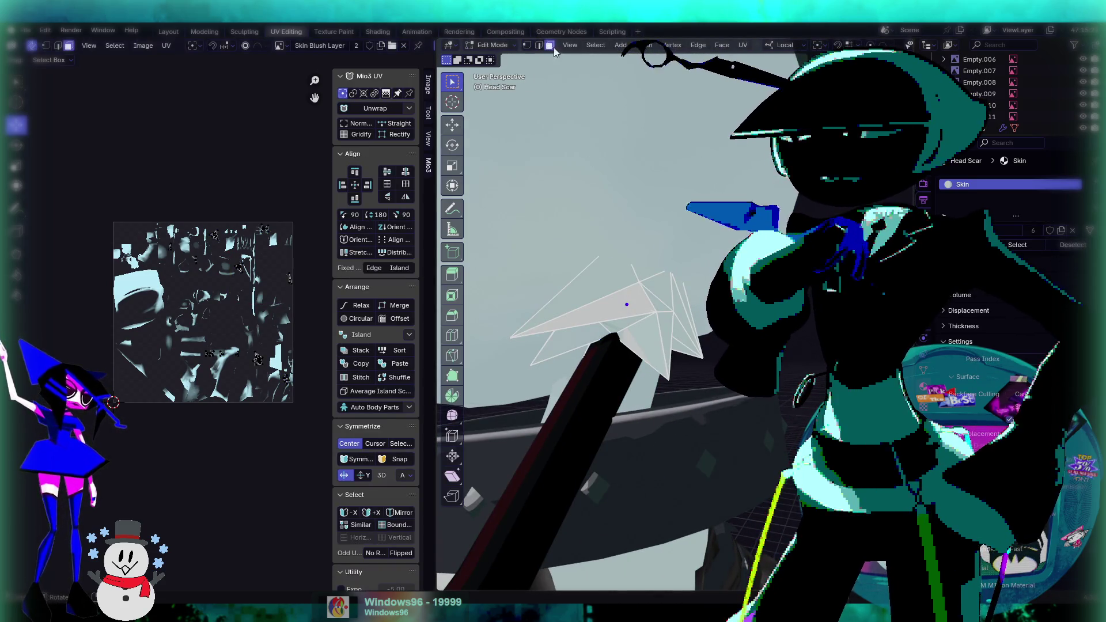
{"action": "key", "text": "ctrl+l"}
{"action": "mouse_move", "coordinate": [675, 291]}
{"action": "middle_mouse_down"}
{"action": "mouse_move", "coordinate": [721, 265]}
{"action": "mouse_move", "coordinate": [689, 307]}
{"action": "mouse_move", "coordinate": [705, 314]}
{"action": "mouse_move", "coordinate": [688, 300]}
{"action": "mouse_move", "coordinate": [497, 342]}
{"action": "middle_mouse_up"}
{"action": "middle_click_drag", "start_coordinate": [632, 275], "coordinate": [677, 295]}
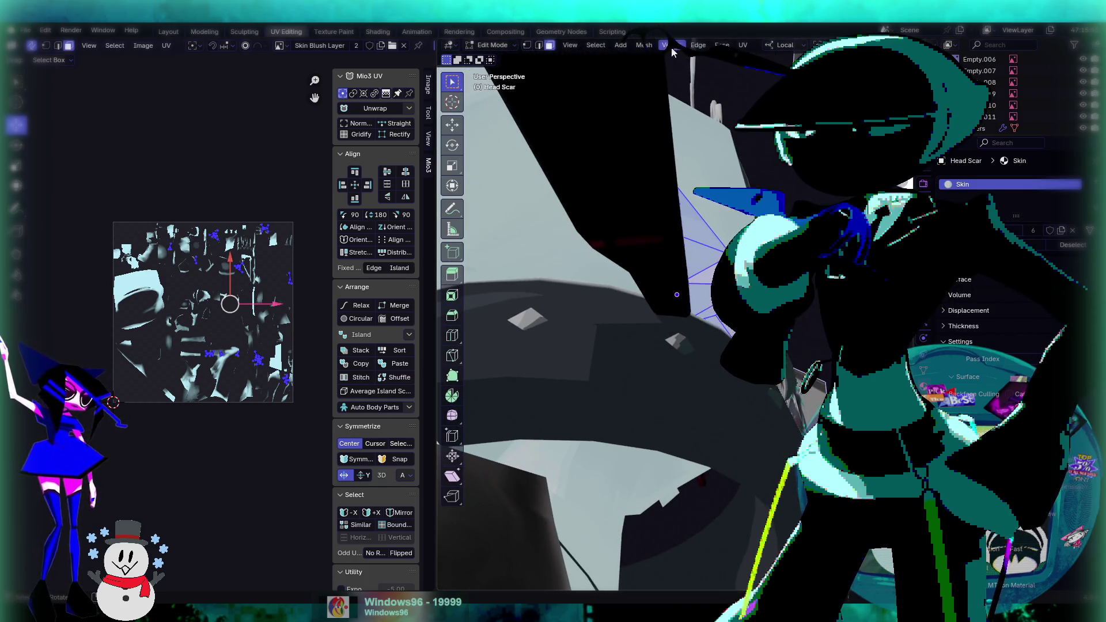
{"action": "middle_click_drag", "start_coordinate": [666, 52], "coordinate": [697, 46]}
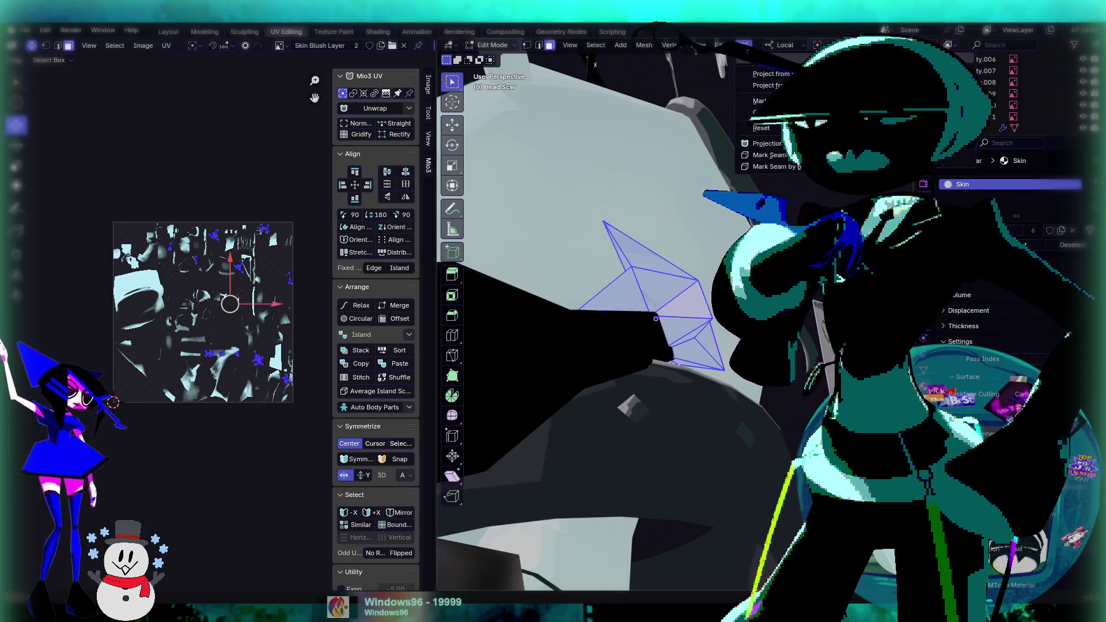
Unwrap the spike, scale the UV island to 0.33 and move it up on the texture.
{"action": "left_click", "coordinate": [766, 60]}
{"action": "key", "text": "s"}
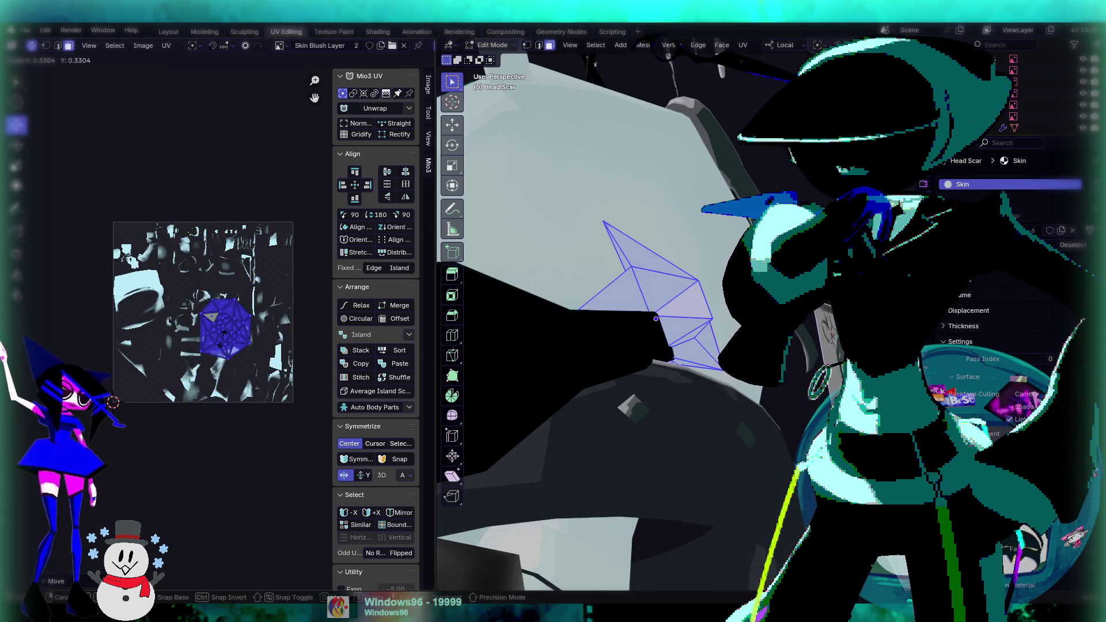
{"action": "left_click", "coordinate": [173, 368]}
{"action": "scroll", "coordinate": [163, 375], "scroll_direction": "up", "scroll_amount": 4}
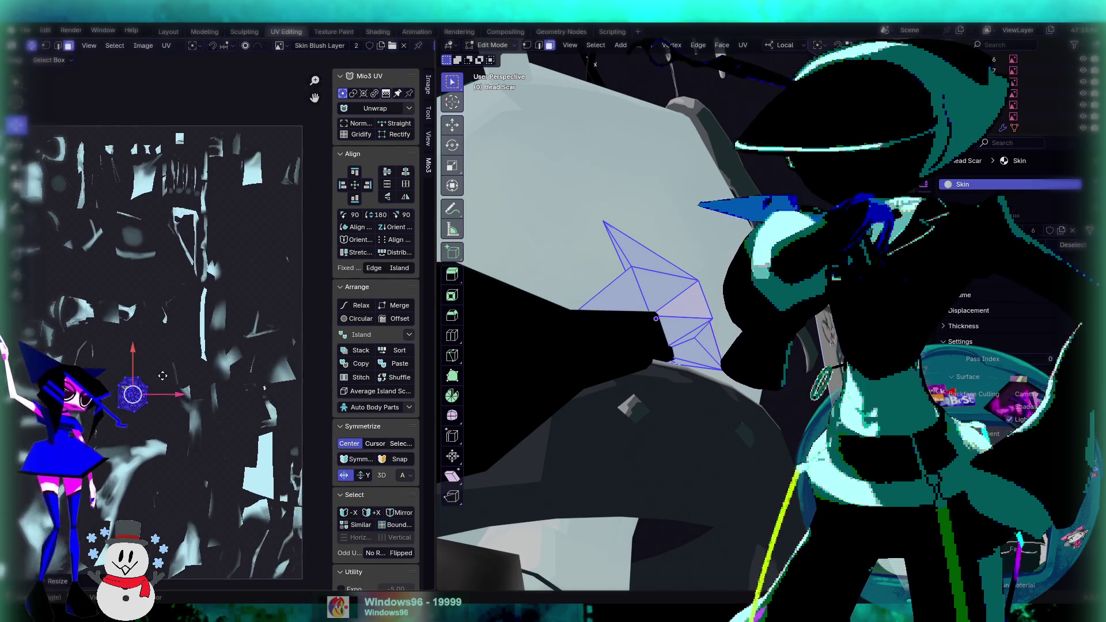
{"action": "scroll", "coordinate": [163, 375], "scroll_direction": "up", "scroll_amount": 1}
{"action": "mouse_move", "coordinate": [130, 395]}
{"action": "left_mouse_down"}
{"action": "mouse_move", "coordinate": [222, 278]}
{"action": "mouse_move", "coordinate": [245, 224]}
{"action": "left_mouse_up"}
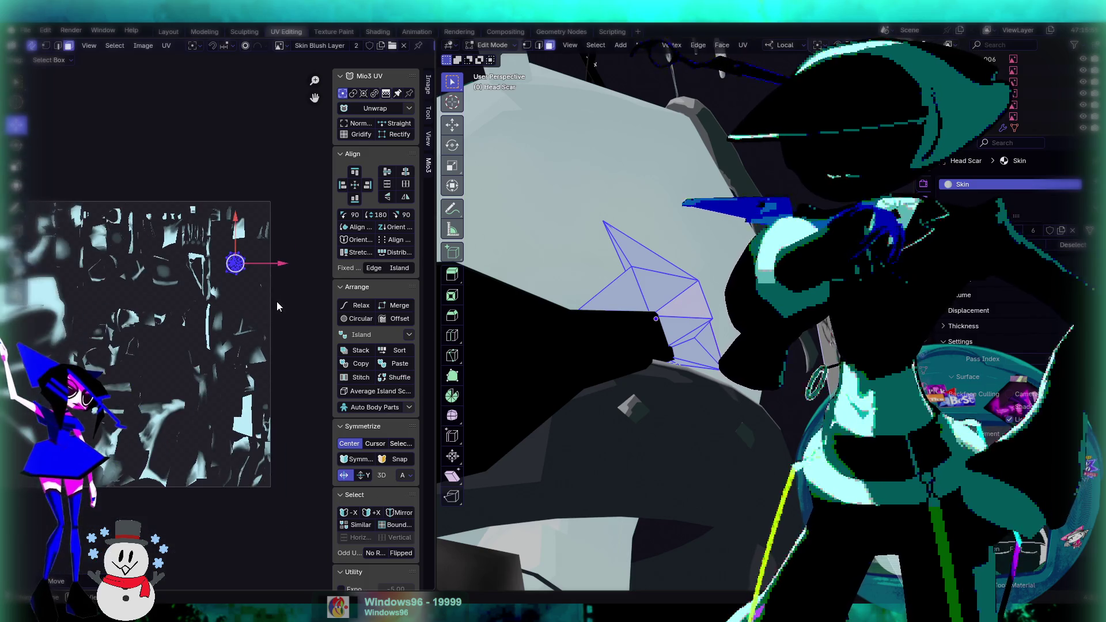
{"action": "middle_click_drag", "start_coordinate": [283, 283], "coordinate": [248, 336]}
{"action": "key", "text": "Tab"}
Make Body Head the active object, viewing the character from the front.
{"action": "mouse_move", "coordinate": [576, 305]}
{"action": "middle_mouse_down"}
{"action": "mouse_move", "coordinate": [619, 310]}
{"action": "mouse_move", "coordinate": [800, 398]}
{"action": "middle_mouse_up"}
{"action": "middle_click_drag", "start_coordinate": [589, 390], "coordinate": [620, 302]}
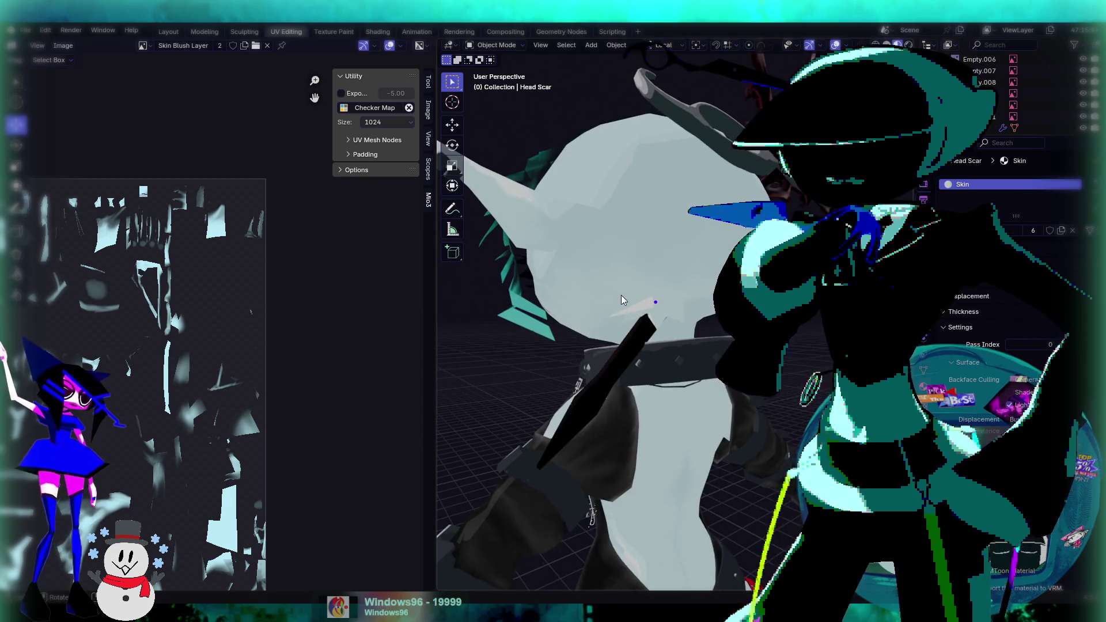
{"action": "mouse_move", "coordinate": [658, 251]}
{"action": "middle_mouse_down"}
{"action": "mouse_move", "coordinate": [698, 292]}
{"action": "mouse_move", "coordinate": [645, 287]}
{"action": "mouse_move", "coordinate": [657, 271]}
{"action": "mouse_move", "coordinate": [710, 310]}
{"action": "middle_mouse_up"}
{"action": "left_click", "coordinate": [705, 312]}
{"action": "middle_click_drag", "start_coordinate": [705, 313], "coordinate": [978, 378]}
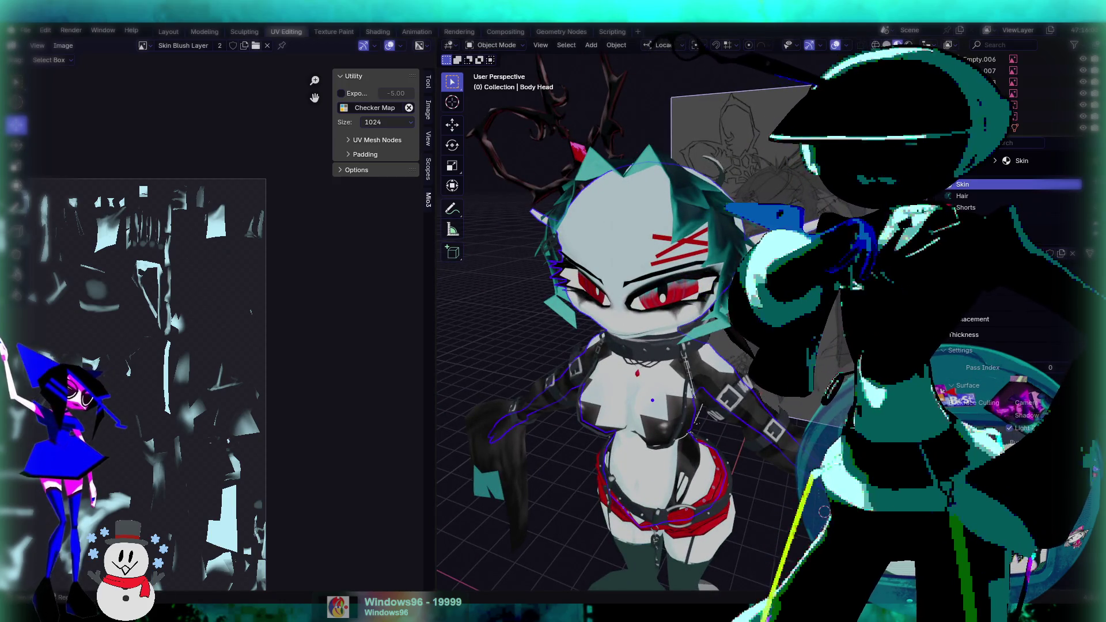
Show Body Head's modifiers, then select the Collar object.
{"action": "left_click", "coordinate": [926, 366]}
{"action": "mouse_move", "coordinate": [899, 365]}
{"action": "middle_mouse_down"}
{"action": "mouse_move", "coordinate": [697, 358]}
{"action": "mouse_move", "coordinate": [795, 362]}
{"action": "middle_mouse_up"}
{"action": "scroll", "coordinate": [795, 363], "scroll_direction": "up", "scroll_amount": 5}
{"action": "left_click", "coordinate": [720, 322]}
{"action": "middle_click_drag", "start_coordinate": [720, 323], "coordinate": [710, 299]}
Save goboboo45.blend and switch to the Layout workspace.
{"action": "scroll", "coordinate": [710, 299], "scroll_direction": "down", "scroll_amount": 2}
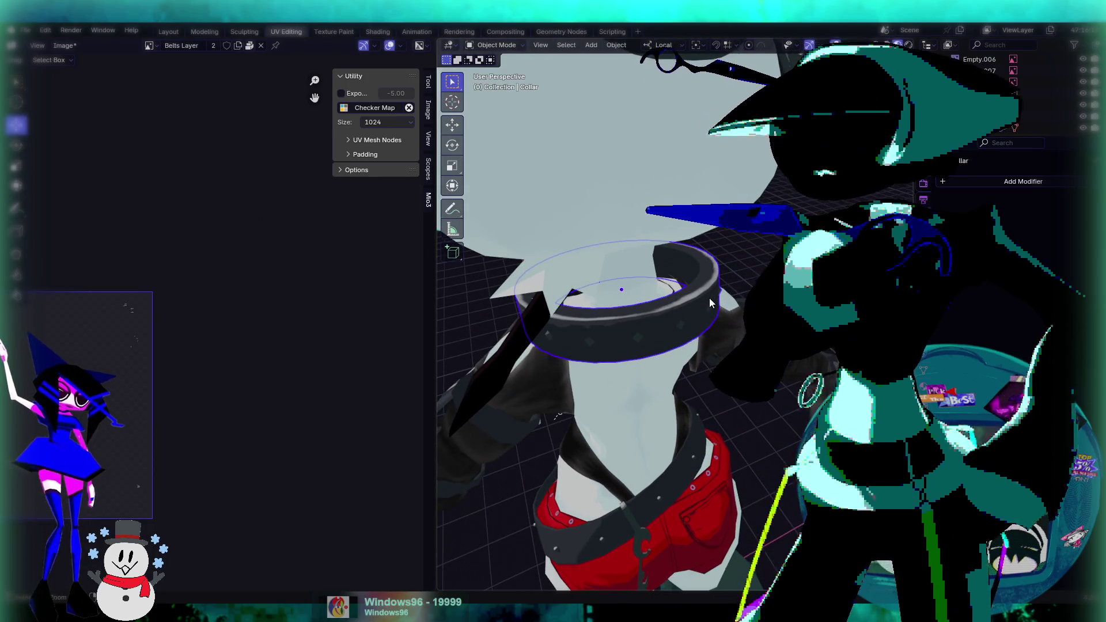
{"action": "key", "text": "ctrl+s"}
{"action": "mouse_move", "coordinate": [710, 299]}
{"action": "middle_mouse_down"}
{"action": "mouse_move", "coordinate": [656, 319]}
{"action": "mouse_move", "coordinate": [628, 277]}
{"action": "middle_mouse_up"}
{"action": "key", "text": "ctrl+Page_Up"}
{"action": "key", "text": "ctrl+Page_Up"}
{"action": "key", "text": "ctrl+Page_Up"}
Unhide the extra hair spikes and the ponytail hair in the Outliner.
{"action": "scroll", "coordinate": [1040, 150], "scroll_direction": "up", "scroll_amount": 3}
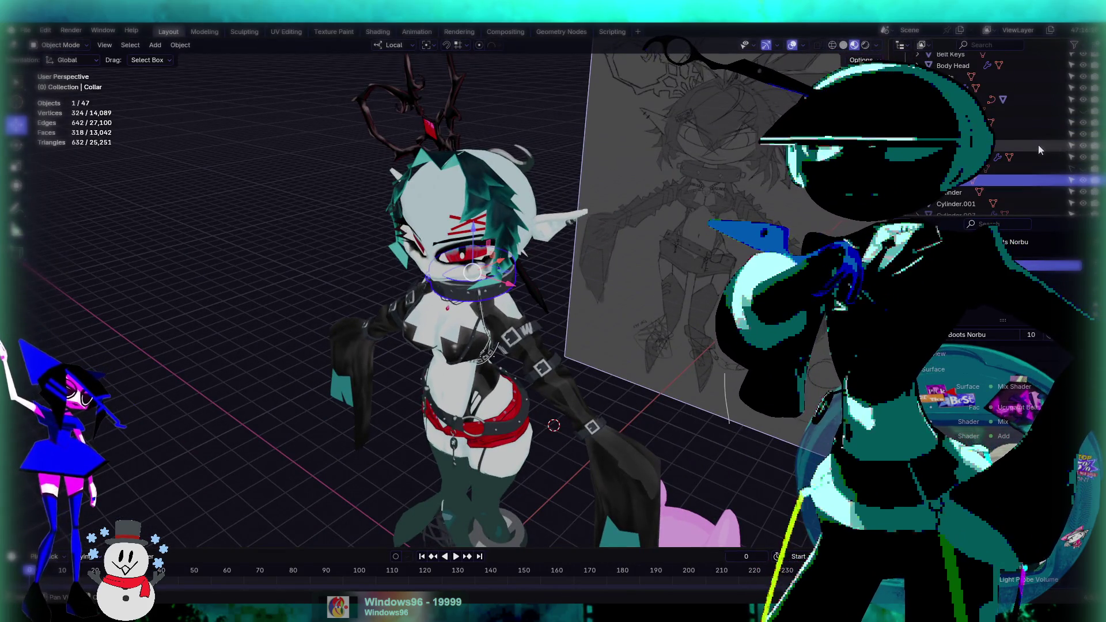
{"action": "scroll", "coordinate": [1049, 151], "scroll_direction": "up", "scroll_amount": 1}
{"action": "scroll", "coordinate": [1060, 152], "scroll_direction": "down", "scroll_amount": 5}
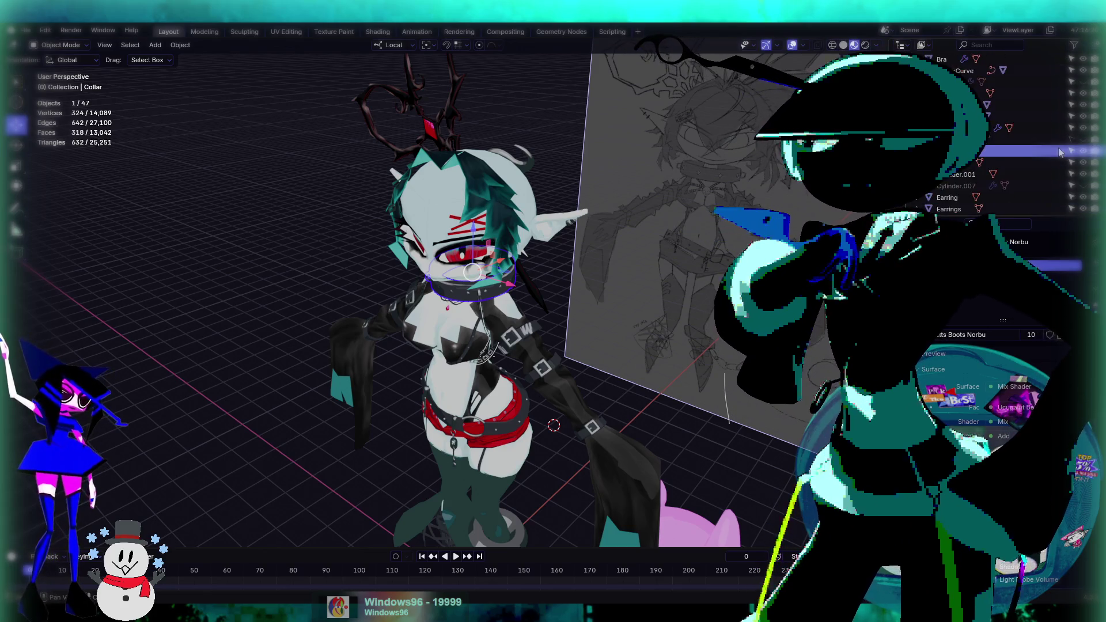
{"action": "scroll", "coordinate": [1062, 166], "scroll_direction": "down", "scroll_amount": 6}
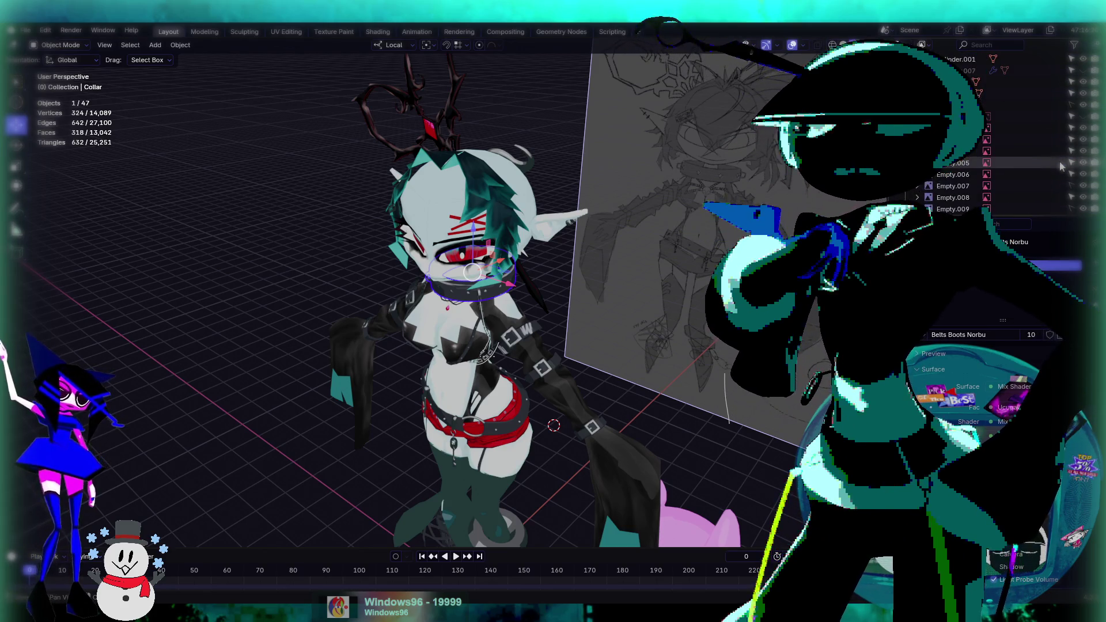
{"action": "left_click", "coordinate": [1084, 164]}
{"action": "left_click", "coordinate": [1083, 174]}
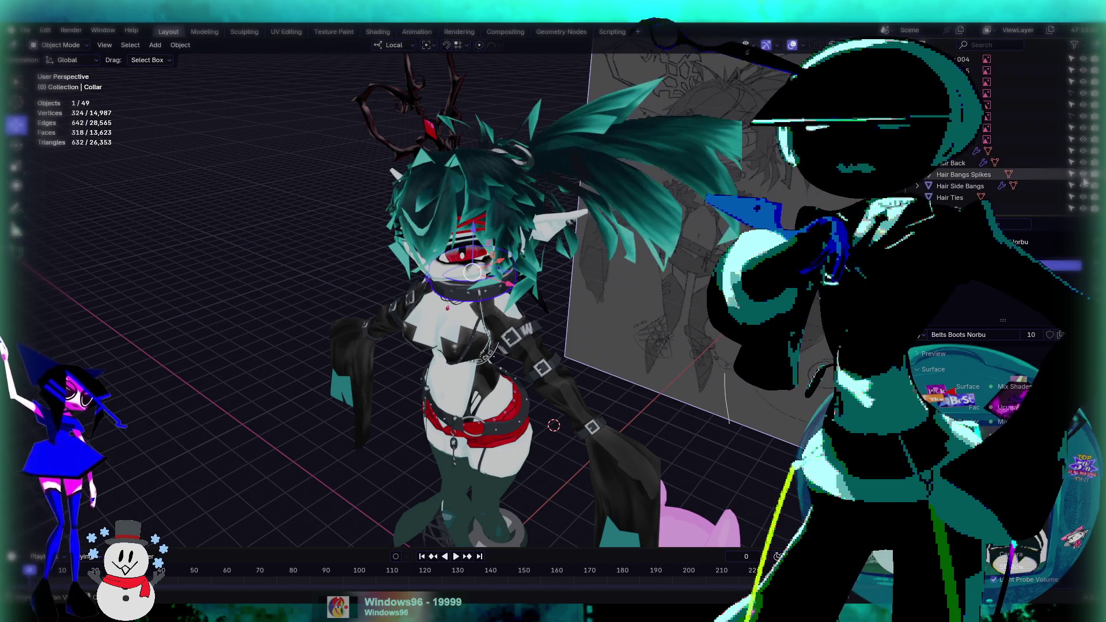
{"action": "middle_click_drag", "start_coordinate": [672, 350], "coordinate": [692, 348]}
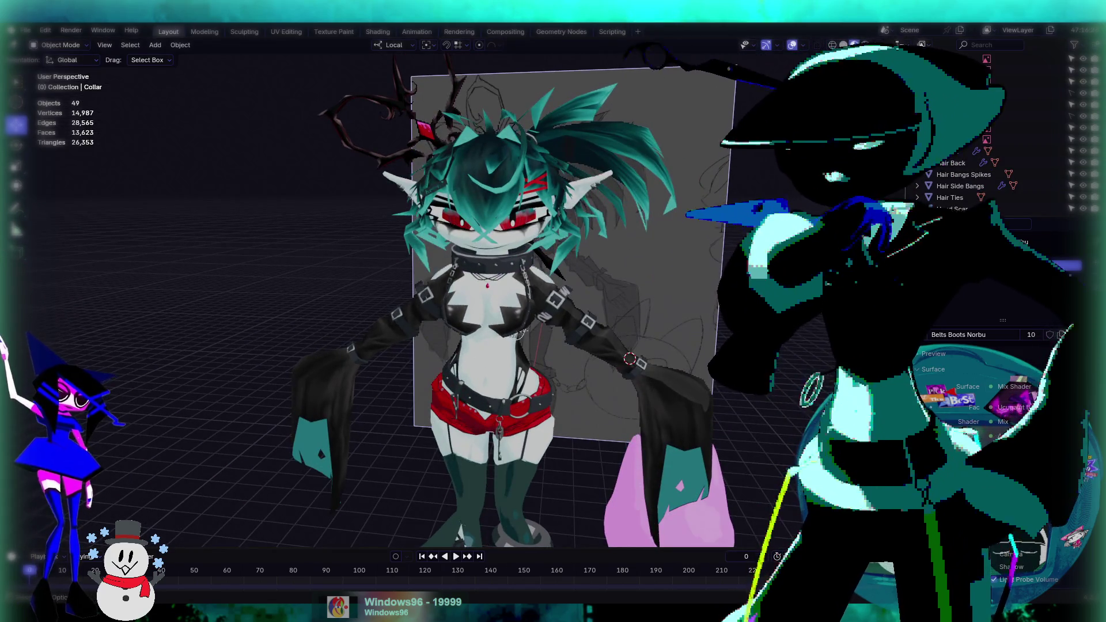
Save an incremental version of the file and look over the finished avatar.
{"action": "left_click", "coordinate": [25, 30]}
{"action": "left_click", "coordinate": [68, 143]}
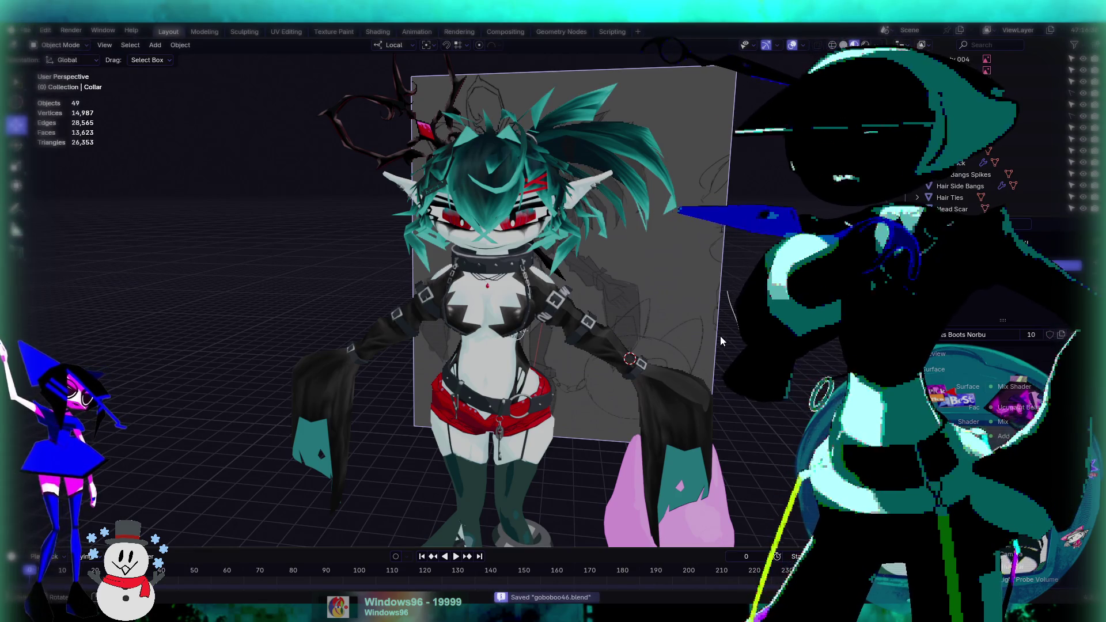
{"action": "mouse_move", "coordinate": [697, 339]}
{"action": "middle_mouse_down"}
{"action": "mouse_move", "coordinate": [714, 278]}
{"action": "mouse_move", "coordinate": [666, 280]}
{"action": "mouse_move", "coordinate": [692, 290]}
{"action": "mouse_move", "coordinate": [673, 257]}
{"action": "mouse_move", "coordinate": [637, 237]}
{"action": "middle_mouse_up"}
{"action": "scroll", "coordinate": [637, 236], "scroll_direction": "up", "scroll_amount": 5}
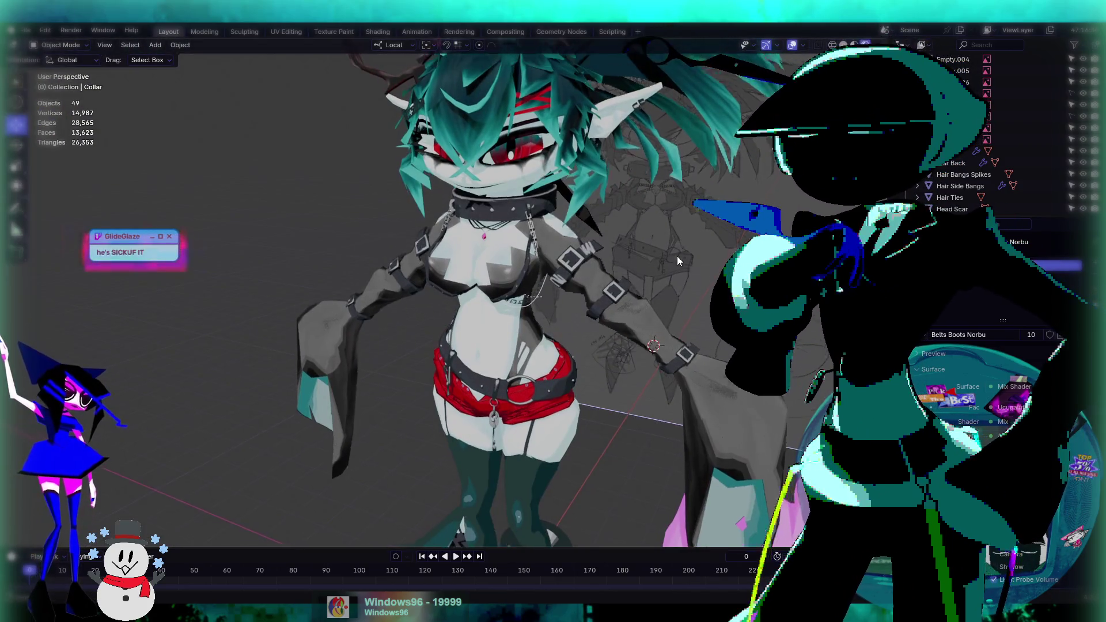
{"action": "mouse_move", "coordinate": [676, 255]}
{"action": "middle_mouse_down"}
{"action": "mouse_move", "coordinate": [680, 282]}
{"action": "mouse_move", "coordinate": [712, 285]}
{"action": "mouse_move", "coordinate": [572, 266]}
{"action": "mouse_move", "coordinate": [659, 248]}
{"action": "middle_mouse_up"}
{"action": "scroll", "coordinate": [680, 283], "scroll_direction": "down", "scroll_amount": 3}
{"action": "scroll", "coordinate": [672, 254], "scroll_direction": "down", "scroll_amount": 5}
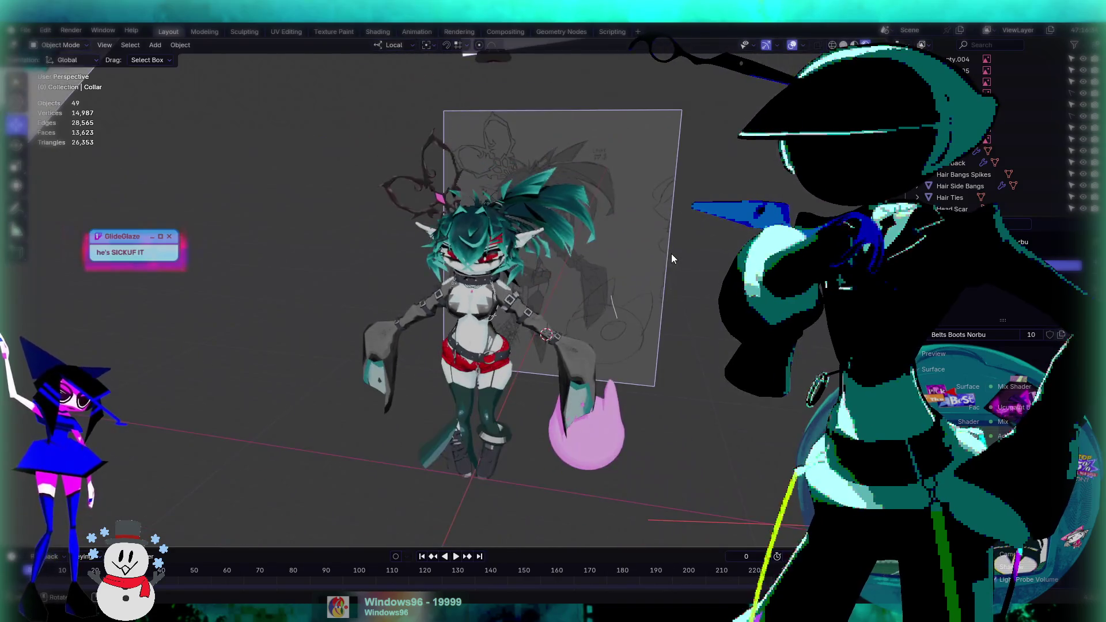
{"action": "scroll", "coordinate": [672, 250], "scroll_direction": "up", "scroll_amount": 5}
{"action": "scroll", "coordinate": [669, 250], "scroll_direction": "up", "scroll_amount": 1}
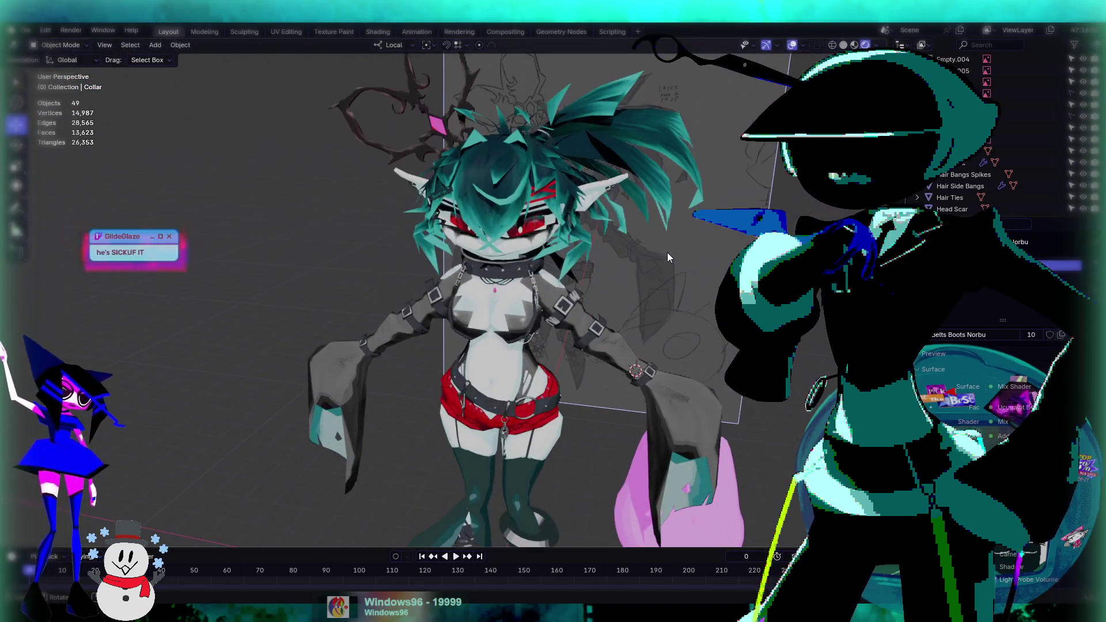
{"action": "mouse_move", "coordinate": [651, 266]}
{"action": "middle_mouse_down"}
{"action": "mouse_move", "coordinate": [602, 222]}
{"action": "mouse_move", "coordinate": [563, 221]}
{"action": "mouse_move", "coordinate": [613, 259]}
{"action": "mouse_move", "coordinate": [624, 174]}
{"action": "mouse_move", "coordinate": [624, 207]}
{"action": "mouse_move", "coordinate": [703, 215]}
{"action": "mouse_move", "coordinate": [647, 179]}
{"action": "mouse_move", "coordinate": [666, 292]}
{"action": "mouse_move", "coordinate": [597, 282]}
{"action": "mouse_move", "coordinate": [597, 209]}
{"action": "mouse_move", "coordinate": [458, 196]}
{"action": "mouse_move", "coordinate": [562, 203]}
{"action": "mouse_move", "coordinate": [620, 231]}
{"action": "mouse_move", "coordinate": [486, 222]}
{"action": "mouse_move", "coordinate": [664, 230]}
{"action": "mouse_move", "coordinate": [514, 239]}
{"action": "mouse_move", "coordinate": [690, 250]}
{"action": "mouse_move", "coordinate": [614, 259]}
{"action": "middle_mouse_up"}
{"action": "scroll", "coordinate": [608, 261], "scroll_direction": "up", "scroll_amount": 2}
{"action": "scroll", "coordinate": [599, 275], "scroll_direction": "up", "scroll_amount": 2}
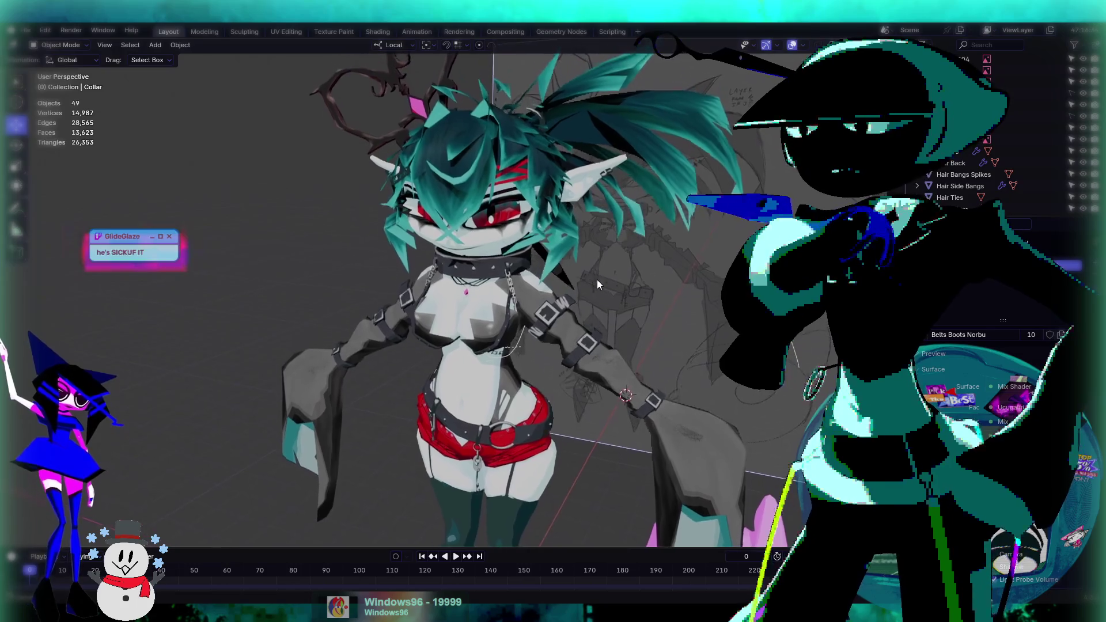
{"action": "scroll", "coordinate": [607, 286], "scroll_direction": "up", "scroll_amount": 1}
{"action": "scroll", "coordinate": [607, 282], "scroll_direction": "down", "scroll_amount": 3}
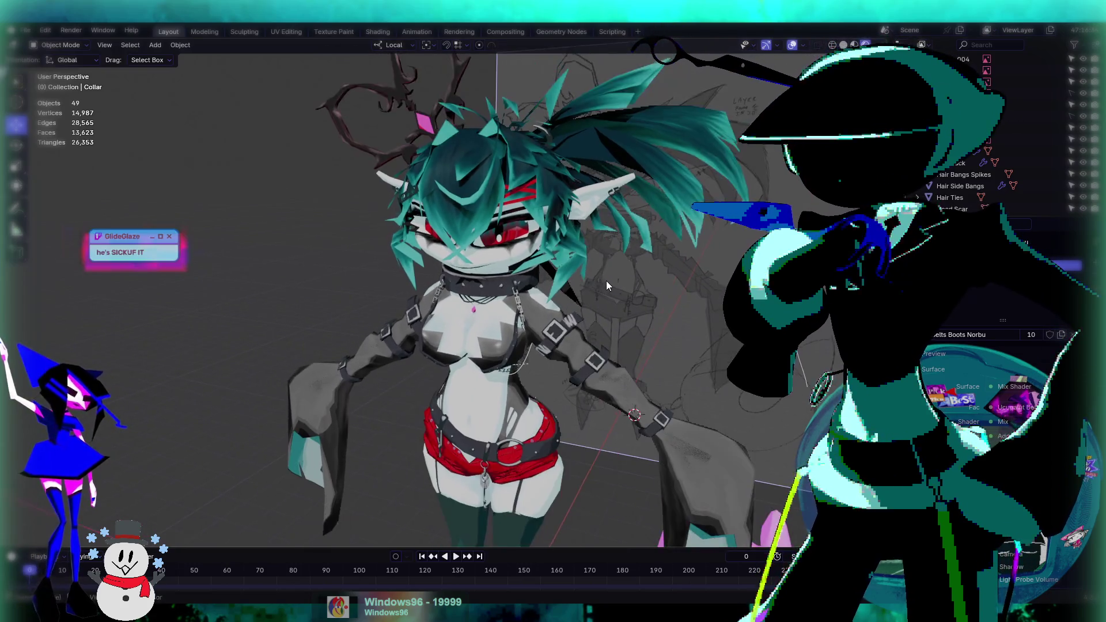